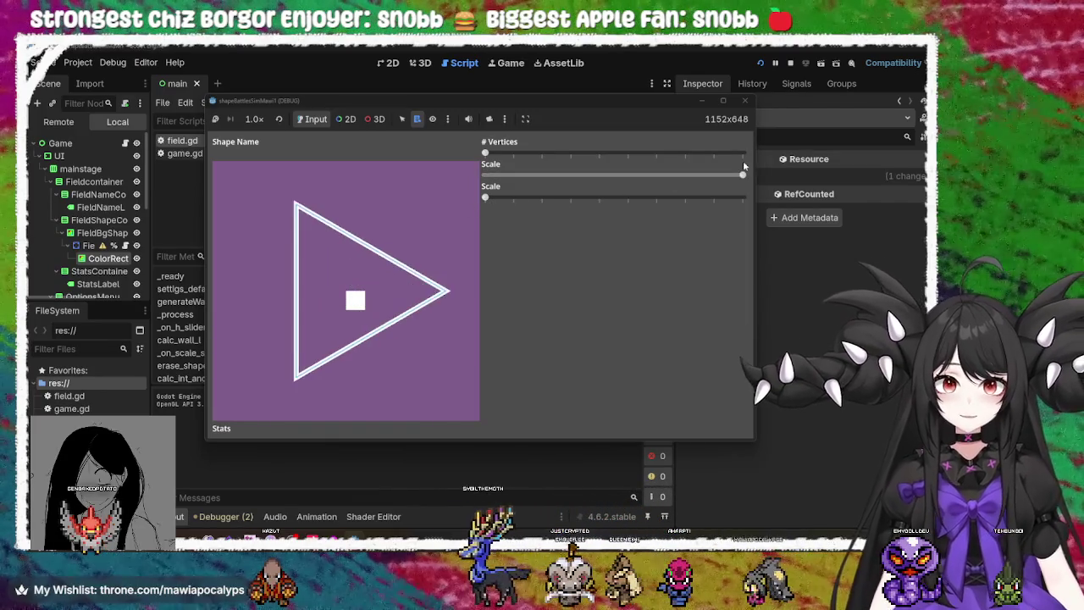
Try the # Vertices and Scale sliders through triangle, square and pentagon, then stop the game
{"action": "mouse_move", "coordinate": [487, 201]}
{"action": "left_mouse_down"}
{"action": "mouse_move", "coordinate": [563, 197]}
{"action": "mouse_move", "coordinate": [486, 199]}
{"action": "left_mouse_up"}
{"action": "mouse_move", "coordinate": [655, 173]}
{"action": "left_mouse_down"}
{"action": "mouse_move", "coordinate": [631, 174]}
{"action": "mouse_move", "coordinate": [717, 174]}
{"action": "mouse_move", "coordinate": [656, 174]}
{"action": "left_mouse_up"}
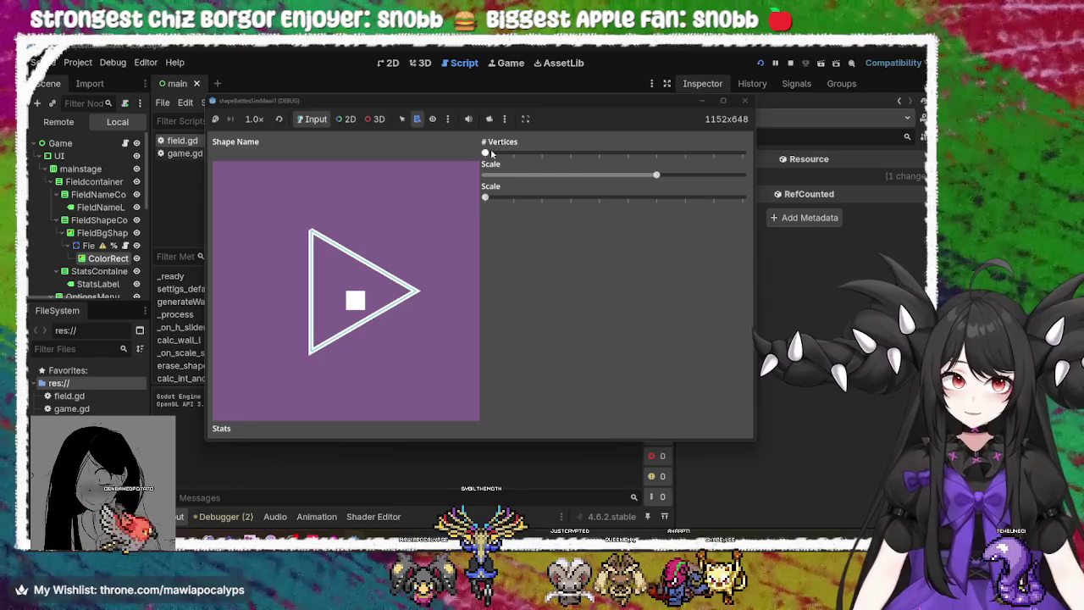
{"action": "left_click_drag", "start_coordinate": [486, 153], "coordinate": [521, 153]}
{"action": "mouse_move", "coordinate": [656, 175]}
{"action": "left_mouse_down"}
{"action": "mouse_move", "coordinate": [485, 174]}
{"action": "mouse_move", "coordinate": [628, 201]}
{"action": "mouse_move", "coordinate": [445, 202]}
{"action": "mouse_move", "coordinate": [717, 212]}
{"action": "mouse_move", "coordinate": [611, 232]}
{"action": "mouse_move", "coordinate": [444, 233]}
{"action": "mouse_move", "coordinate": [409, 249]}
{"action": "mouse_move", "coordinate": [592, 224]}
{"action": "mouse_move", "coordinate": [658, 201]}
{"action": "mouse_move", "coordinate": [601, 203]}
{"action": "mouse_move", "coordinate": [678, 204]}
{"action": "left_mouse_up"}
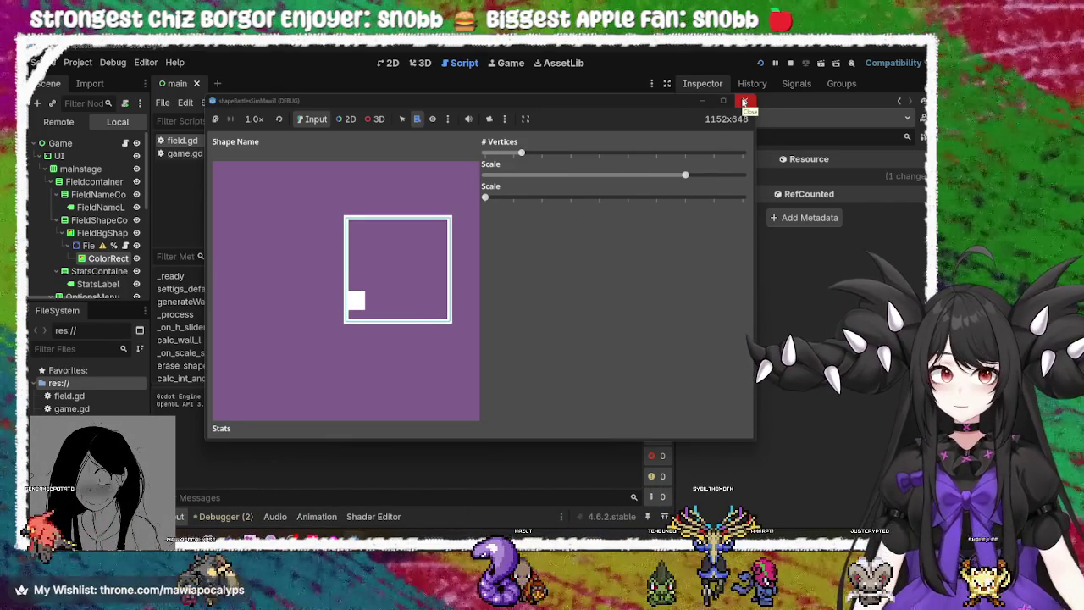
{"action": "mouse_move", "coordinate": [686, 176]}
{"action": "left_mouse_down"}
{"action": "mouse_move", "coordinate": [500, 178]}
{"action": "mouse_move", "coordinate": [572, 194]}
{"action": "left_mouse_up"}
{"action": "mouse_move", "coordinate": [520, 155]}
{"action": "left_mouse_down"}
{"action": "mouse_move", "coordinate": [498, 157]}
{"action": "mouse_move", "coordinate": [533, 158]}
{"action": "left_mouse_up"}
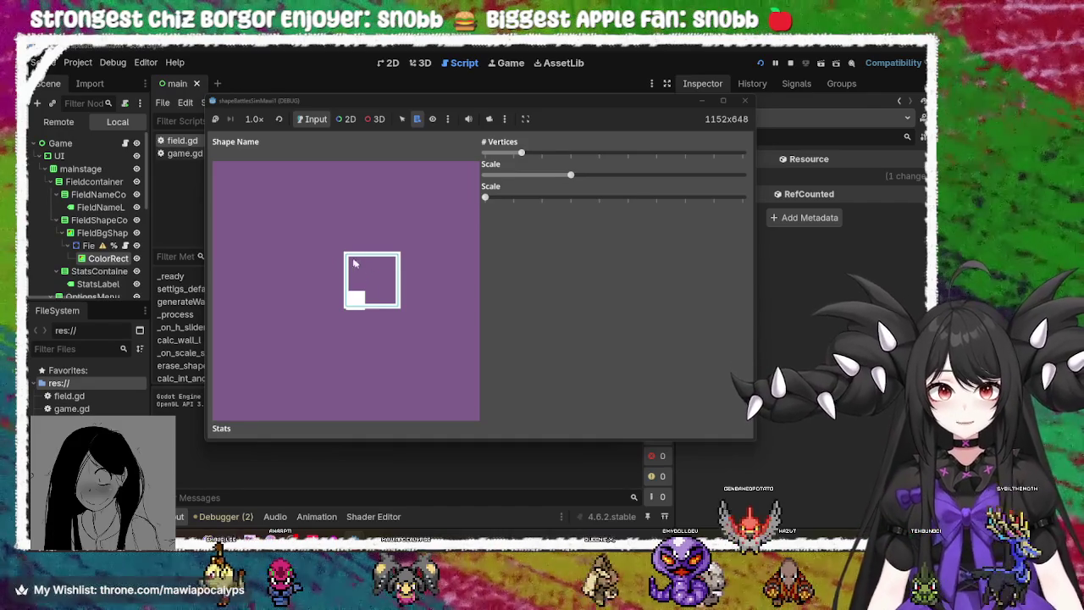
{"action": "mouse_move", "coordinate": [522, 155]}
{"action": "left_mouse_down"}
{"action": "mouse_move", "coordinate": [542, 159]}
{"action": "mouse_move", "coordinate": [479, 163]}
{"action": "left_mouse_up"}
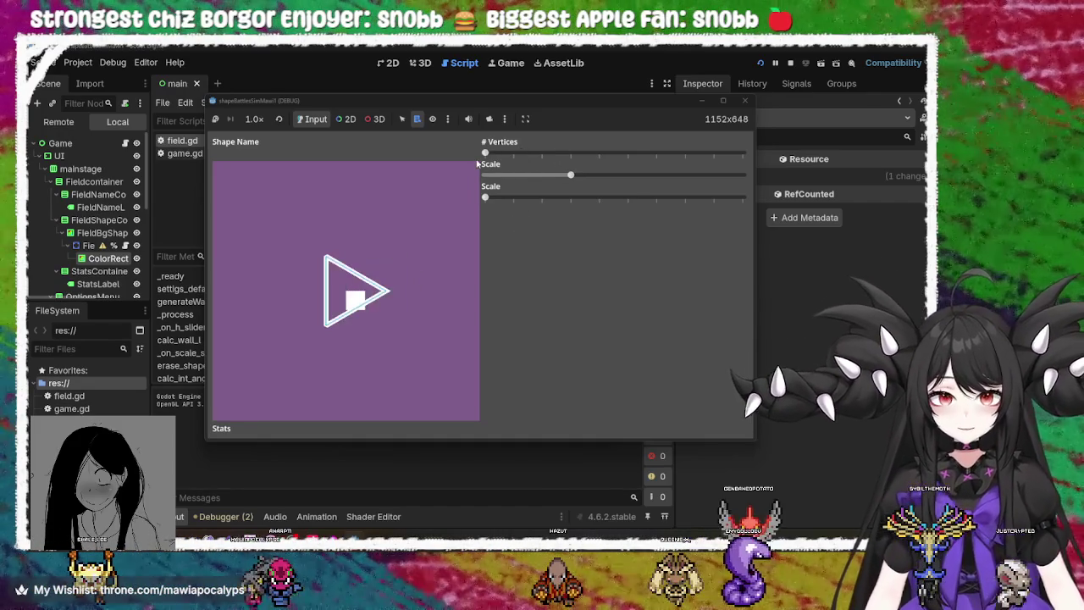
{"action": "left_click", "coordinate": [744, 100]}
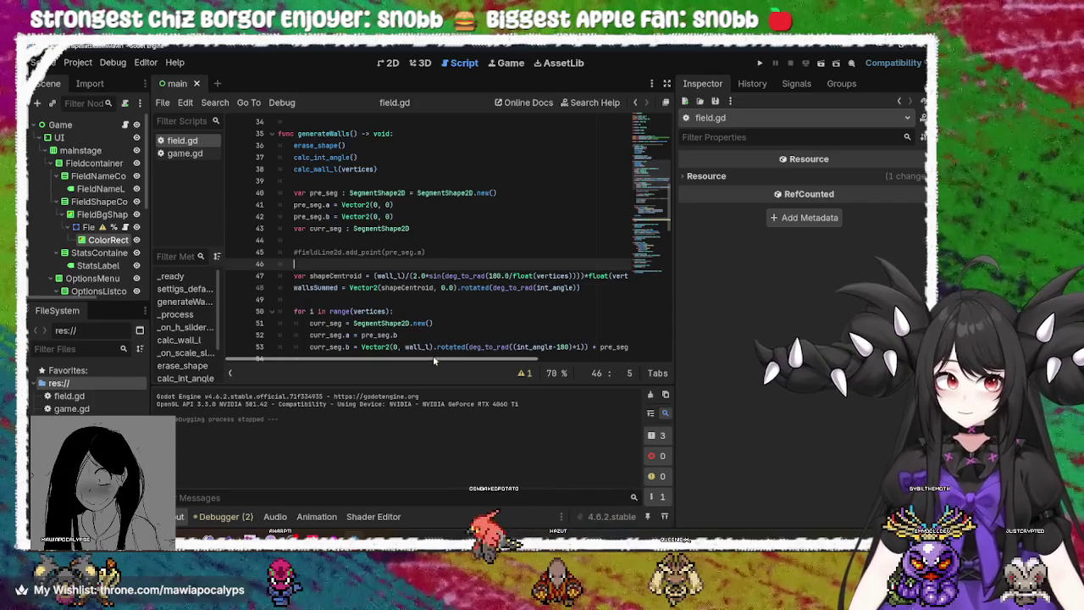
Inspect the shapeCentroid formula on line 47 of field.gd
{"action": "double_click", "coordinate": [433, 275]}
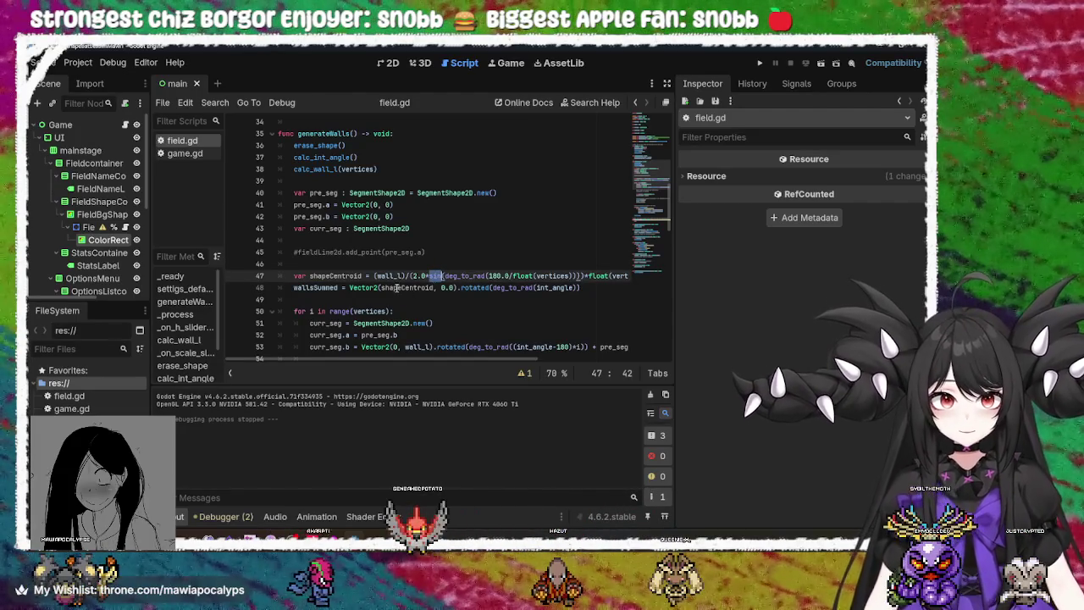
{"action": "double_click", "coordinate": [346, 276]}
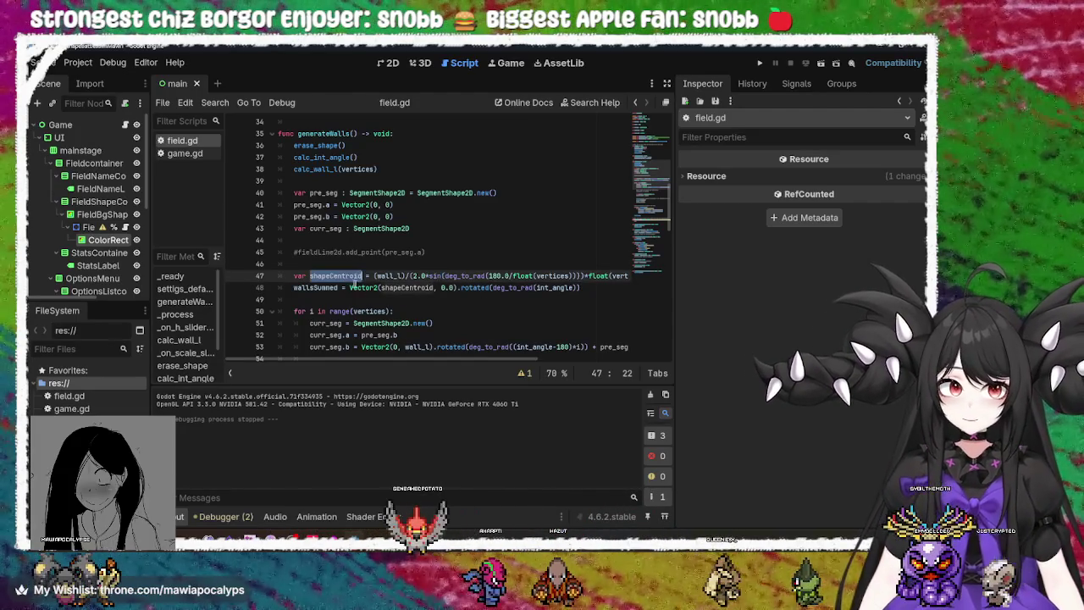
{"action": "mouse_move", "coordinate": [354, 361]}
{"action": "left_mouse_down"}
{"action": "mouse_move", "coordinate": [458, 360]}
{"action": "mouse_move", "coordinate": [365, 356]}
{"action": "left_mouse_up"}
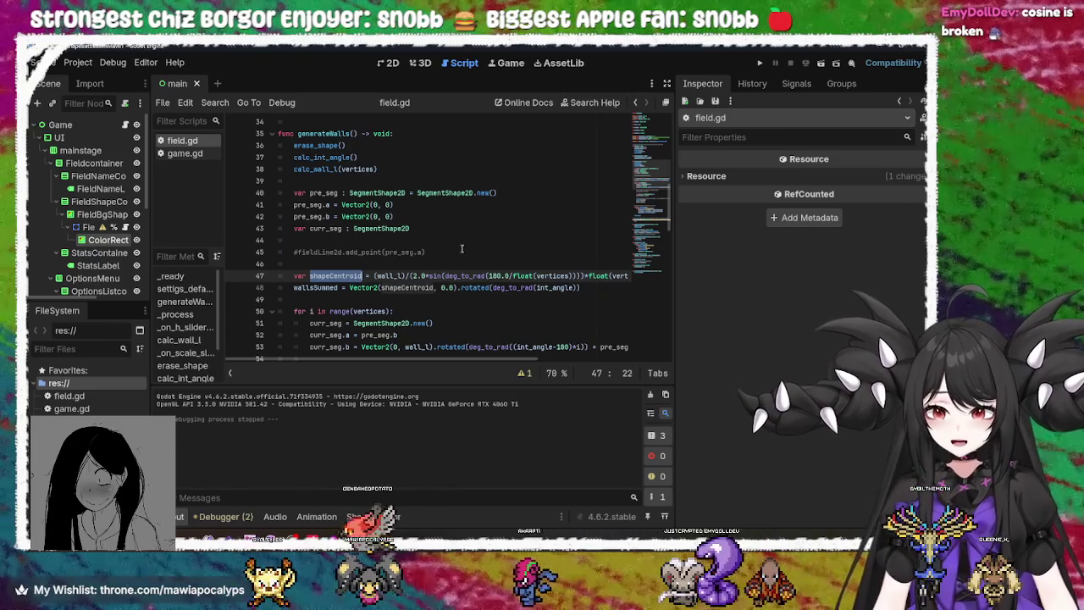
{"action": "mouse_move", "coordinate": [355, 359]}
{"action": "left_mouse_down"}
{"action": "mouse_move", "coordinate": [429, 360]}
{"action": "mouse_move", "coordinate": [359, 354]}
{"action": "left_mouse_up"}
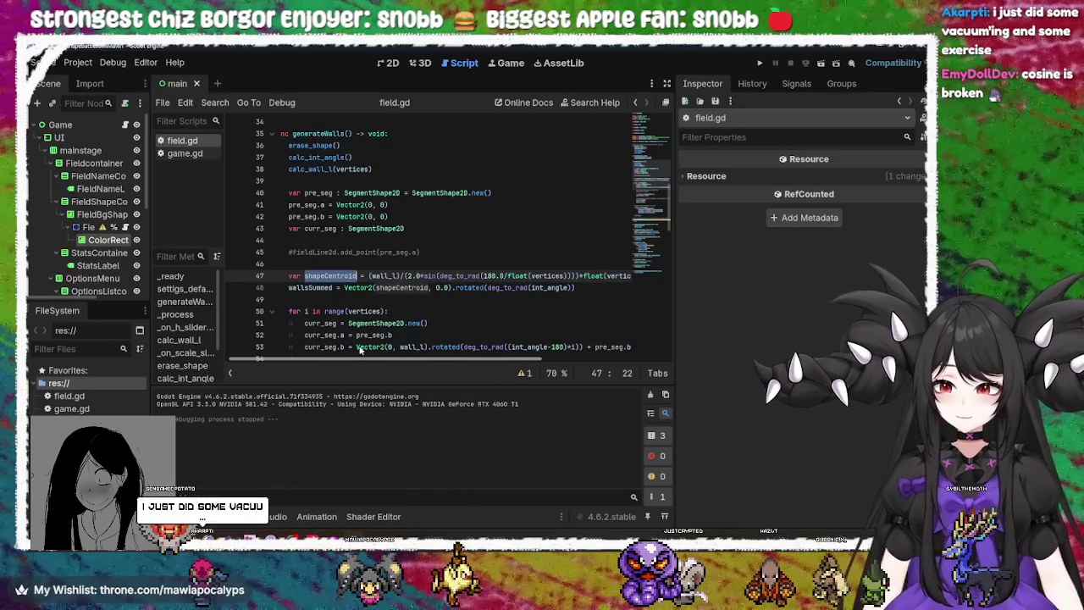
{"action": "scroll", "coordinate": [360, 350], "scroll_direction": "right", "scroll_amount": 5}
{"action": "scroll", "coordinate": [354, 345], "scroll_direction": "left", "scroll_amount": 5}
{"action": "scroll", "coordinate": [385, 343], "scroll_direction": "right", "scroll_amount": 2}
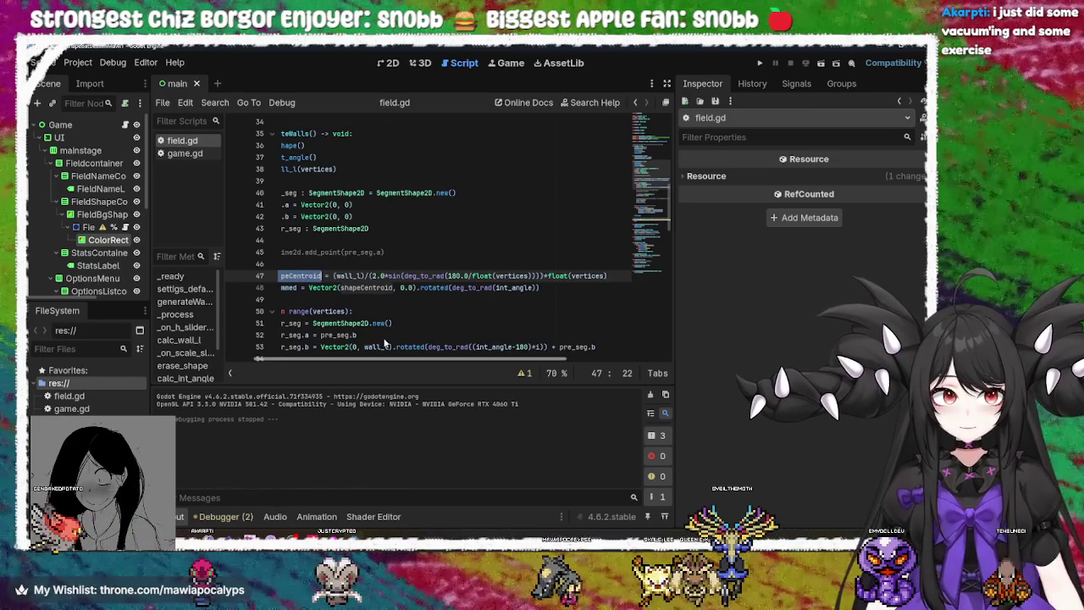
Delete '+float(vertices)' from the end of line 47 and relaunch the game
{"action": "double_click", "coordinate": [558, 275]}
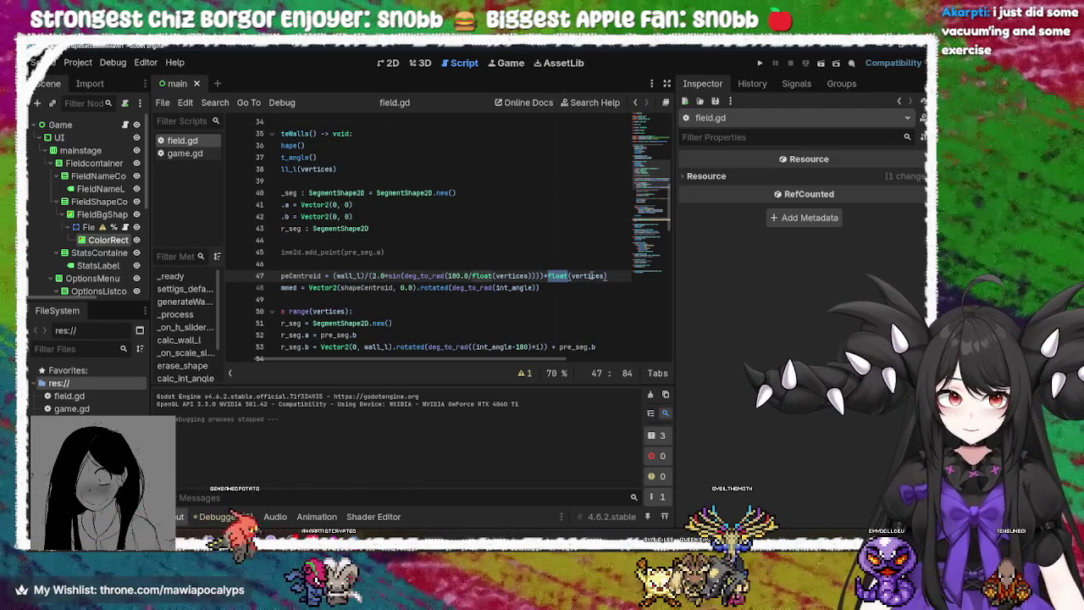
{"action": "double_click", "coordinate": [588, 275]}
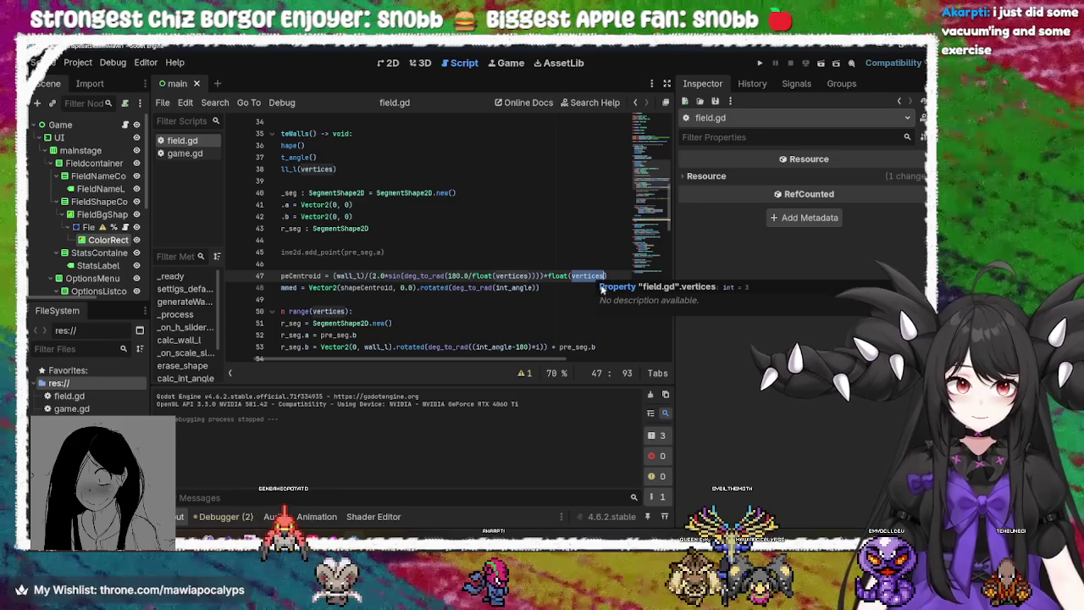
{"action": "left_click", "coordinate": [615, 274]}
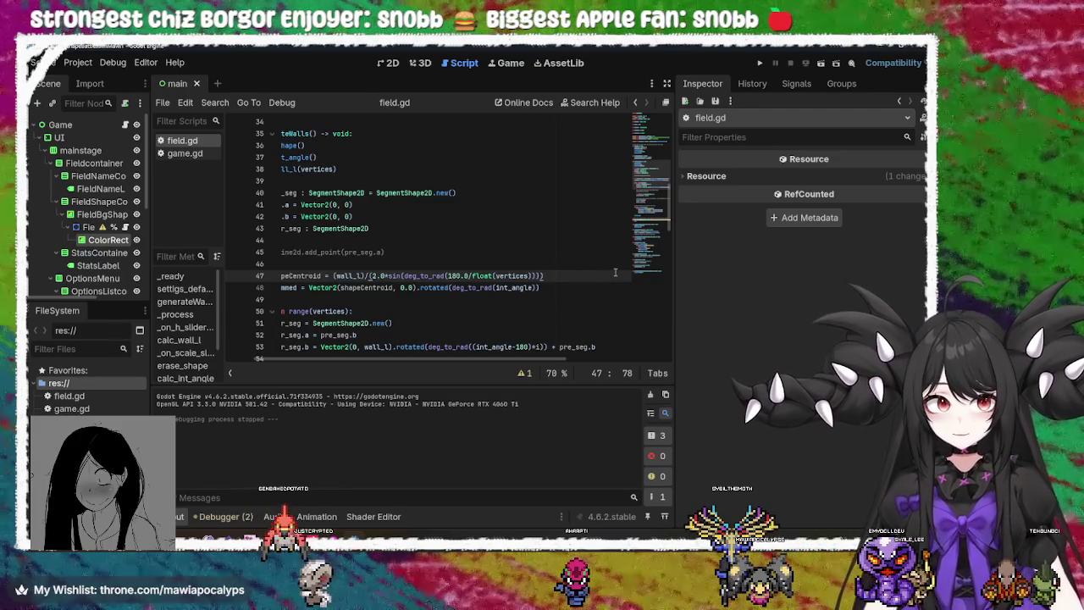
{"action": "left_click", "coordinate": [759, 63]}
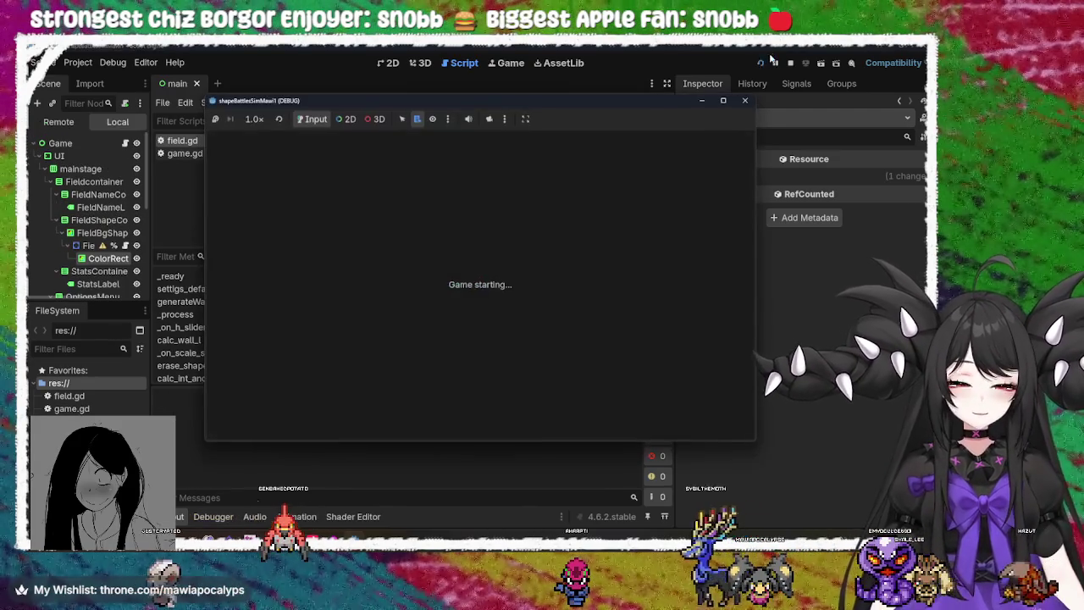
Cycle the # Vertices slider up and back to a triangle, then close the game
{"action": "mouse_move", "coordinate": [521, 153]}
{"action": "left_mouse_down"}
{"action": "mouse_move", "coordinate": [557, 154]}
{"action": "mouse_move", "coordinate": [482, 161]}
{"action": "left_mouse_up"}
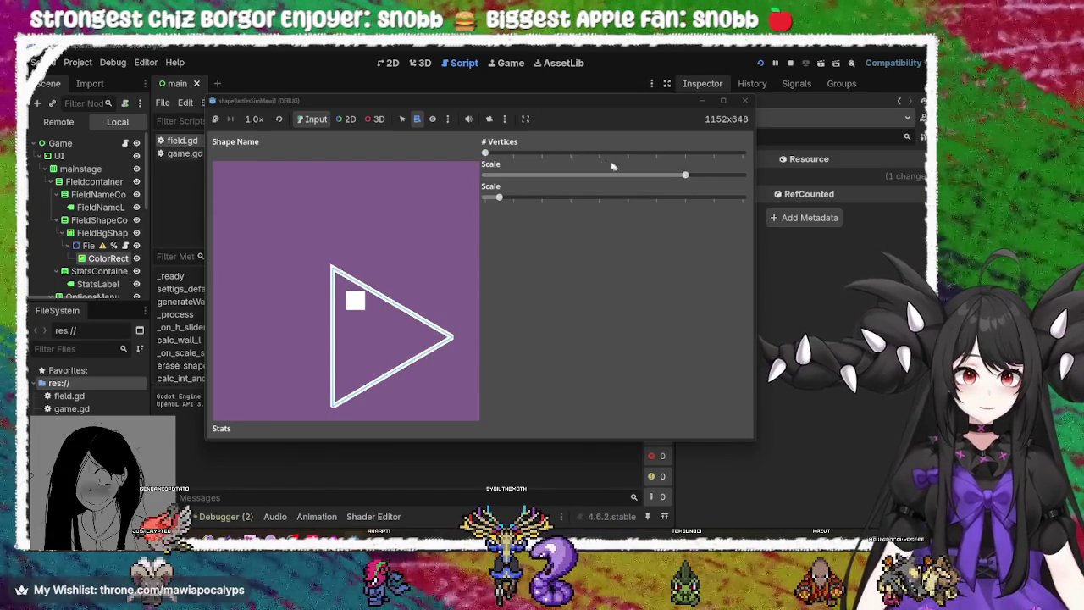
{"action": "mouse_move", "coordinate": [486, 153]}
{"action": "left_mouse_down"}
{"action": "mouse_move", "coordinate": [657, 154]}
{"action": "mouse_move", "coordinate": [496, 152]}
{"action": "left_mouse_up"}
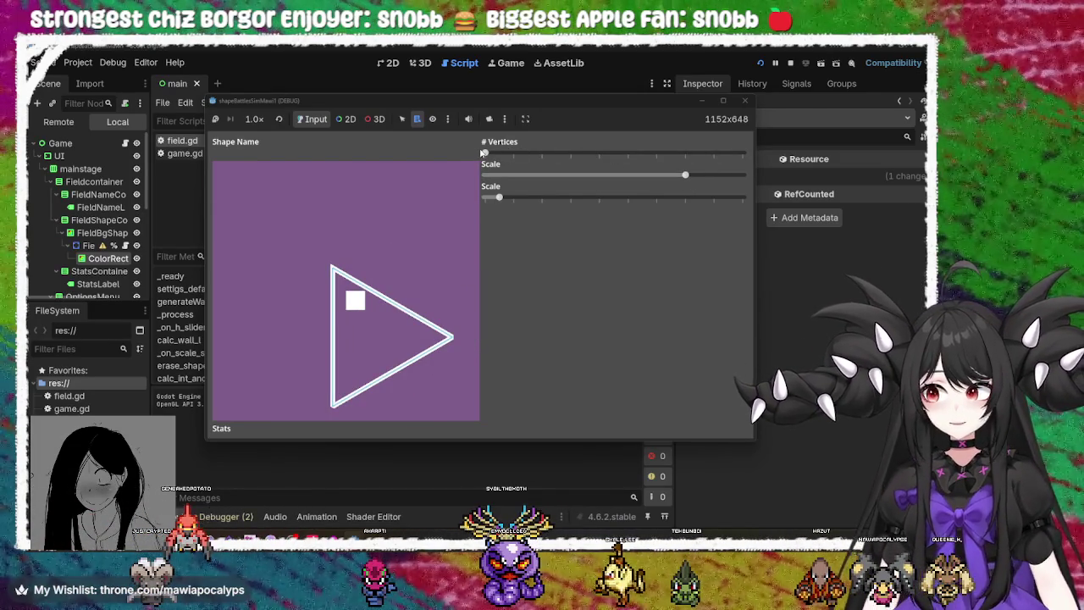
{"action": "left_click", "coordinate": [742, 104]}
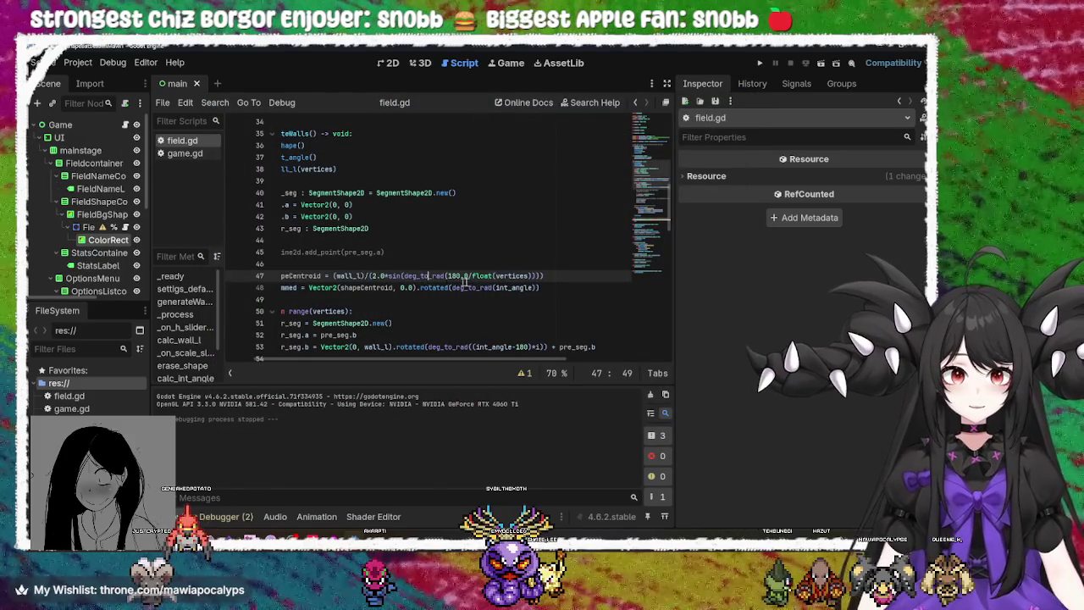
Inspect int_angle in the wallsSummed line 48, then switch to the Krita canvas
{"action": "left_click", "coordinate": [514, 288]}
{"action": "double_click", "coordinate": [514, 288]}
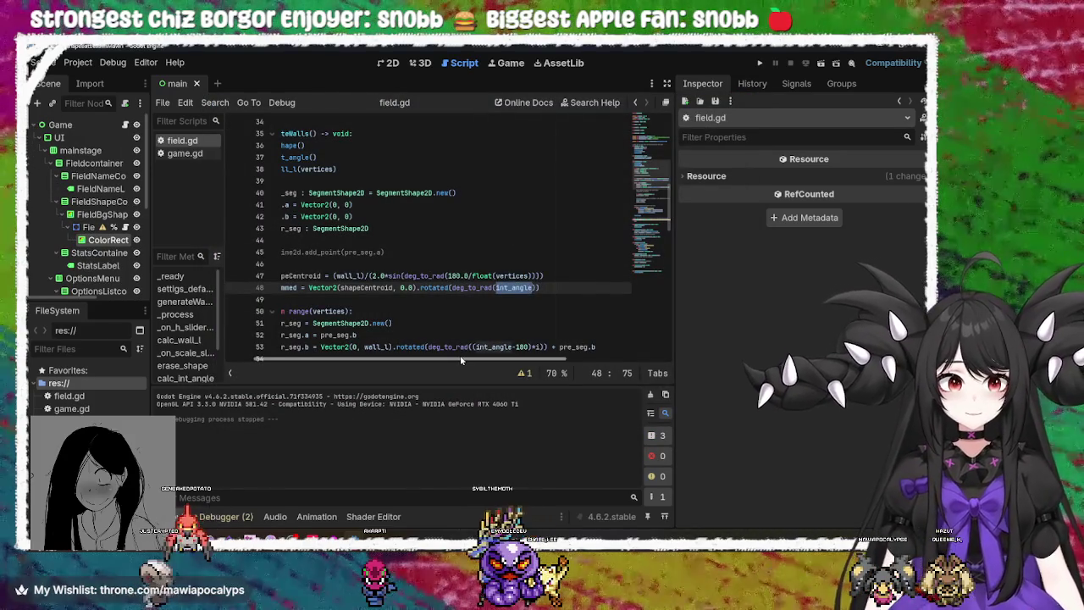
{"action": "left_click_drag", "start_coordinate": [464, 359], "coordinate": [377, 358]}
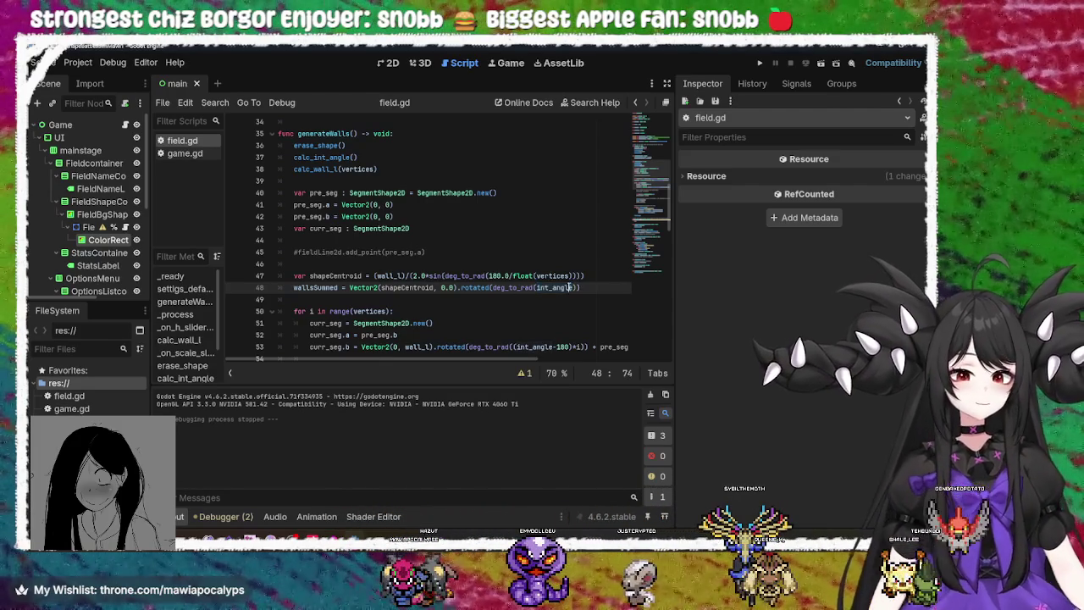
{"action": "mouse_move", "coordinate": [563, 300]}
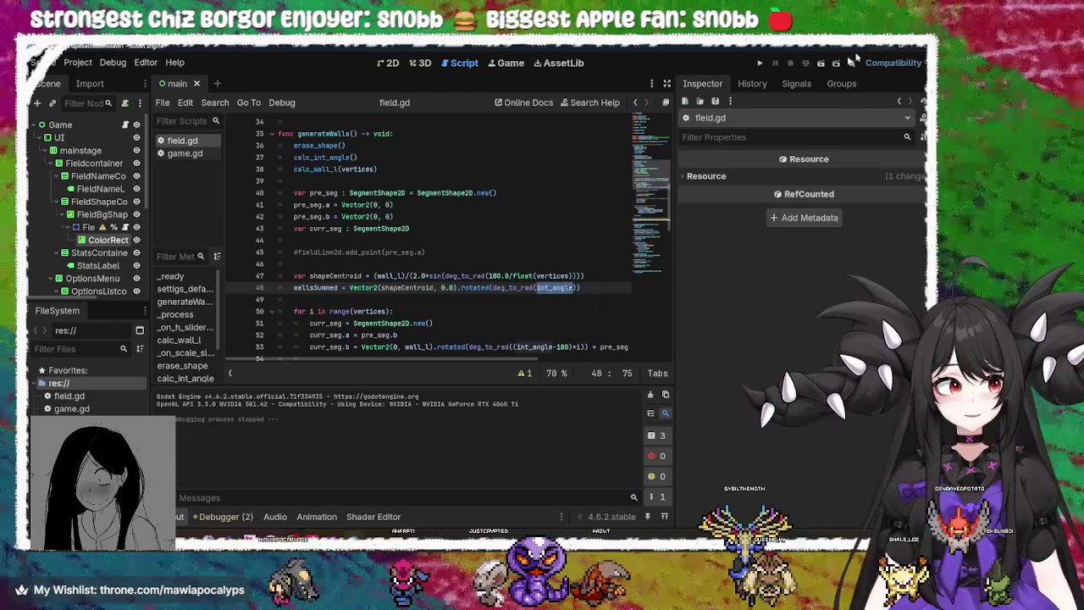
{"action": "key", "text": "alt+Tab"}
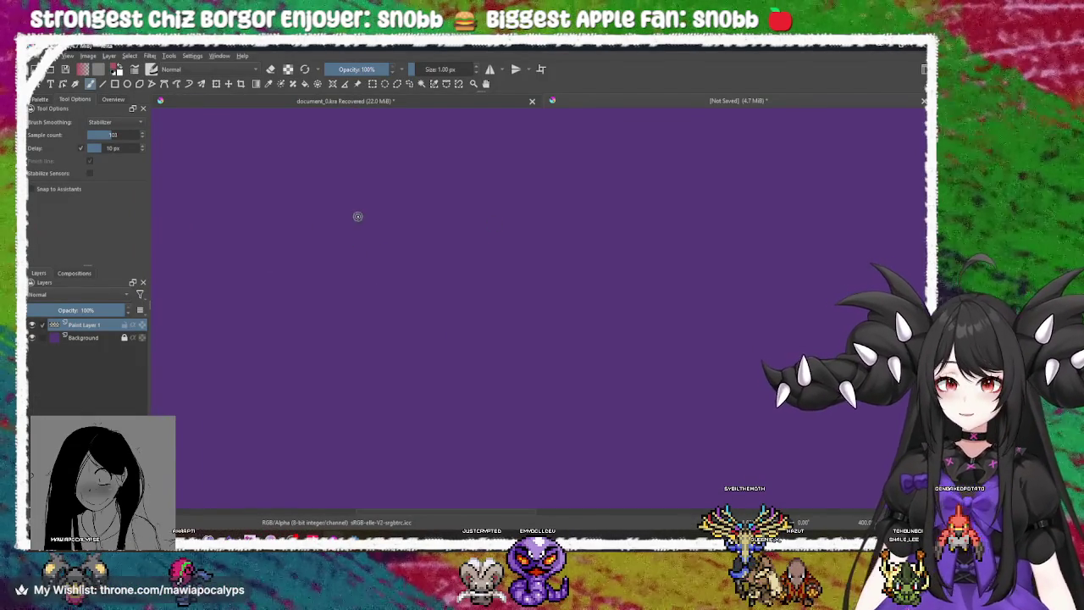
Draw a red triangle with an arc at its apex and an α label
{"action": "left_click_drag", "start_coordinate": [358, 201], "coordinate": [346, 363]}
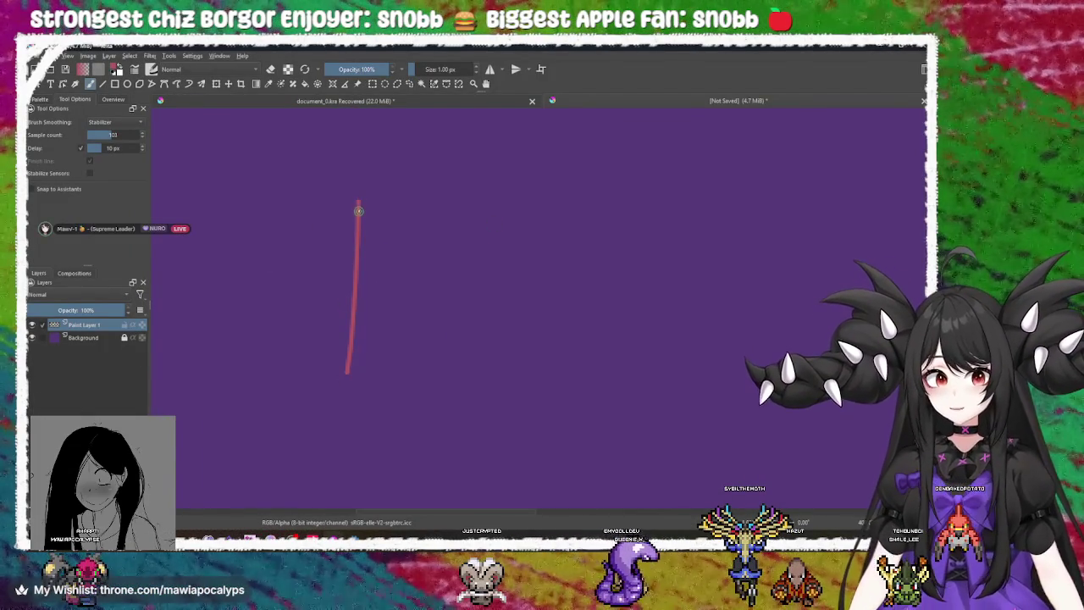
{"action": "mouse_move", "coordinate": [362, 200]}
{"action": "left_mouse_down"}
{"action": "mouse_move", "coordinate": [460, 310]}
{"action": "mouse_move", "coordinate": [346, 379]}
{"action": "left_mouse_up"}
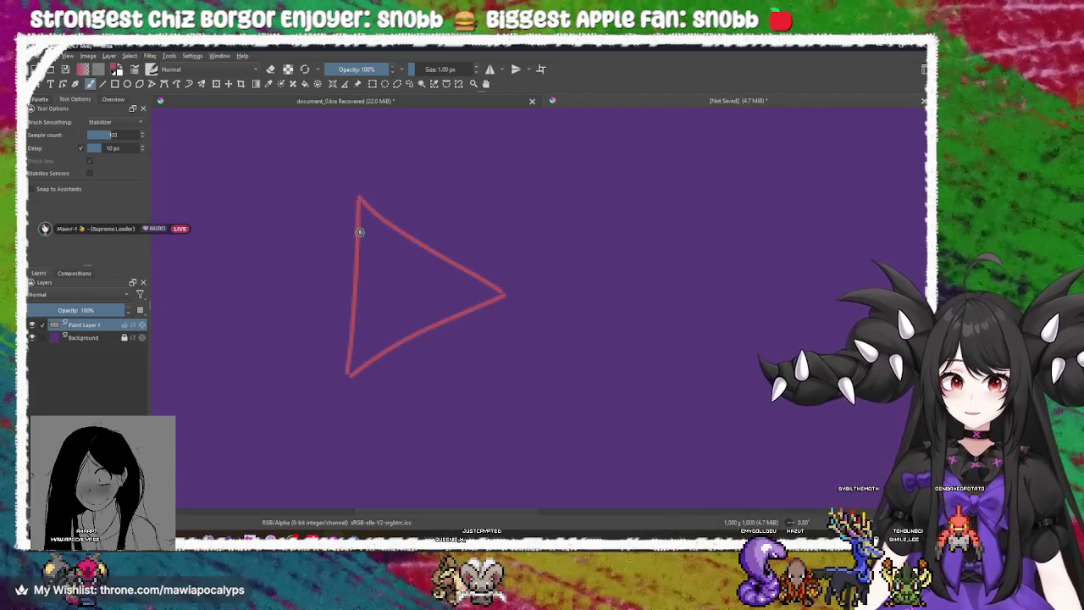
{"action": "left_click_drag", "start_coordinate": [341, 222], "coordinate": [407, 165]}
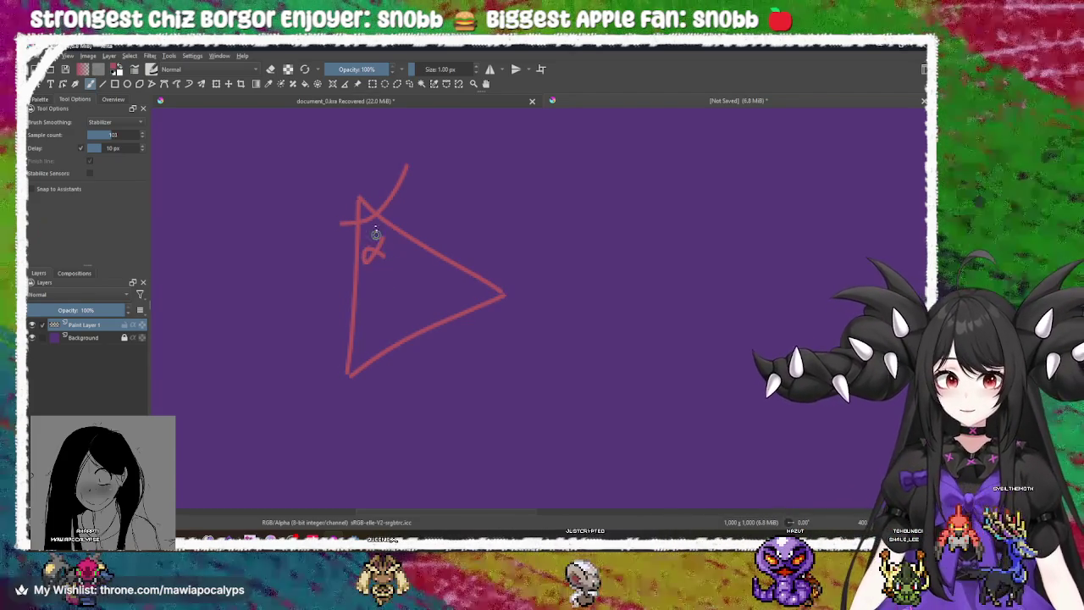
{"action": "scroll", "coordinate": [465, 242], "scroll_direction": "down", "scroll_amount": 1}
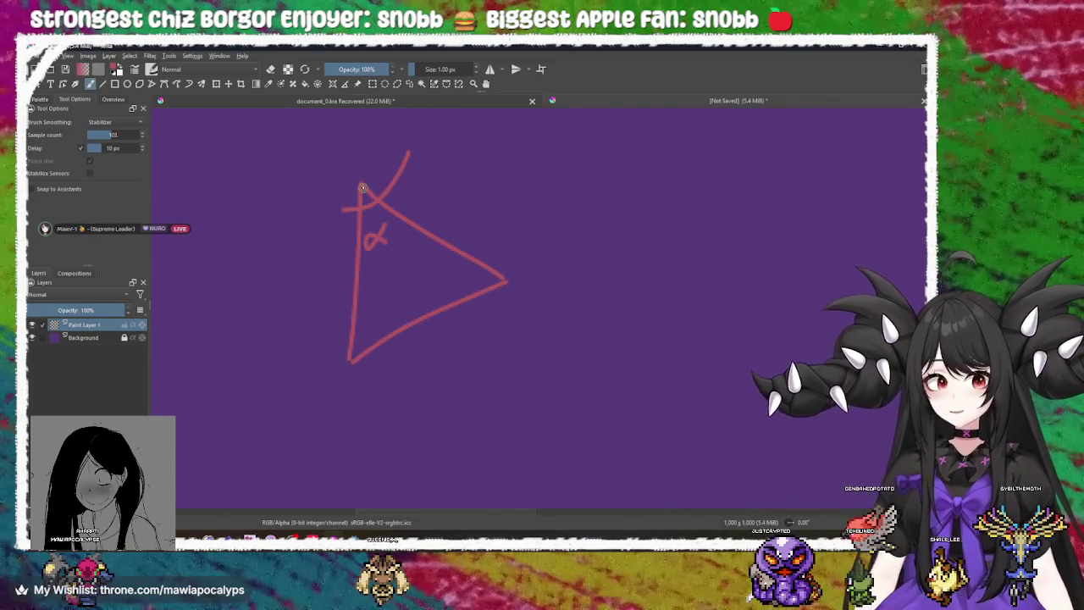
{"action": "key", "text": "ctrl+z"}
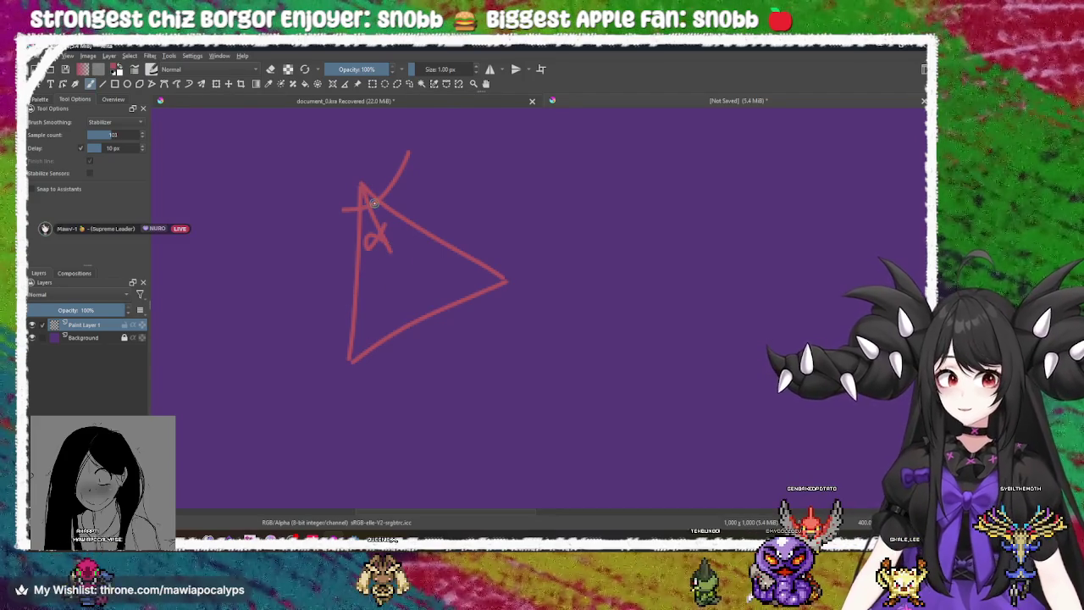
{"action": "left_click_drag", "start_coordinate": [385, 224], "coordinate": [387, 246]}
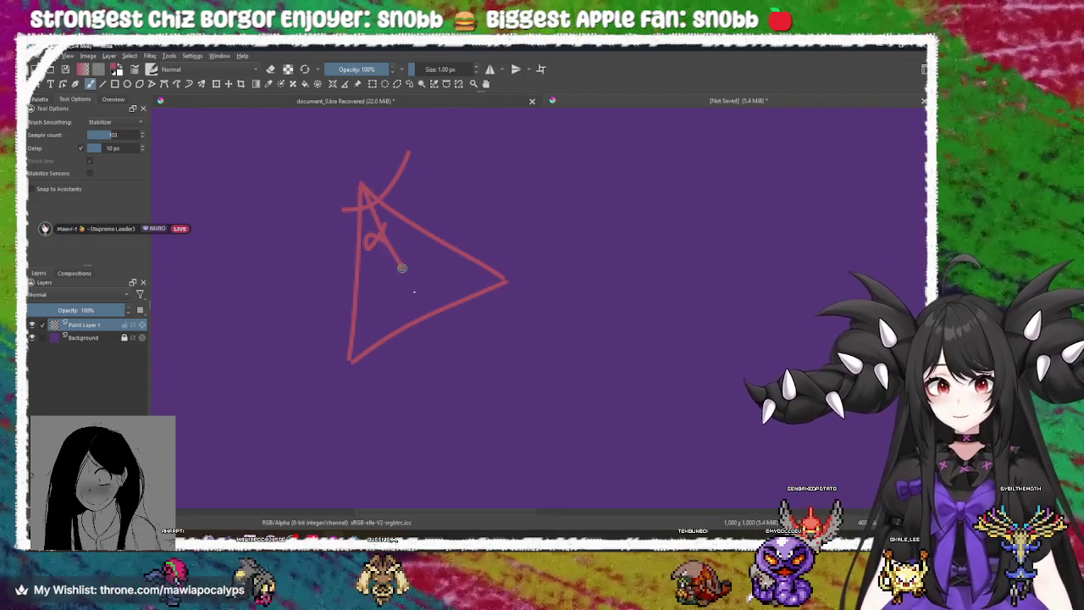
Undo the extra interior and diagonal strokes drawn through the triangle
{"action": "mouse_move", "coordinate": [354, 362]}
{"action": "left_mouse_down"}
{"action": "mouse_move", "coordinate": [413, 220]}
{"action": "mouse_move", "coordinate": [506, 281]}
{"action": "mouse_move", "coordinate": [359, 263]}
{"action": "left_mouse_up"}
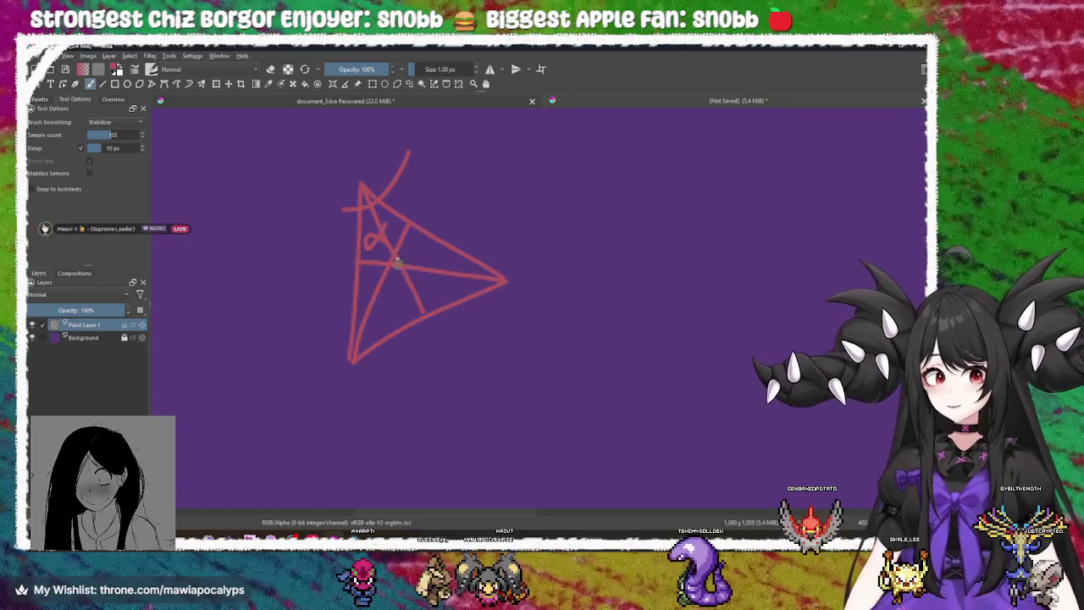
{"action": "key", "text": "ctrl+z"}
{"action": "key", "text": "ctrl+z"}
{"action": "key", "text": "ctrl+z"}
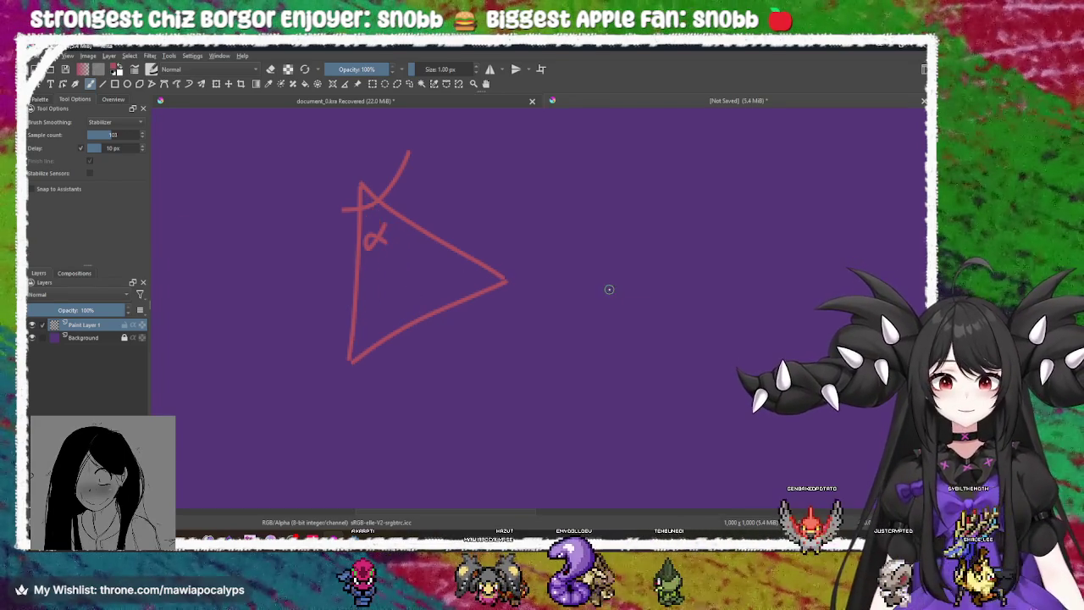
{"action": "mouse_move", "coordinate": [339, 211]}
{"action": "left_mouse_down"}
{"action": "mouse_move", "coordinate": [362, 188]}
{"action": "mouse_move", "coordinate": [427, 302]}
{"action": "left_mouse_up"}
{"action": "key", "text": "ctrl+z"}
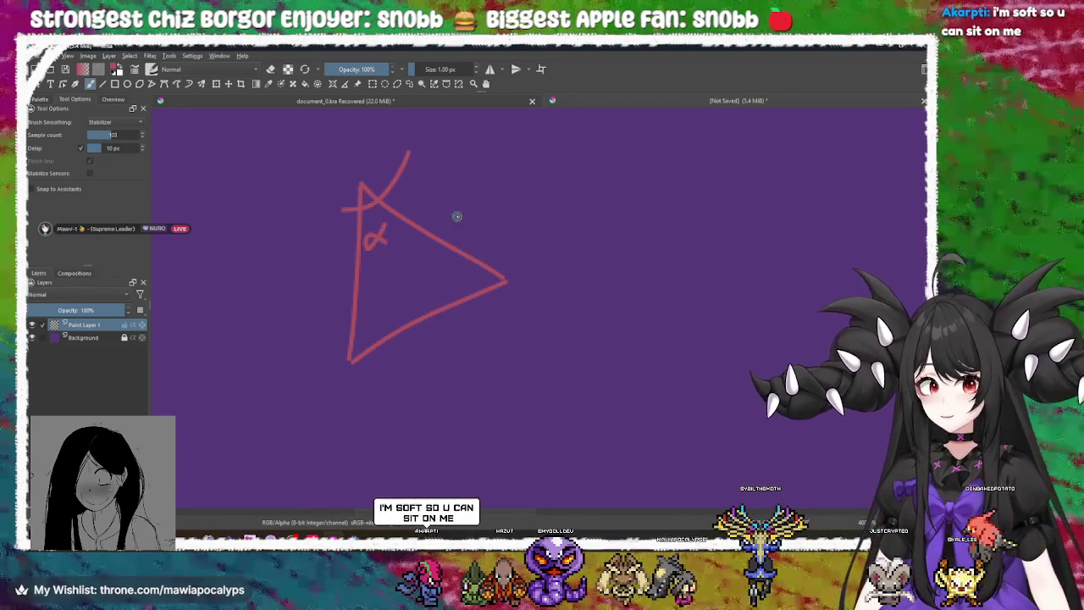
{"action": "key", "text": "ctrl+z"}
{"action": "key", "text": "ctrl+z"}
{"action": "key", "text": "ctrl+z"}
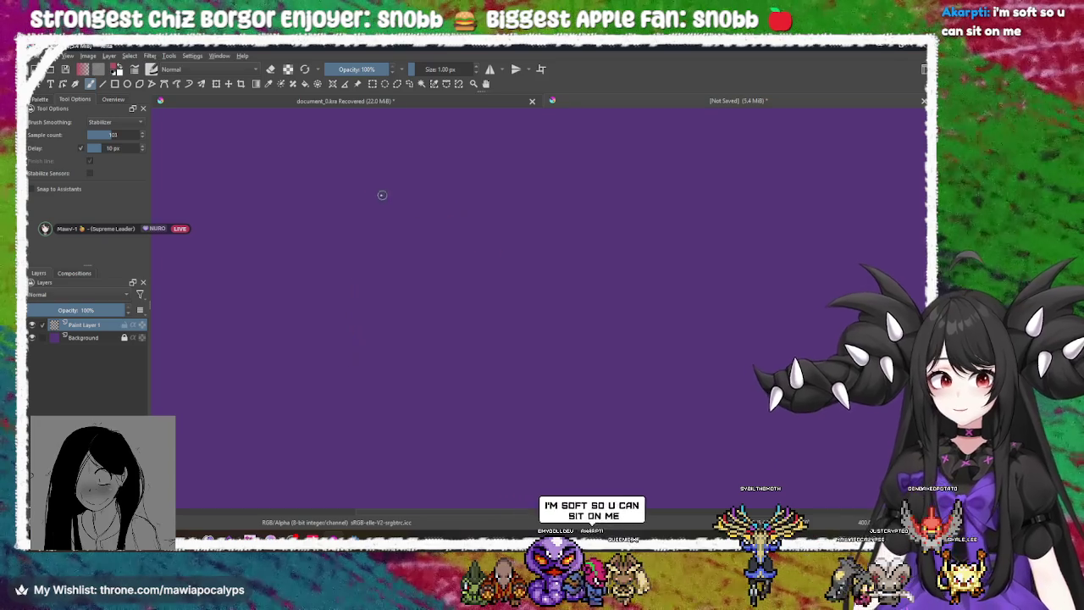
Draw a red rectangle with both diagonals forming an X
{"action": "left_click_drag", "start_coordinate": [367, 181], "coordinate": [357, 329]}
{"action": "mouse_move", "coordinate": [366, 181]}
{"action": "left_mouse_down"}
{"action": "mouse_move", "coordinate": [587, 180]}
{"action": "mouse_move", "coordinate": [586, 311]}
{"action": "left_mouse_up"}
{"action": "left_click_drag", "start_coordinate": [360, 325], "coordinate": [524, 328]}
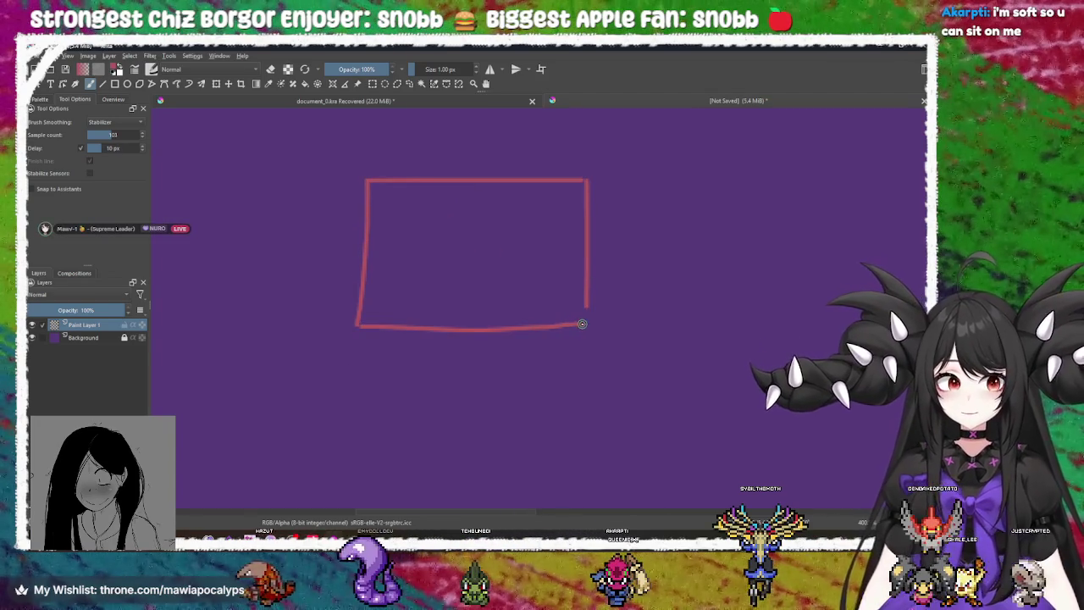
{"action": "left_click_drag", "start_coordinate": [370, 180], "coordinate": [594, 319]}
{"action": "left_click_drag", "start_coordinate": [358, 325], "coordinate": [582, 182]}
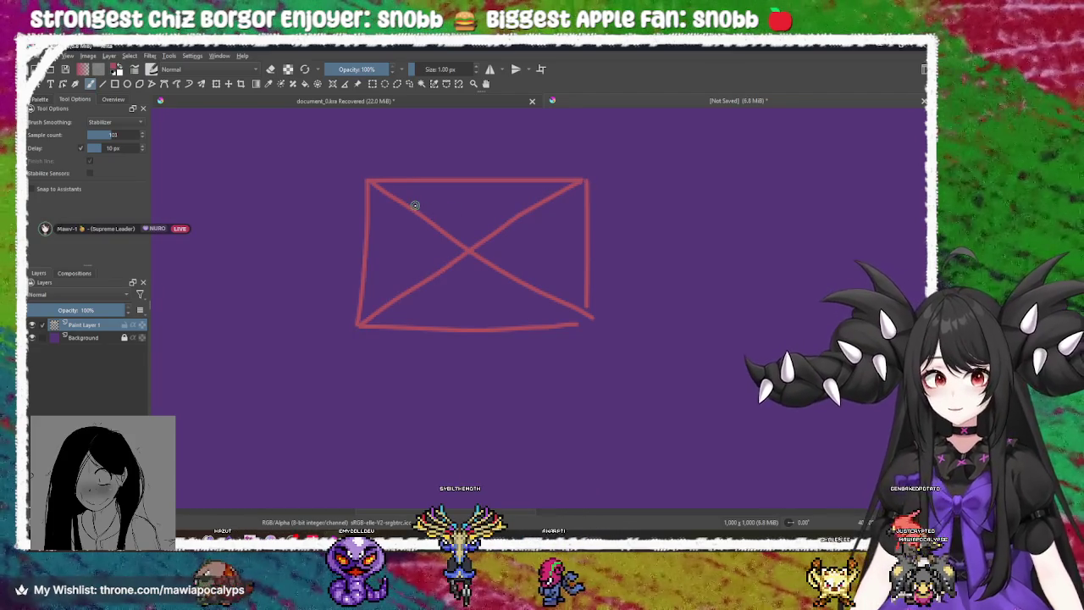
{"action": "left_click", "coordinate": [374, 196]}
Extend the rectangle's edges past its top-left, top-right and bottom-left corners
{"action": "left_click_drag", "start_coordinate": [390, 159], "coordinate": [379, 193]}
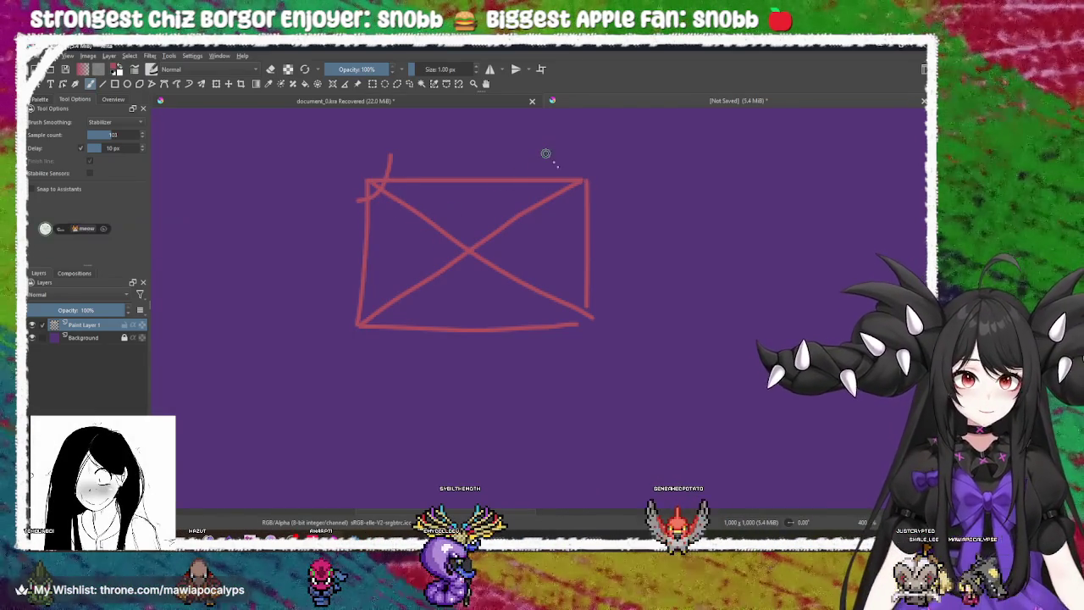
{"action": "left_click_drag", "start_coordinate": [545, 153], "coordinate": [584, 182]}
{"action": "left_click_drag", "start_coordinate": [588, 198], "coordinate": [611, 199]}
{"action": "left_click_drag", "start_coordinate": [346, 298], "coordinate": [390, 368]}
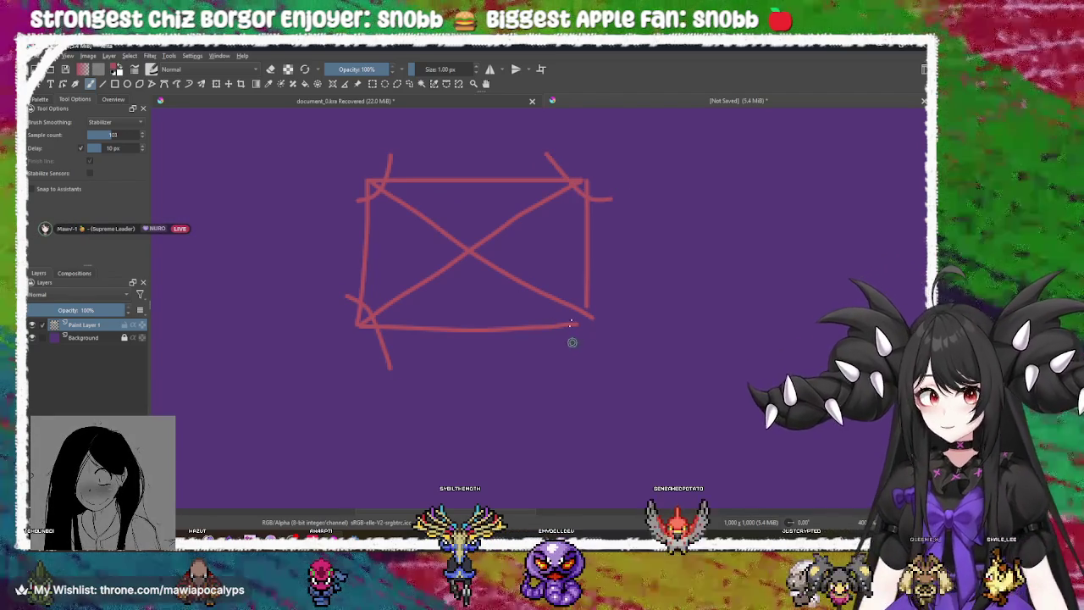
{"action": "mouse_move", "coordinate": [520, 266]}
{"action": "left_mouse_down"}
{"action": "mouse_move", "coordinate": [561, 249]}
{"action": "mouse_move", "coordinate": [554, 268]}
{"action": "mouse_move", "coordinate": [498, 227]}
{"action": "mouse_move", "coordinate": [449, 234]}
{"action": "mouse_move", "coordinate": [452, 271]}
{"action": "mouse_move", "coordinate": [426, 259]}
{"action": "left_mouse_up"}
{"action": "mouse_move", "coordinate": [363, 230]}
{"action": "left_mouse_down"}
{"action": "mouse_move", "coordinate": [382, 279]}
{"action": "mouse_move", "coordinate": [403, 271]}
{"action": "mouse_move", "coordinate": [382, 251]}
{"action": "left_mouse_up"}
Sketch zigzag and outline strokes around the box, then undo them
{"action": "mouse_move", "coordinate": [312, 211]}
{"action": "left_mouse_down"}
{"action": "mouse_move", "coordinate": [348, 156]}
{"action": "mouse_move", "coordinate": [465, 158]}
{"action": "left_mouse_up"}
{"action": "left_click_drag", "start_coordinate": [548, 160], "coordinate": [585, 155]}
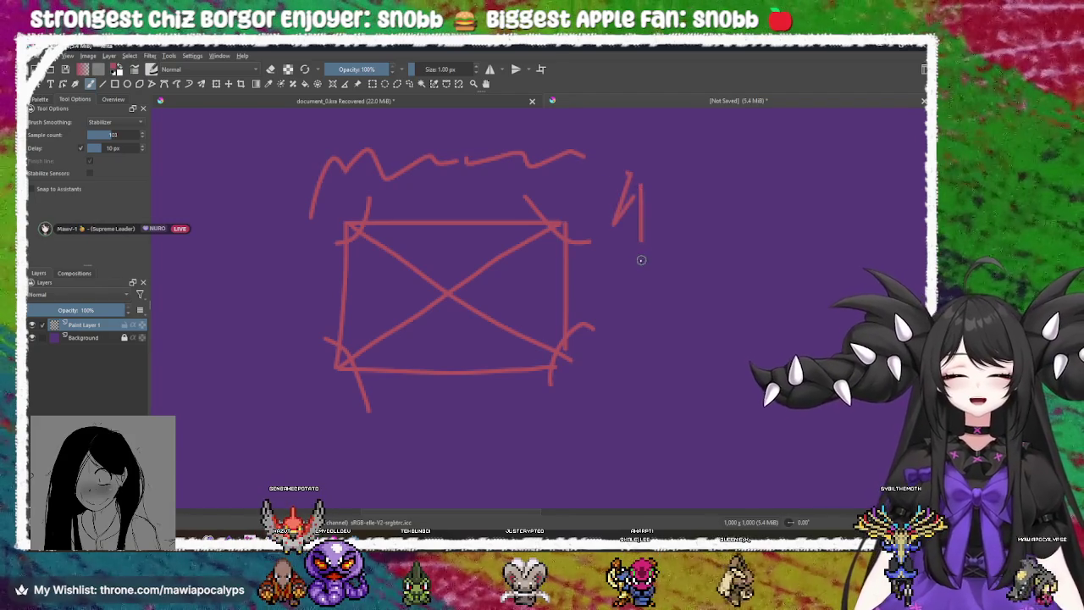
{"action": "key", "text": "ctrl+z"}
{"action": "key", "text": "ctrl+z"}
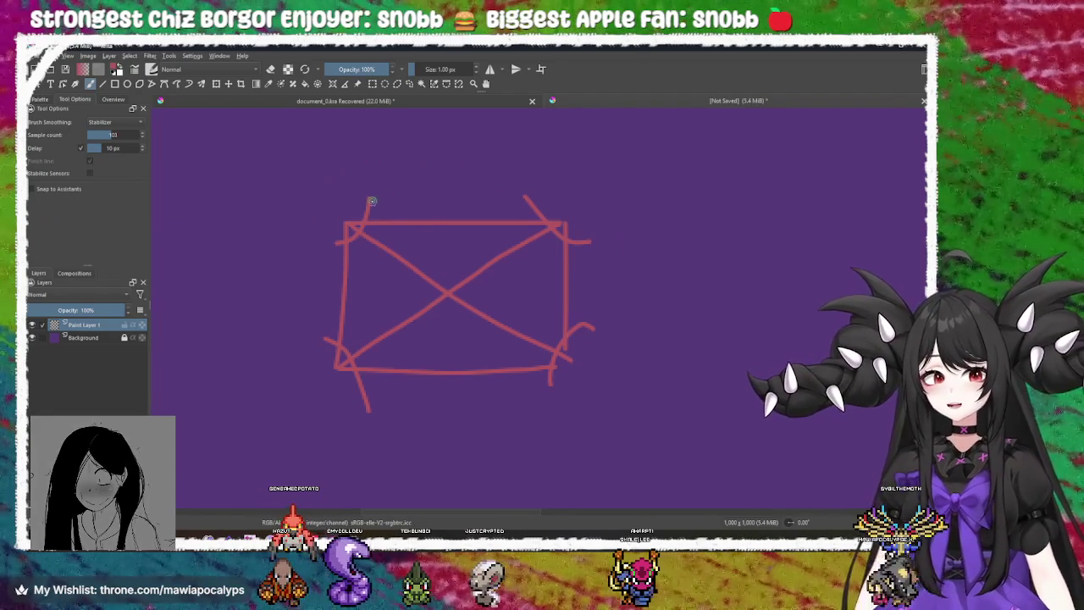
{"action": "mouse_move", "coordinate": [305, 246]}
{"action": "left_mouse_down"}
{"action": "mouse_move", "coordinate": [338, 171]}
{"action": "mouse_move", "coordinate": [382, 159]}
{"action": "mouse_move", "coordinate": [604, 165]}
{"action": "mouse_move", "coordinate": [633, 245]}
{"action": "mouse_move", "coordinate": [637, 398]}
{"action": "left_mouse_up"}
{"action": "key", "text": "ctrl+z"}
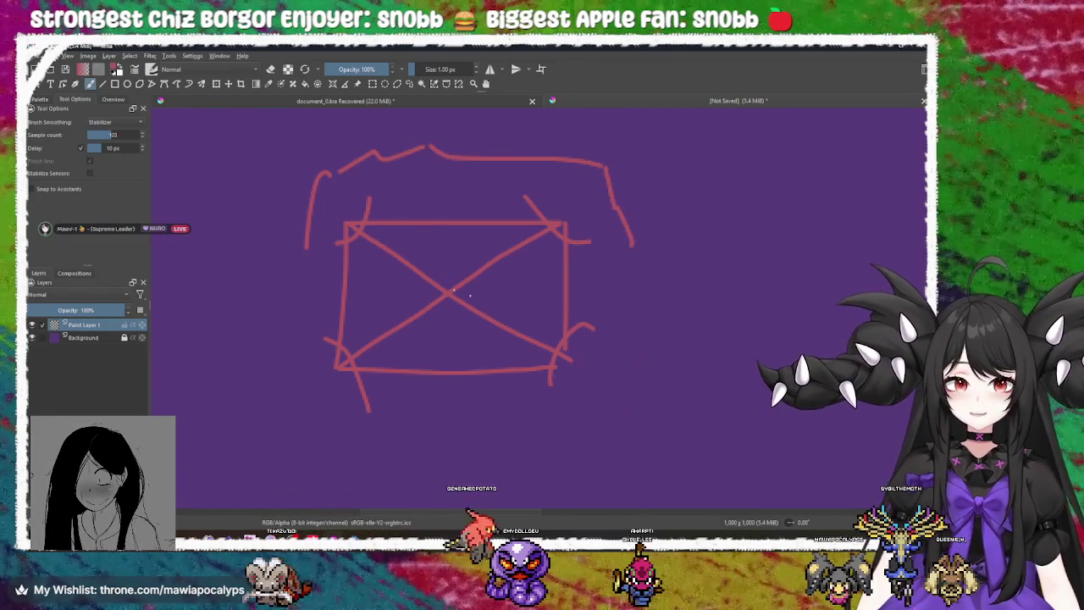
{"action": "key", "text": "ctrl+z"}
{"action": "key", "text": "ctrl+z"}
{"action": "key", "text": "ctrl+z"}
{"action": "key", "text": "ctrl+z"}
{"action": "mouse_move", "coordinate": [290, 322]}
{"action": "left_mouse_down"}
{"action": "mouse_move", "coordinate": [337, 150]}
{"action": "mouse_move", "coordinate": [498, 151]}
{"action": "mouse_move", "coordinate": [602, 167]}
{"action": "mouse_move", "coordinate": [604, 417]}
{"action": "left_mouse_up"}
{"action": "key", "text": "ctrl+z"}
{"action": "key", "text": "ctrl+z"}
{"action": "key", "text": "ctrl+z"}
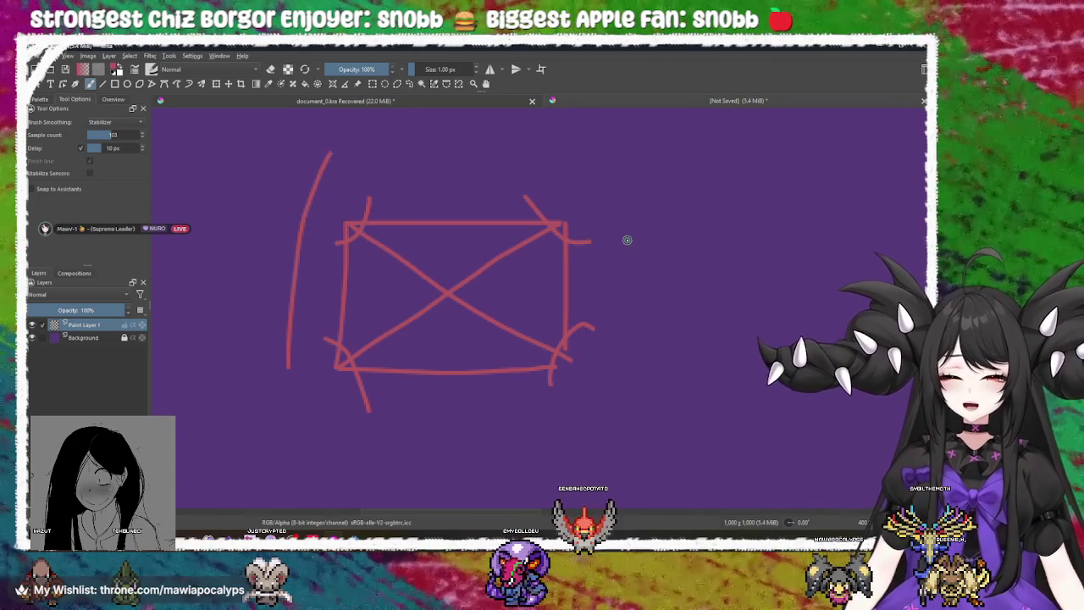
Undo the extra corner strokes and diagonals, and discard a trial corner curve
{"action": "left_click_drag", "start_coordinate": [400, 203], "coordinate": [423, 188]}
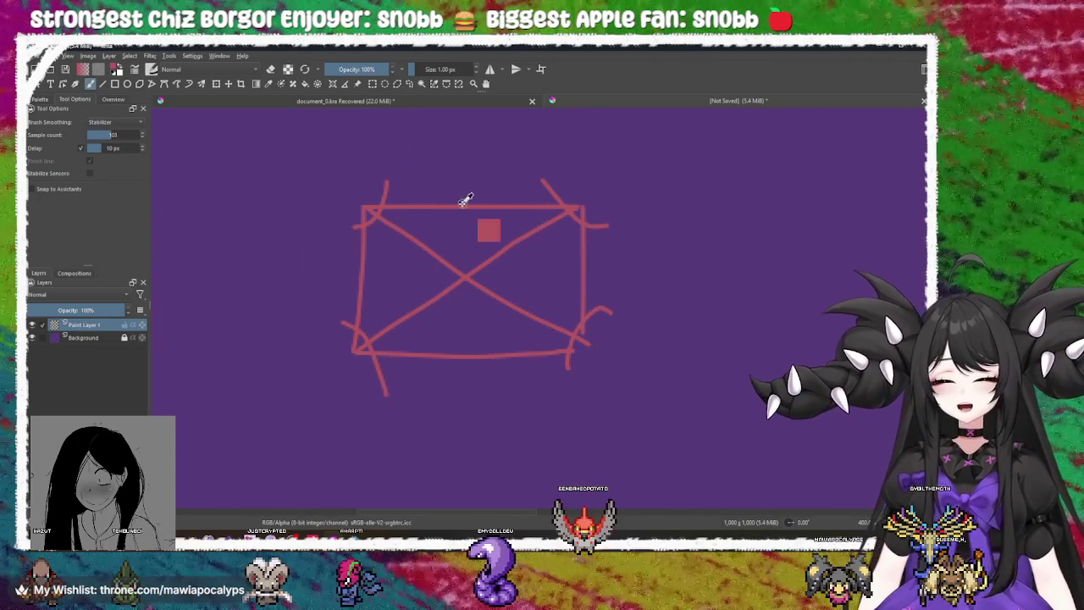
{"action": "key", "text": "ctrl+z"}
{"action": "key", "text": "ctrl+z"}
{"action": "key", "text": "ctrl+z"}
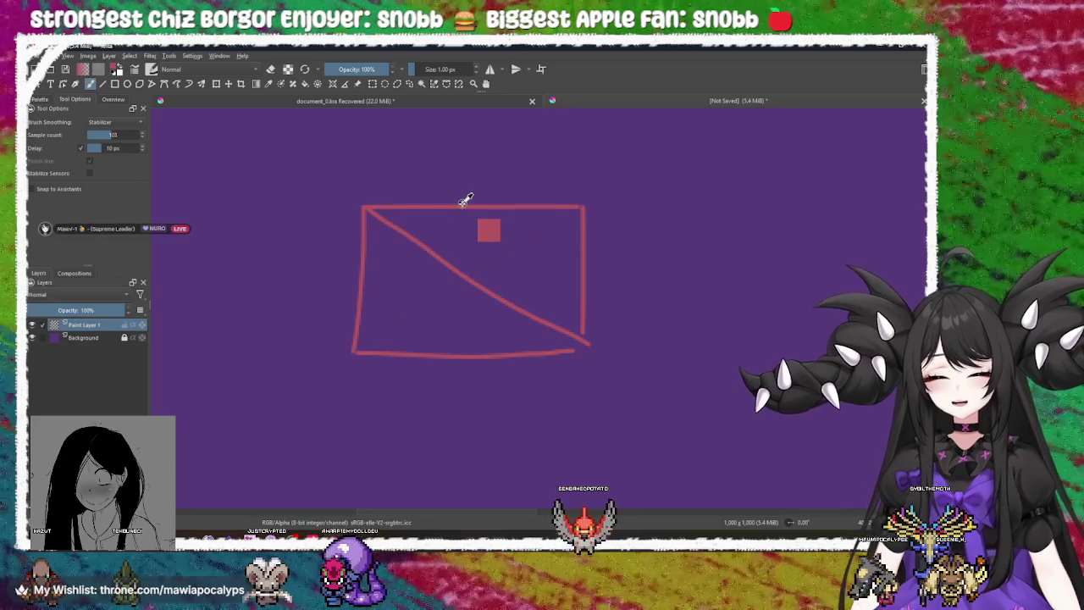
{"action": "key", "text": "ctrl+z"}
{"action": "key", "text": "ctrl+z"}
{"action": "mouse_move", "coordinate": [383, 190]}
{"action": "left_mouse_down"}
{"action": "mouse_move", "coordinate": [383, 208]}
{"action": "mouse_move", "coordinate": [322, 248]}
{"action": "left_mouse_up"}
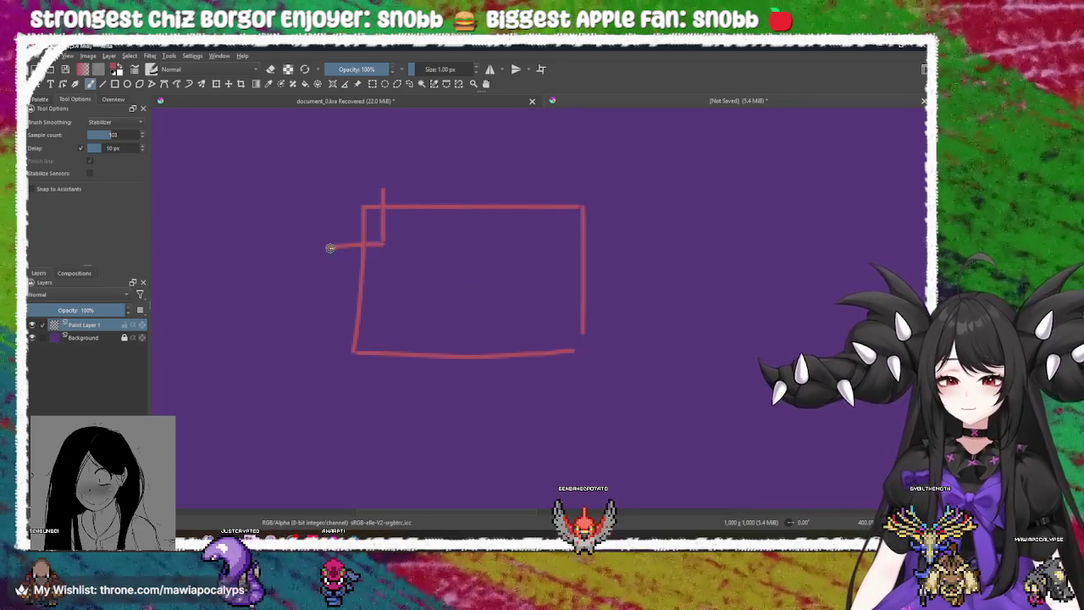
{"action": "left_click_drag", "start_coordinate": [364, 208], "coordinate": [439, 296]}
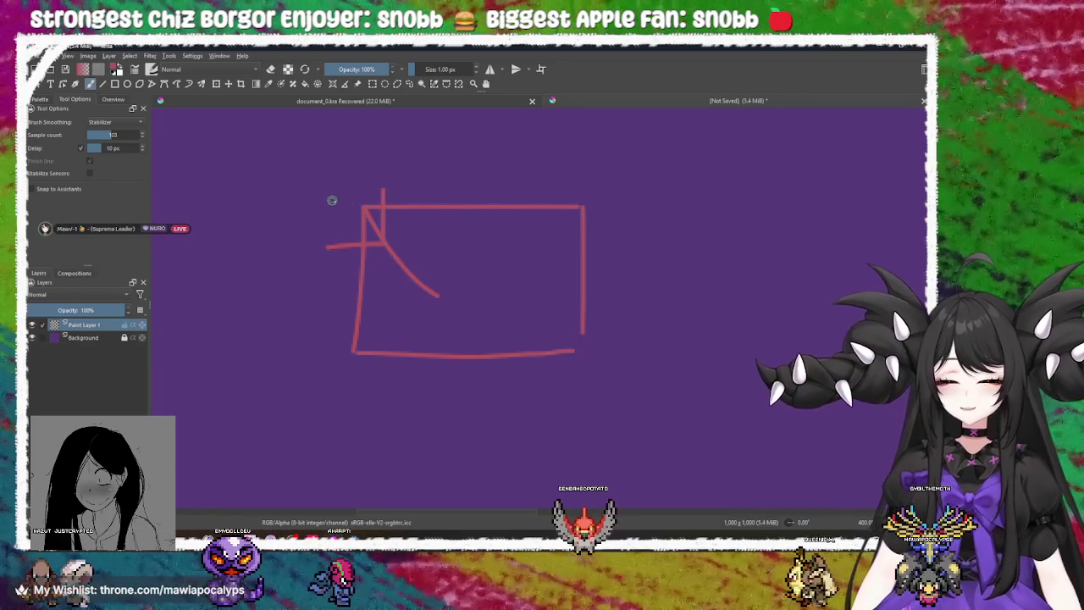
{"action": "key", "text": "ctrl+z"}
{"action": "key", "text": "ctrl+z"}
{"action": "key", "text": "ctrl+z"}
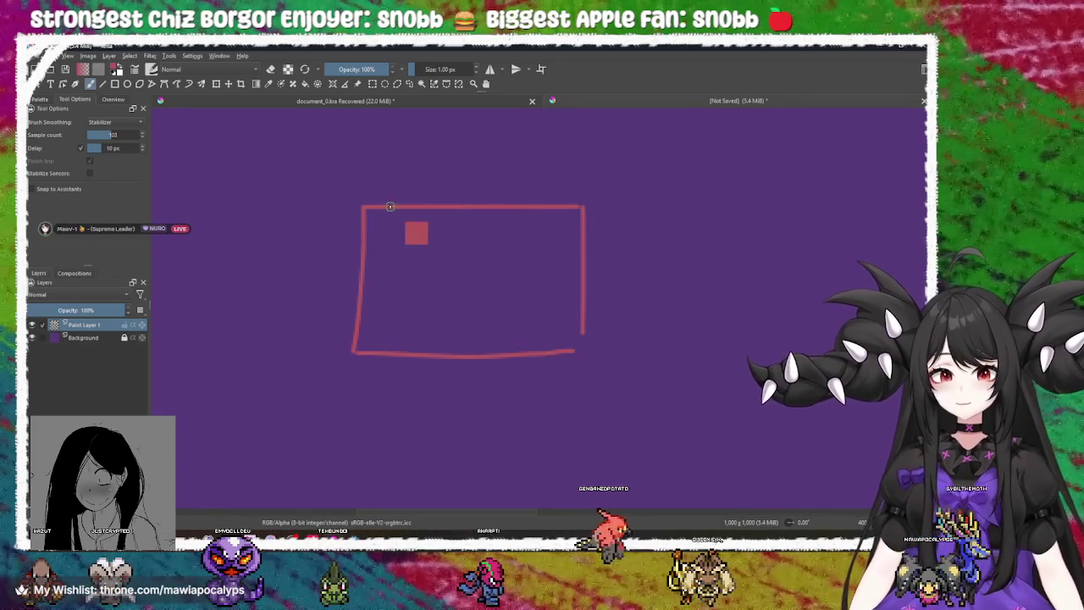
Draw one line from the top-left corner toward the middle of the rectangle
{"action": "left_click_drag", "start_coordinate": [339, 175], "coordinate": [475, 285]}
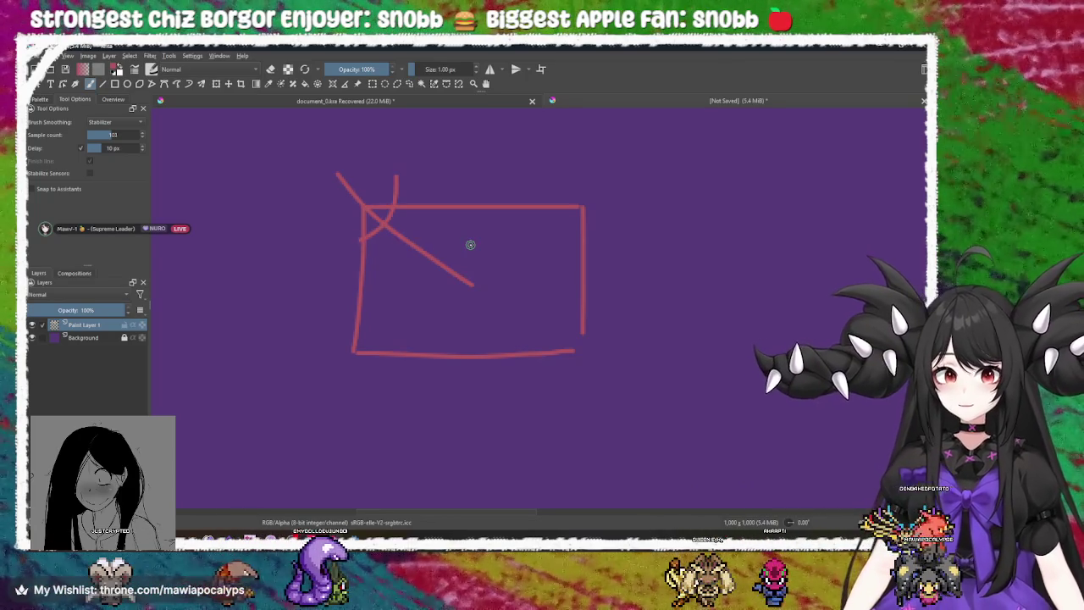
{"action": "mouse_move", "coordinate": [510, 253]}
{"action": "left_mouse_down"}
{"action": "mouse_move", "coordinate": [440, 236]}
{"action": "mouse_move", "coordinate": [415, 271]}
{"action": "mouse_move", "coordinate": [502, 293]}
{"action": "mouse_move", "coordinate": [503, 275]}
{"action": "left_mouse_up"}
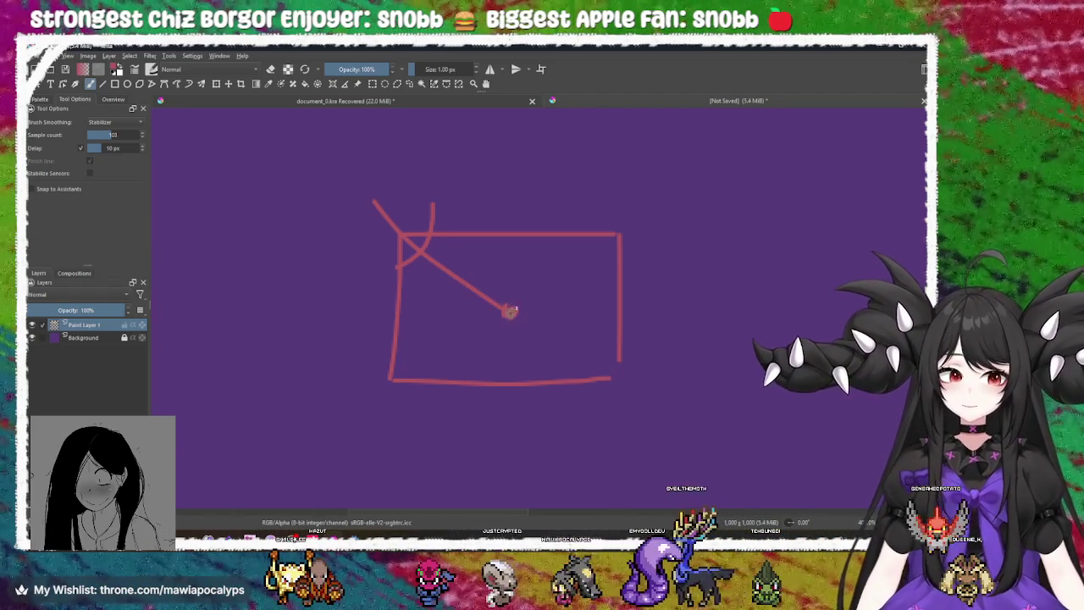
{"action": "scroll", "coordinate": [554, 280], "scroll_direction": "down", "scroll_amount": 1}
{"action": "left_click_drag", "start_coordinate": [555, 281], "coordinate": [549, 271]}
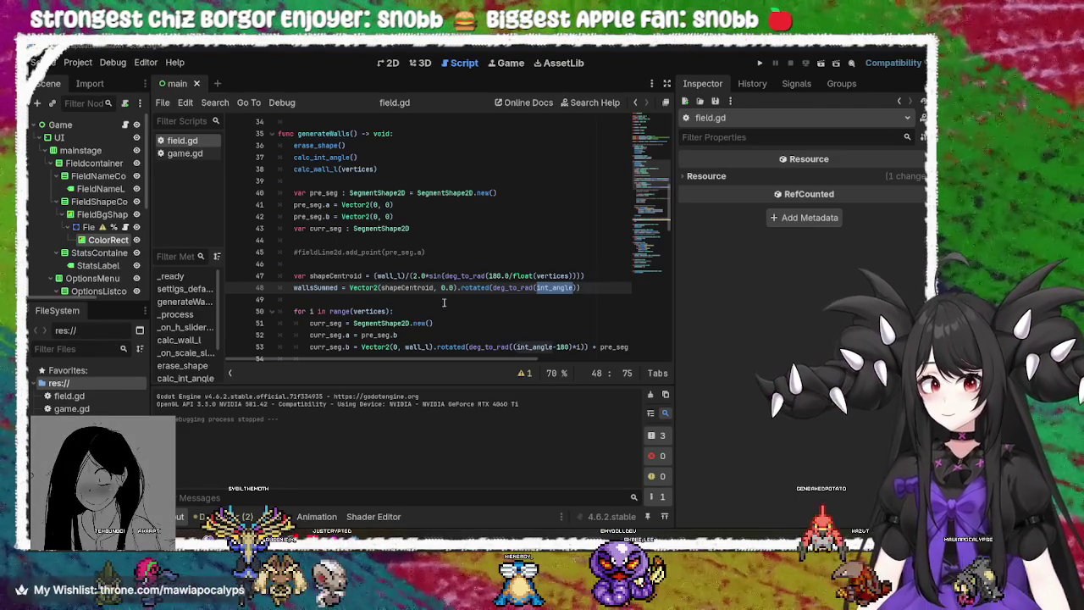
Inspect int_angle and deg_to_rad in the wallsSummed line 48
{"action": "left_click", "coordinate": [552, 288]}
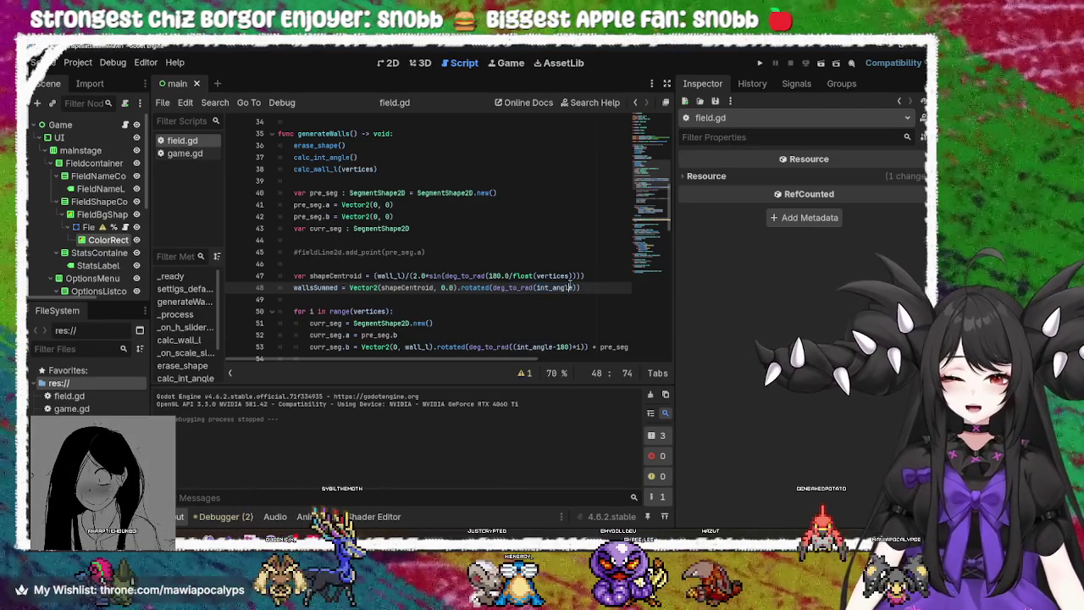
{"action": "double_click", "coordinate": [552, 288]}
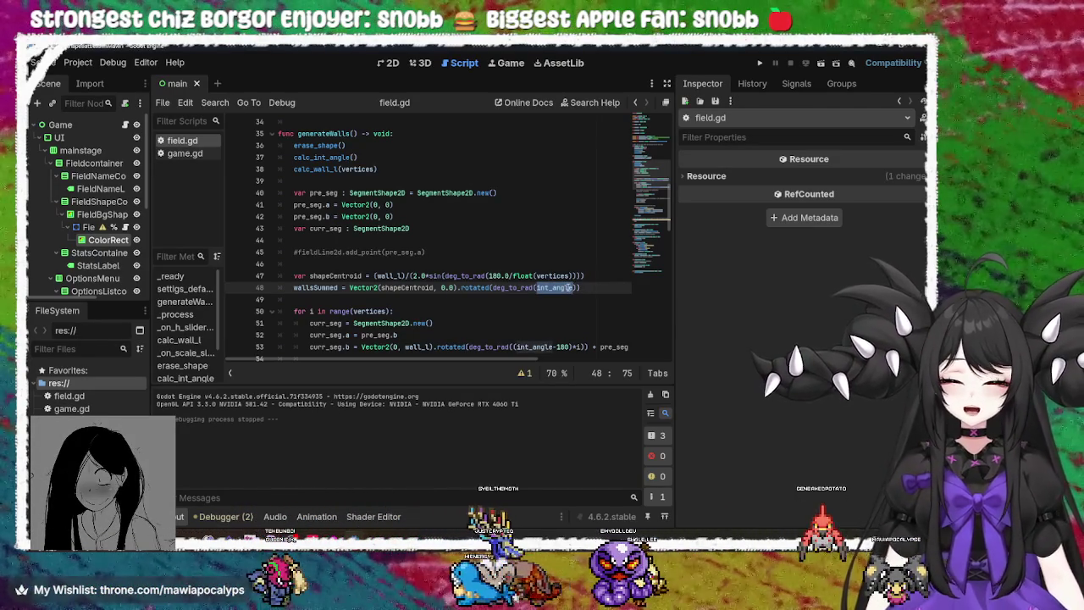
{"action": "left_click", "coordinate": [587, 288]}
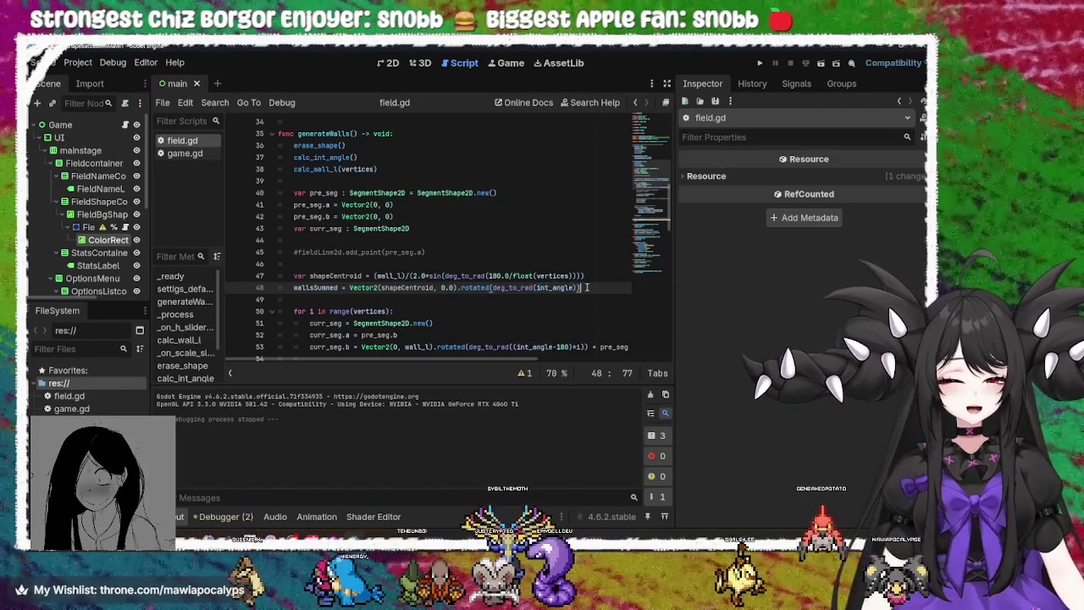
{"action": "double_click", "coordinate": [562, 289]}
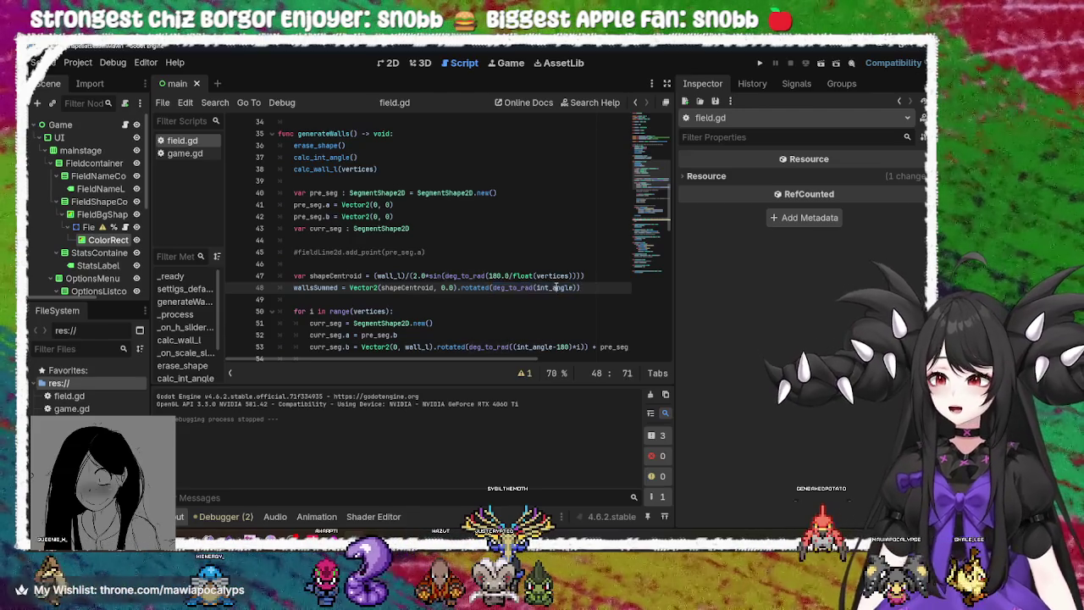
{"action": "left_click", "coordinate": [603, 287]}
{"action": "double_click", "coordinate": [475, 288]}
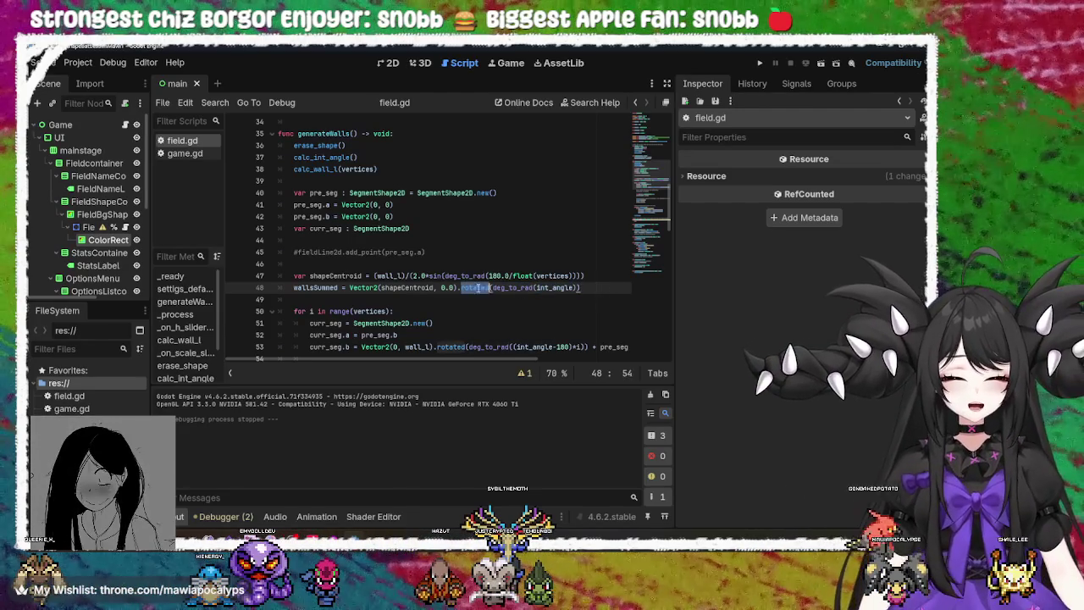
{"action": "double_click", "coordinate": [512, 288]}
Replace the 0.0 argument with shapeCentroid in Vector2 on line 48 and run with F5
{"action": "left_click", "coordinate": [450, 288]}
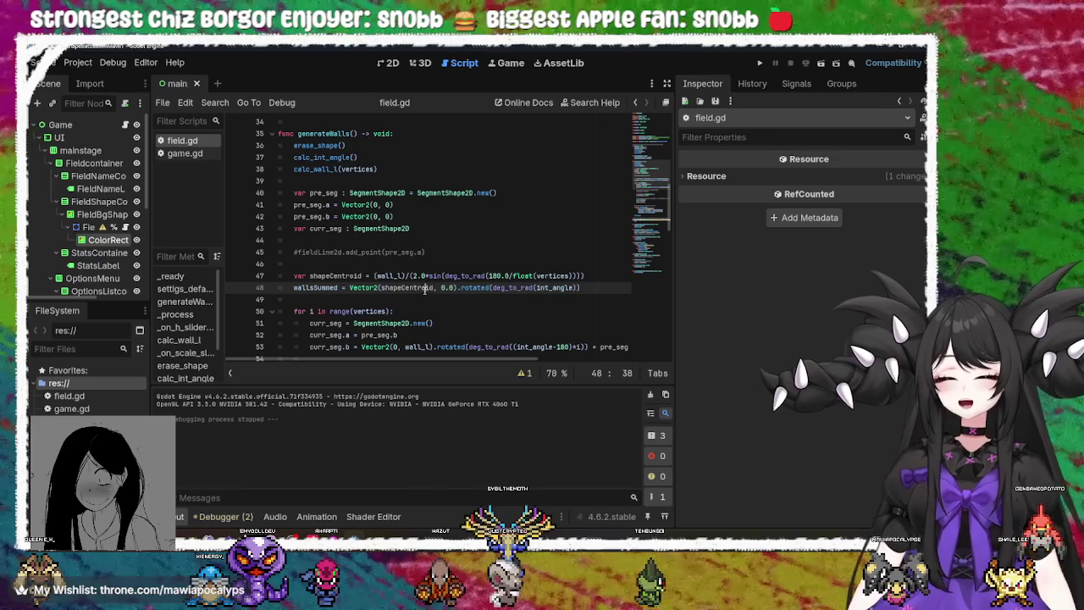
{"action": "double_click", "coordinate": [426, 289]}
{"action": "key", "text": "ctrl+c"}
{"action": "left_click", "coordinate": [454, 288]}
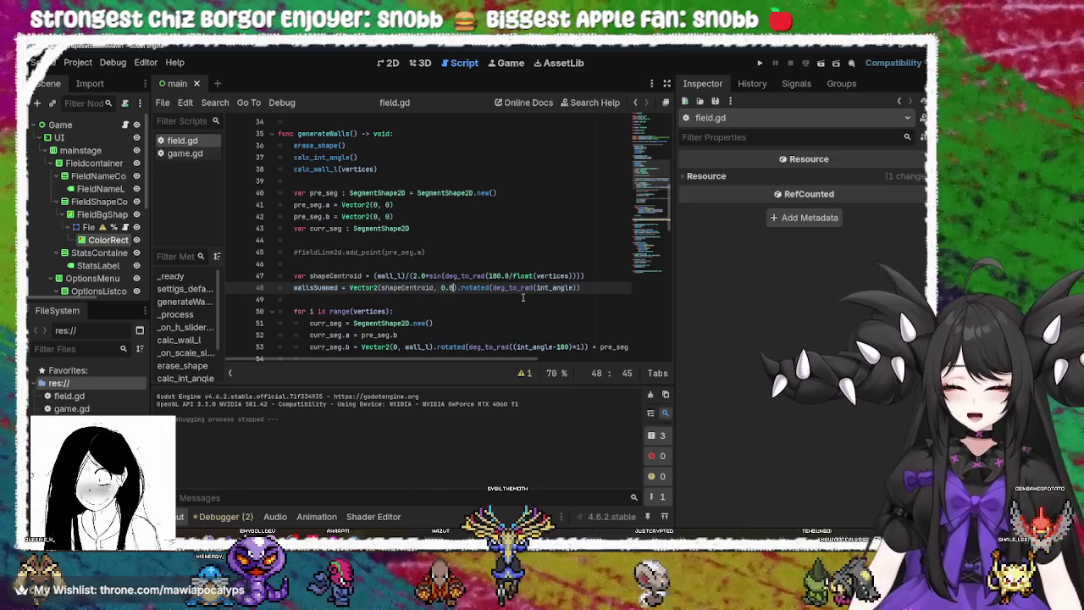
{"action": "key", "text": "BackSpace"}
{"action": "key", "text": "BackSpace"}
{"action": "key", "text": "BackSpace"}
{"action": "key", "text": "ctrl+v"}
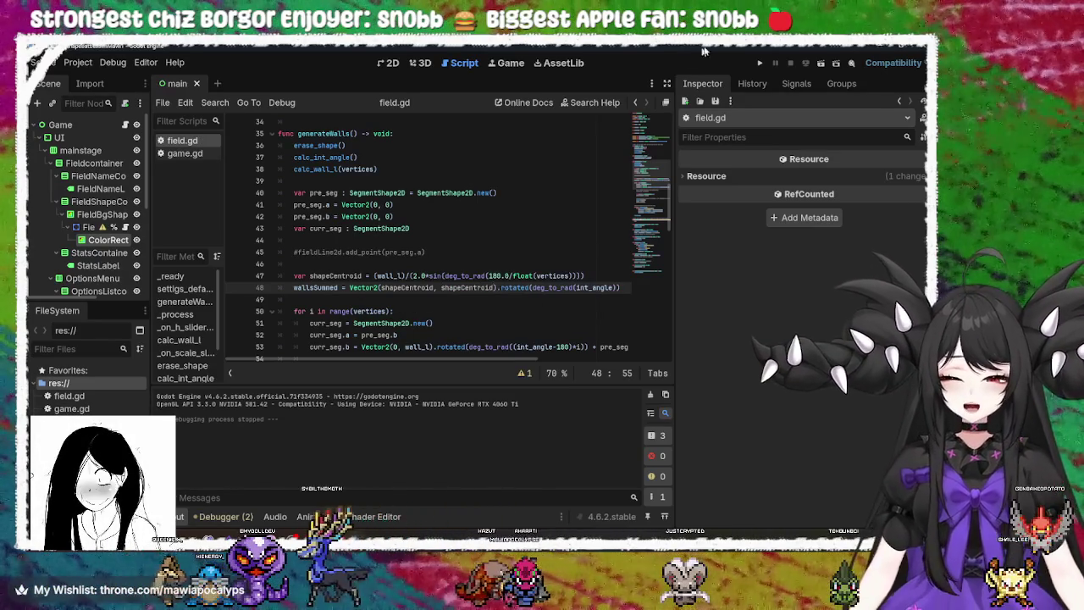
{"action": "key", "text": "F5"}
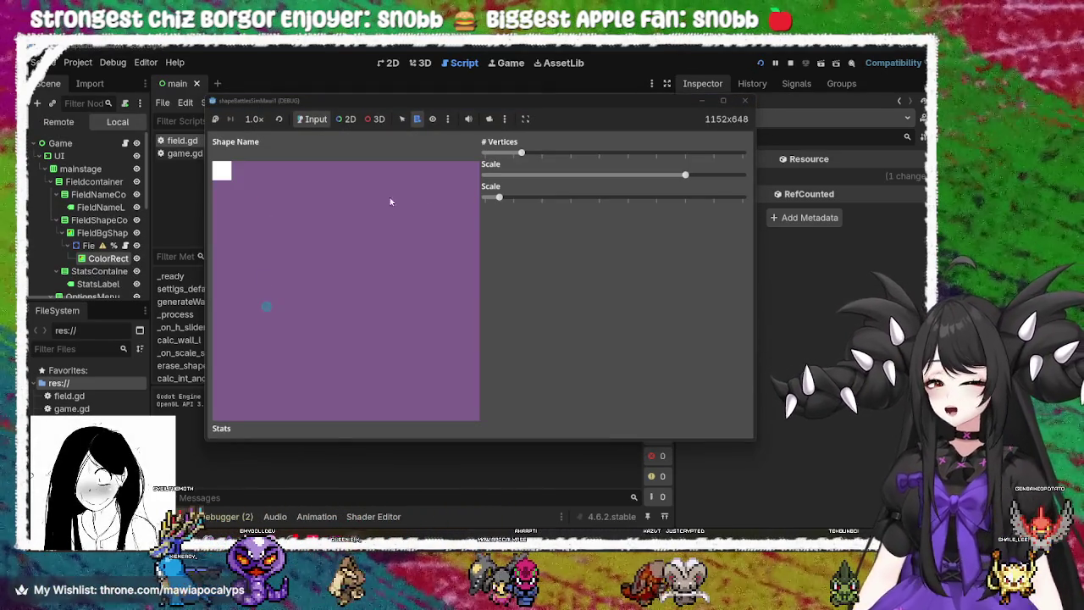
Drag # Vertices to its minimum to view the triangle, then close the game
{"action": "left_click_drag", "start_coordinate": [521, 153], "coordinate": [468, 155]}
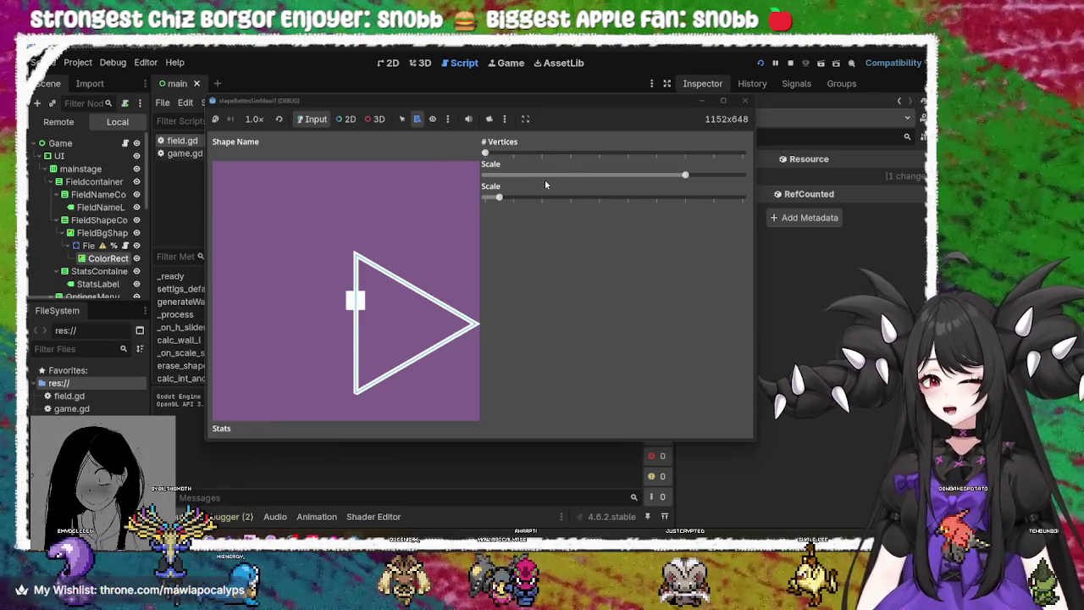
{"action": "left_click", "coordinate": [744, 100]}
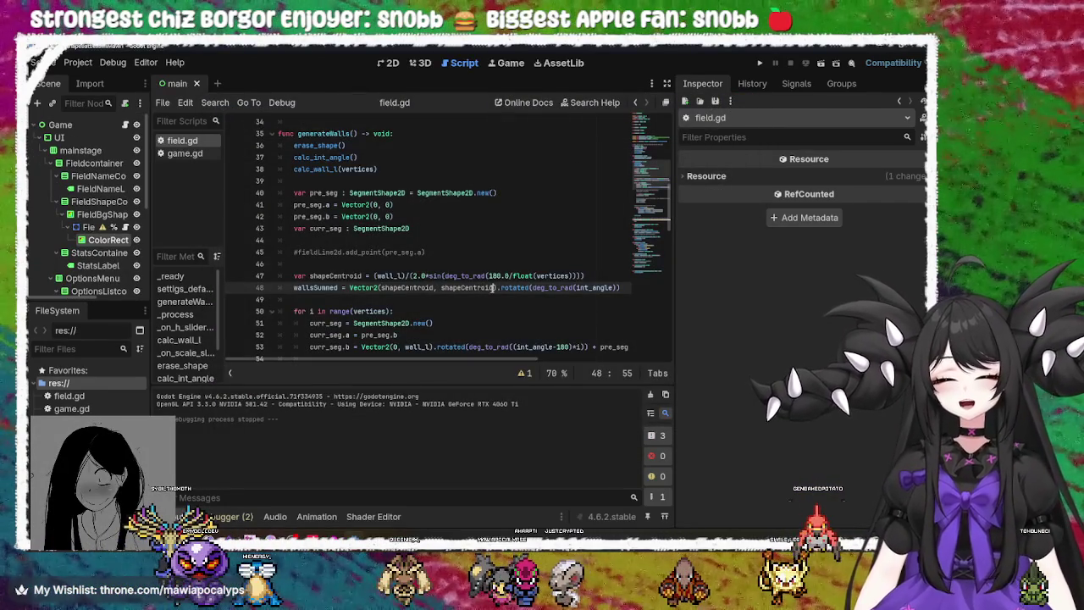
Make line 48 read Vector2(shapeCentroid, -shapeCentroid) and run the game
{"action": "left_click_drag", "start_coordinate": [491, 288], "coordinate": [441, 292]}
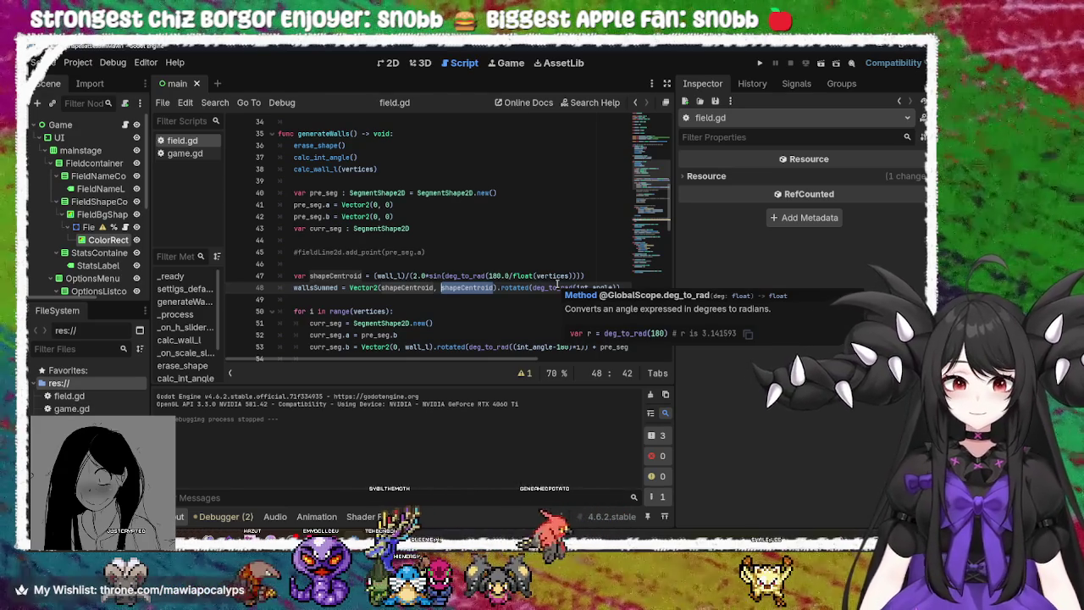
{"action": "key", "text": "Left"}
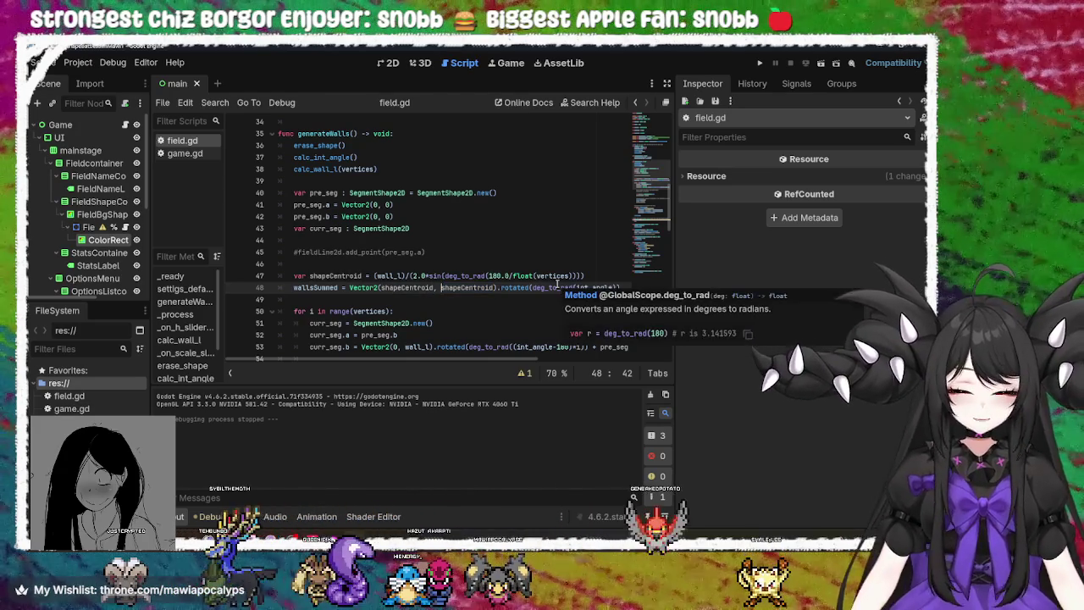
{"action": "type", "text": "-"}
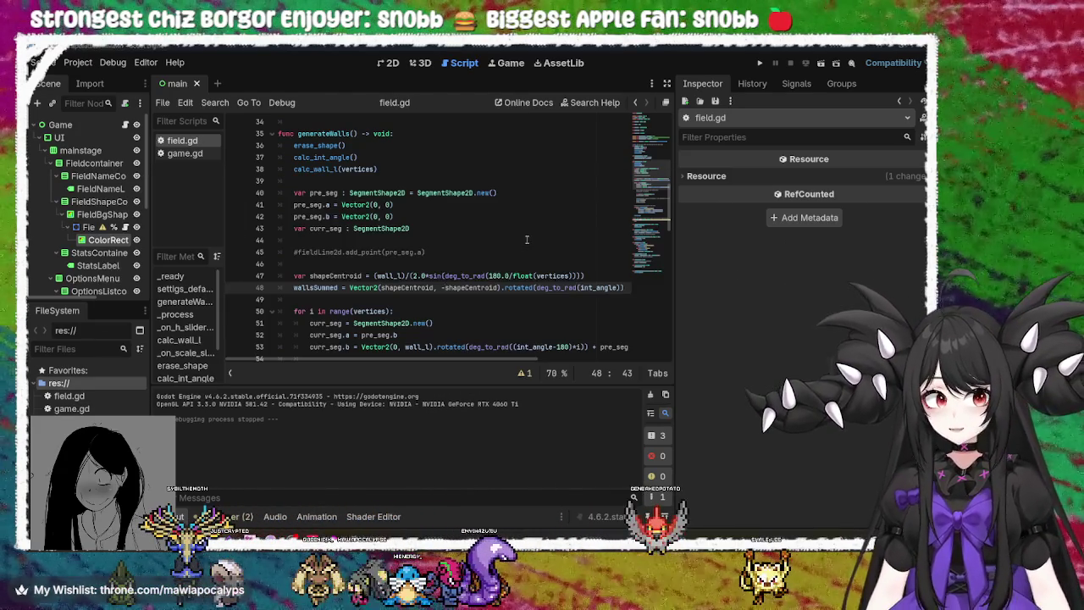
{"action": "left_click", "coordinate": [758, 65]}
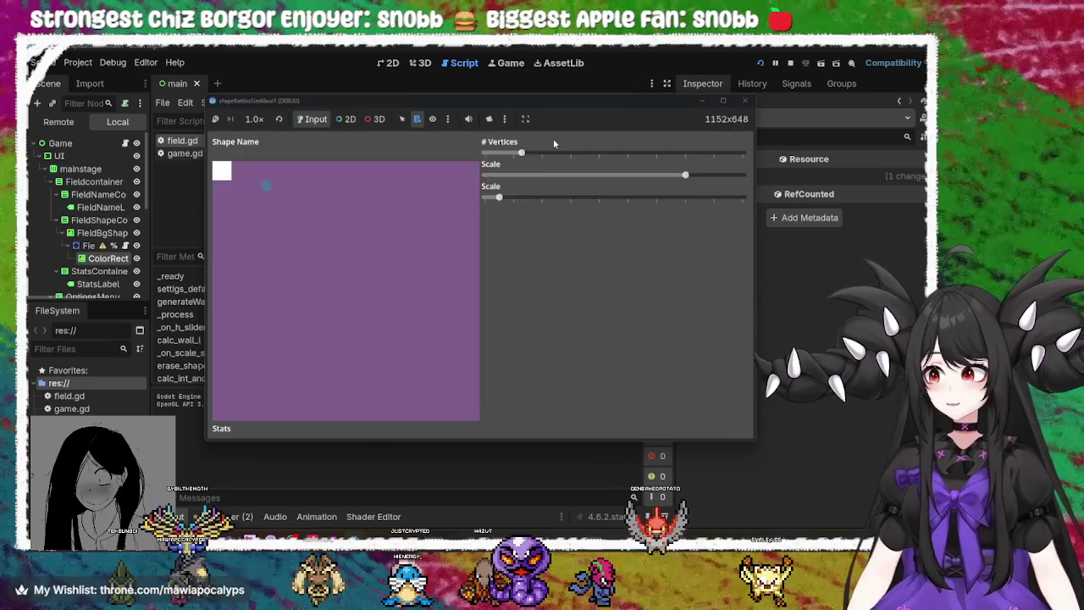
Try triangle, pentagon and maximum vertex counts, rotating the polygon in the running game
{"action": "mouse_move", "coordinate": [521, 153]}
{"action": "left_mouse_down"}
{"action": "mouse_move", "coordinate": [571, 154]}
{"action": "mouse_move", "coordinate": [438, 165]}
{"action": "mouse_move", "coordinate": [571, 161]}
{"action": "mouse_move", "coordinate": [487, 161]}
{"action": "mouse_move", "coordinate": [523, 156]}
{"action": "mouse_move", "coordinate": [477, 172]}
{"action": "left_mouse_up"}
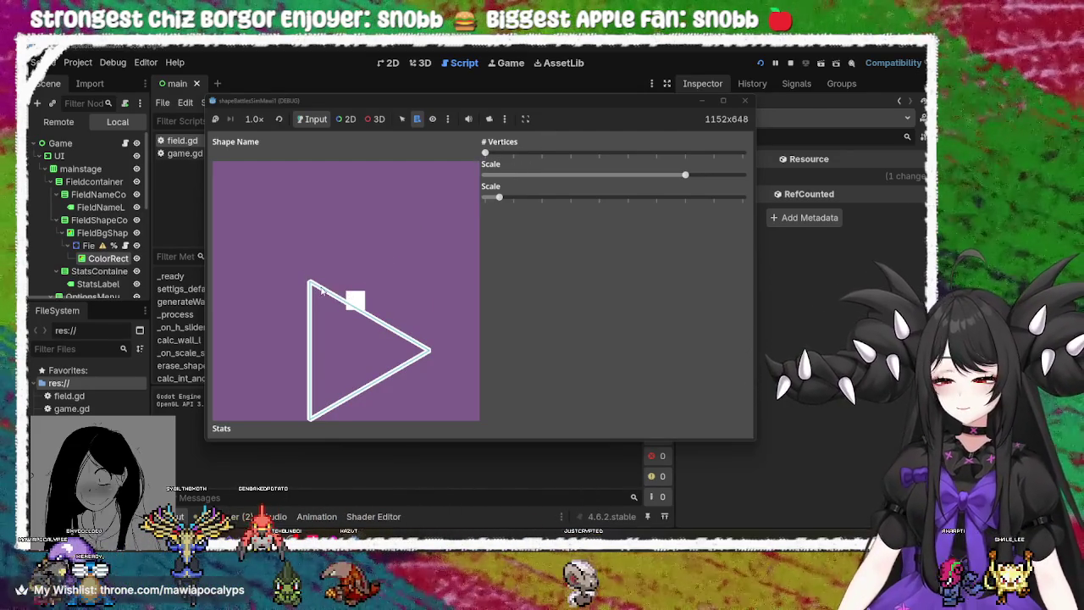
{"action": "mouse_move", "coordinate": [484, 153]}
{"action": "left_mouse_down"}
{"action": "mouse_move", "coordinate": [547, 155]}
{"action": "mouse_move", "coordinate": [453, 159]}
{"action": "left_mouse_up"}
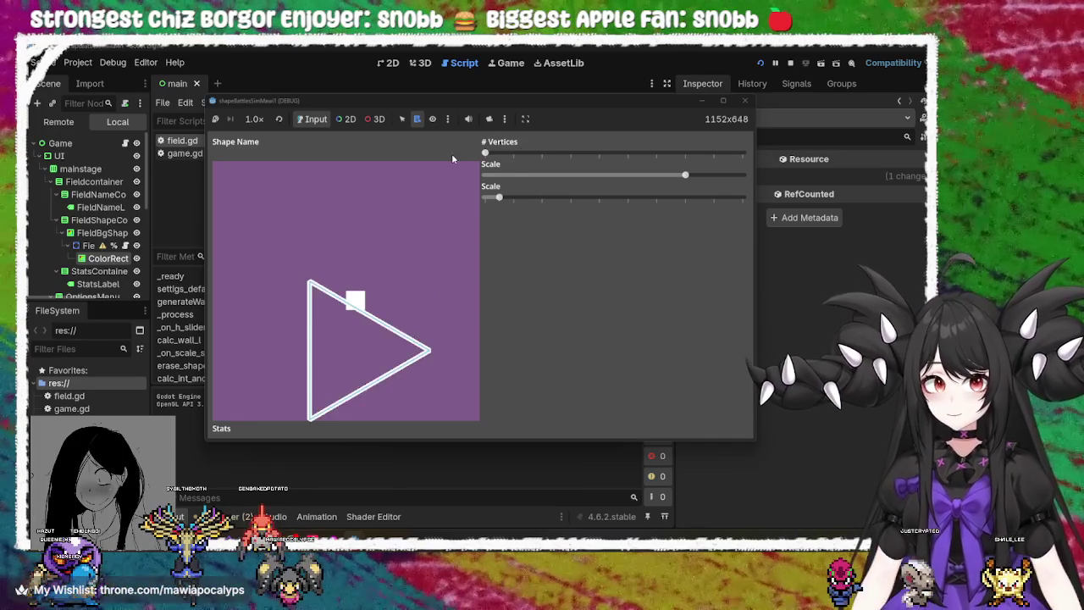
{"action": "mouse_move", "coordinate": [499, 198]}
{"action": "left_mouse_down"}
{"action": "mouse_move", "coordinate": [743, 198]}
{"action": "mouse_move", "coordinate": [481, 199]}
{"action": "left_mouse_up"}
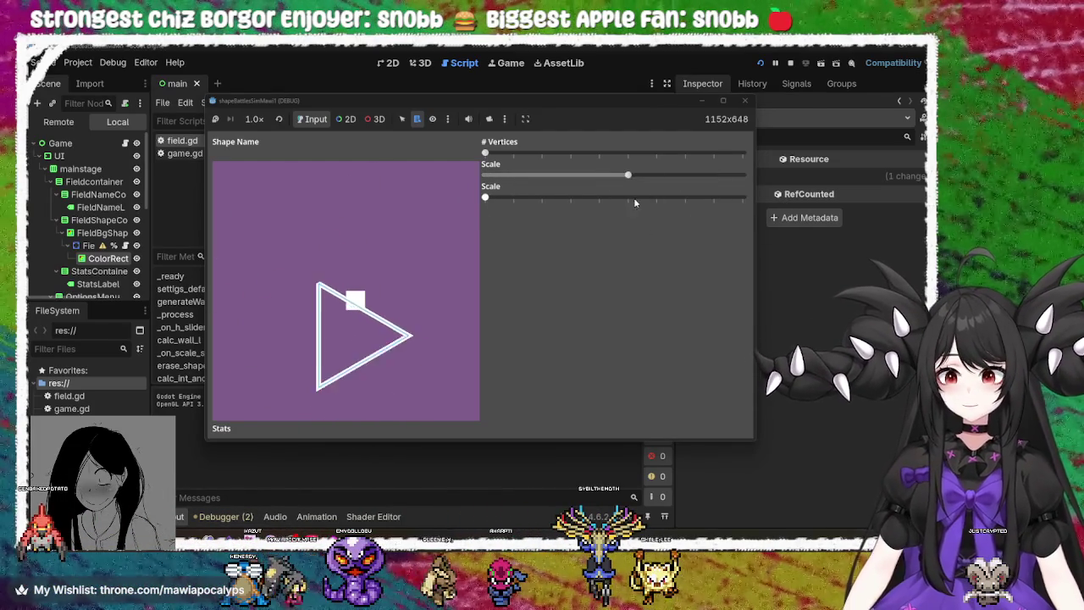
{"action": "mouse_move", "coordinate": [489, 155]}
{"action": "left_mouse_down"}
{"action": "mouse_move", "coordinate": [636, 156]}
{"action": "mouse_move", "coordinate": [802, 176]}
{"action": "left_mouse_up"}
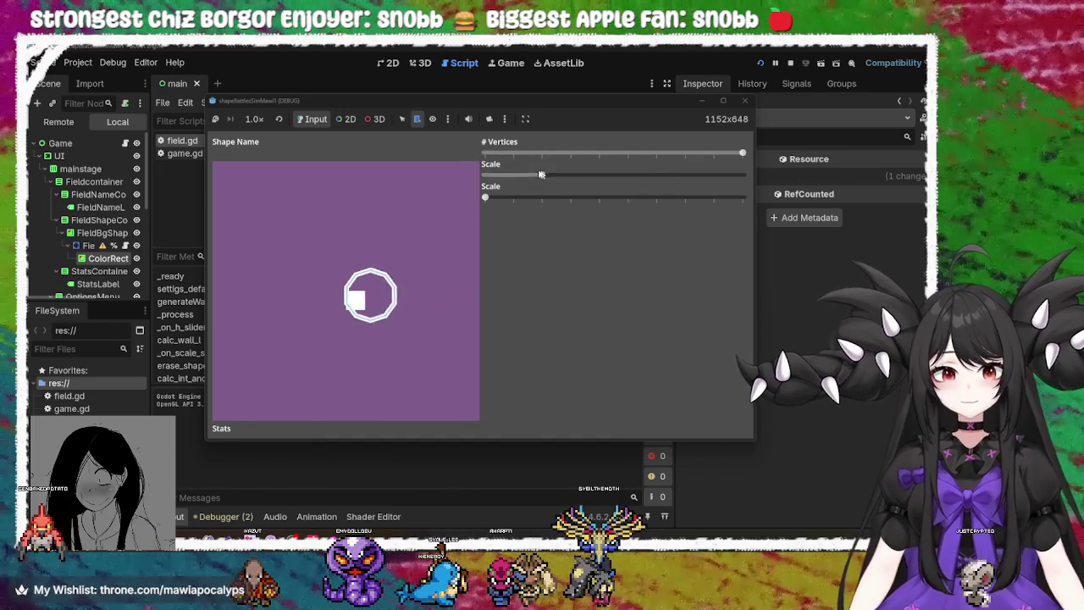
{"action": "left_click_drag", "start_coordinate": [483, 196], "coordinate": [704, 217]}
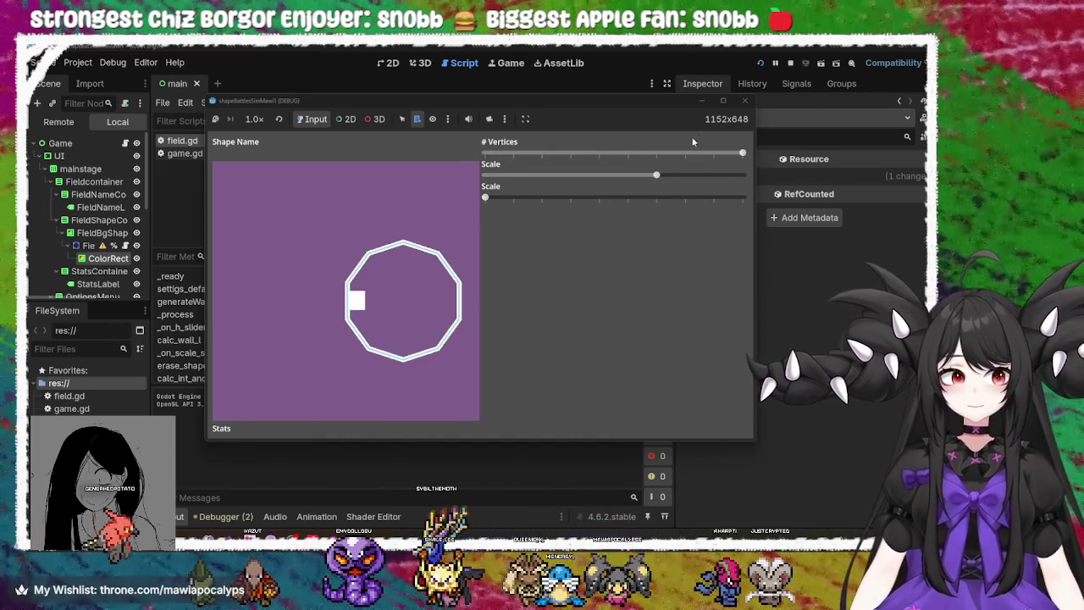
Add a minus sign at shapeCentroid on line 48, then switch to the GDScript abs() search results
{"action": "type", "text": "-"}
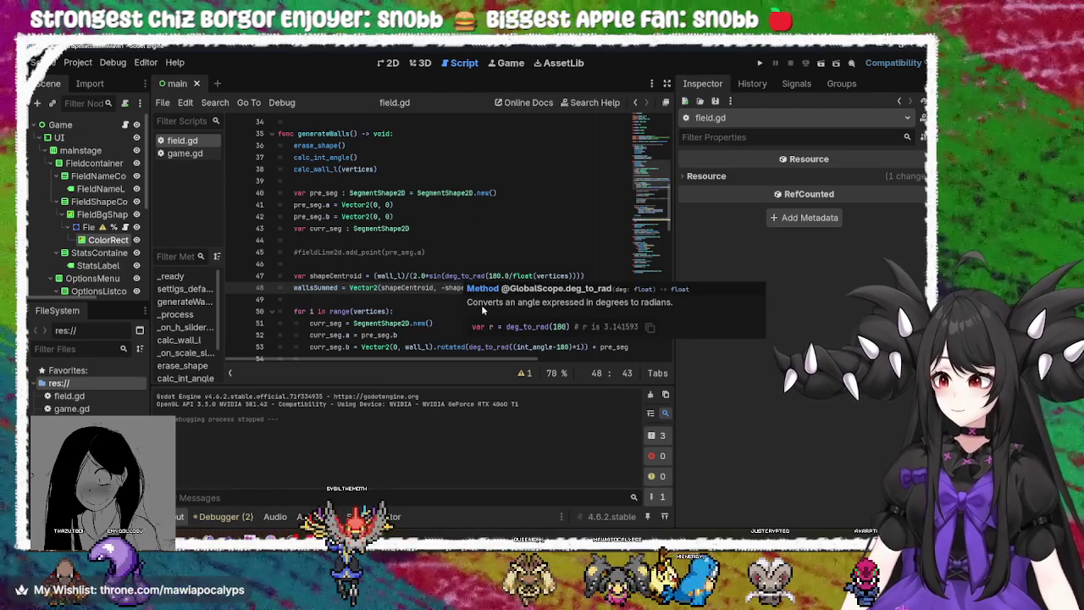
{"action": "double_click", "coordinate": [408, 289]}
{"action": "left_click", "coordinate": [404, 288]}
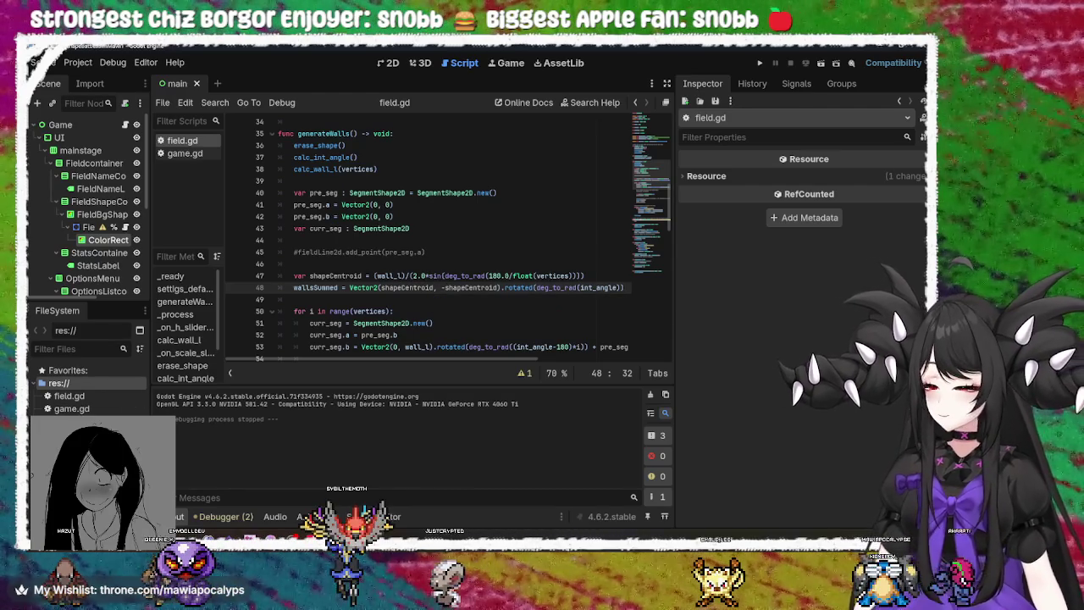
{"action": "key", "text": "alt+Tab"}
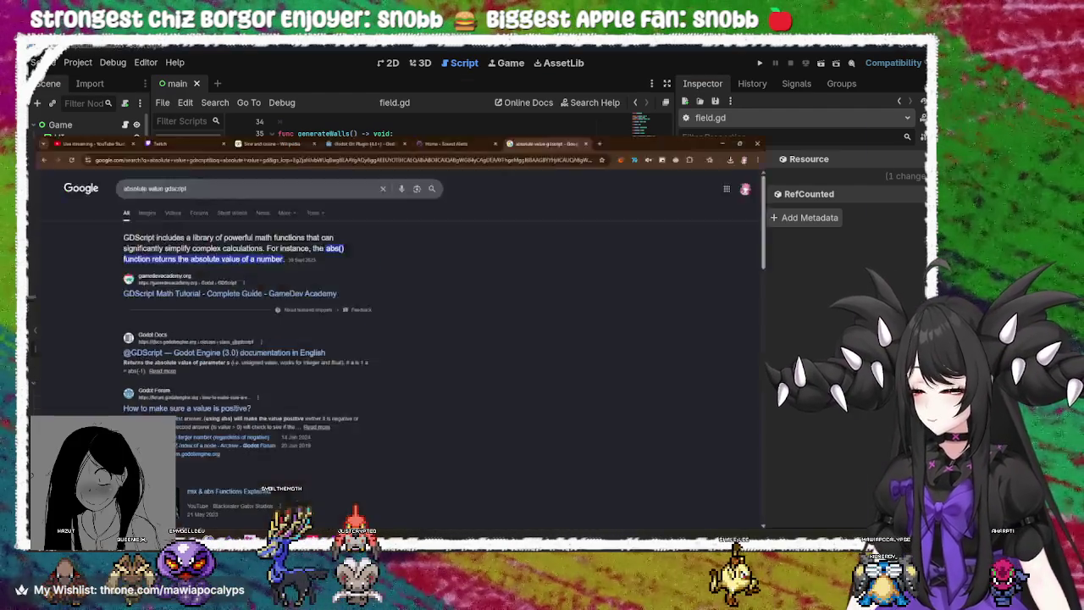
Leave the 'absolute value gdscript' search results and return to field.gd in Godot
{"action": "key", "text": "alt+Tab"}
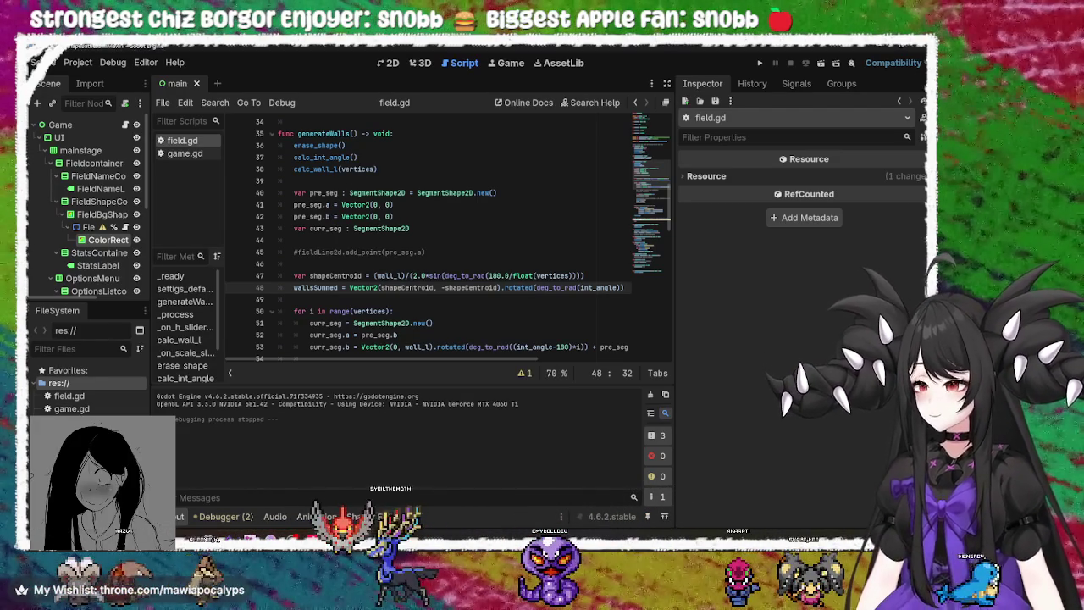
{"action": "left_click", "coordinate": [465, 319]}
{"action": "left_click", "coordinate": [479, 299]}
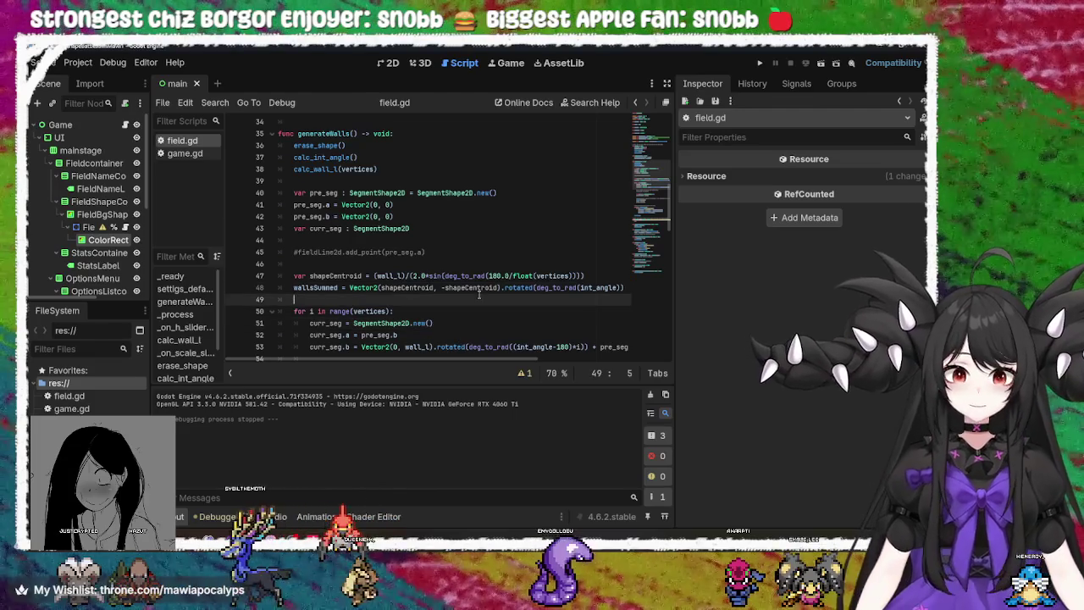
{"action": "left_click", "coordinate": [489, 276]}
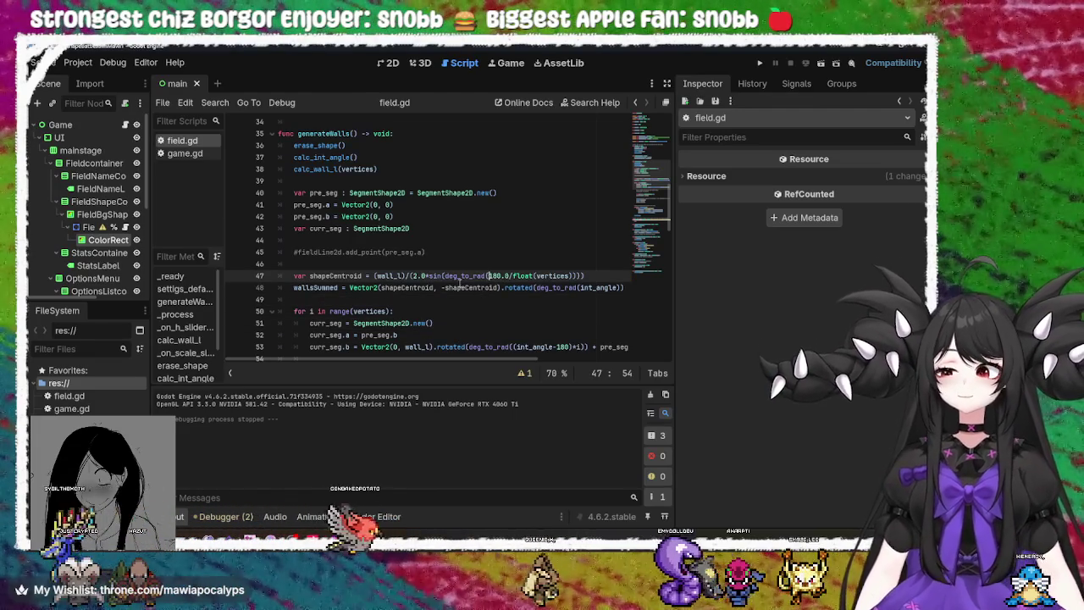
{"action": "left_click", "coordinate": [415, 287]}
{"action": "scroll", "coordinate": [418, 361], "scroll_direction": "down", "scroll_amount": 4}
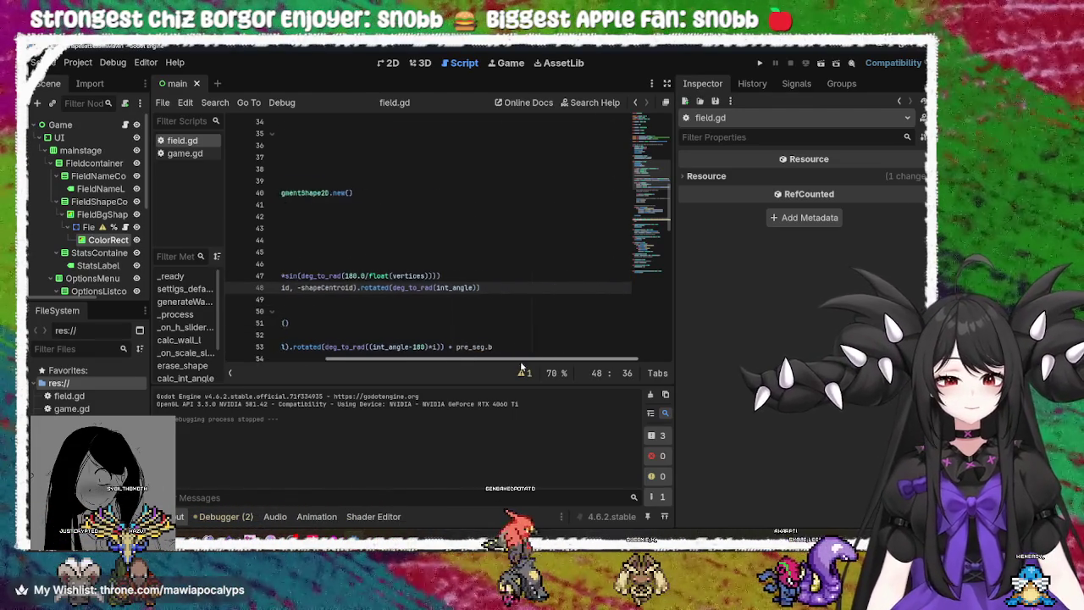
{"action": "scroll", "coordinate": [343, 271], "scroll_direction": "up", "scroll_amount": 4}
{"action": "double_click", "coordinate": [343, 275]}
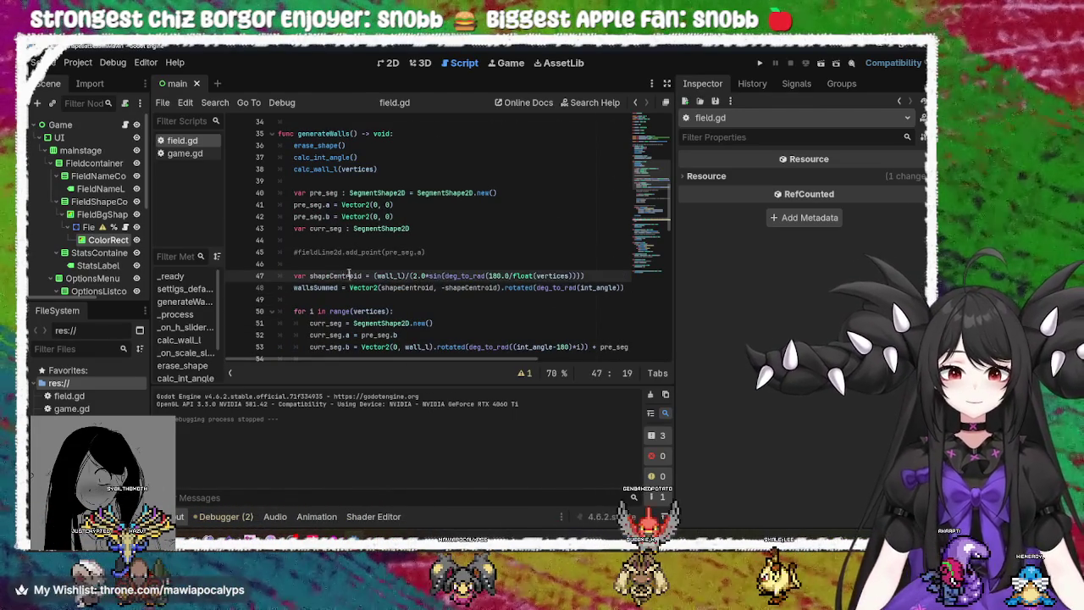
{"action": "scroll", "coordinate": [472, 307], "scroll_direction": "down", "scroll_amount": 2}
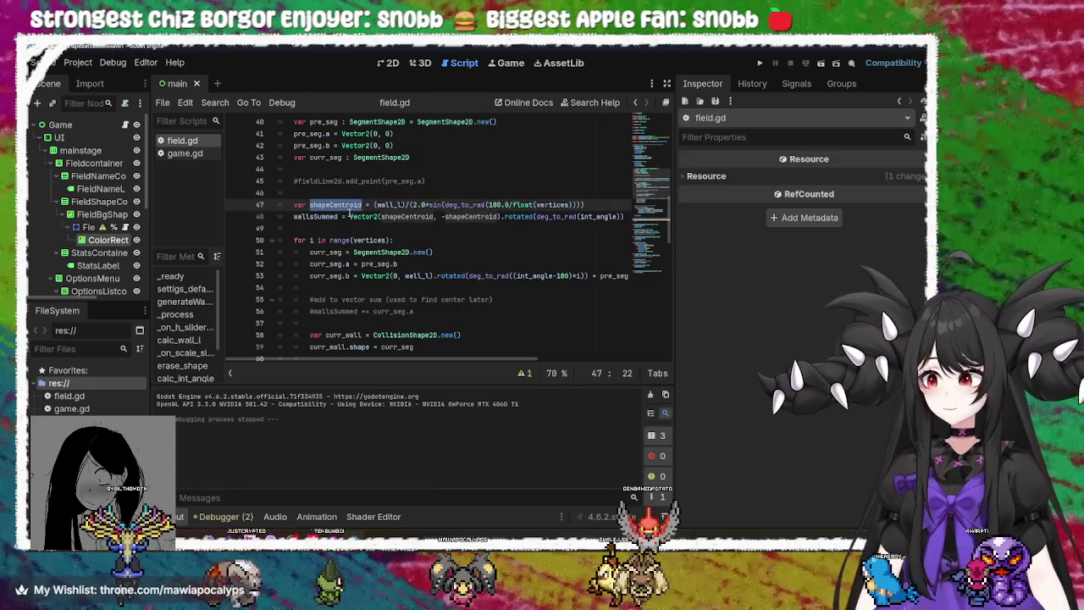
{"action": "double_click", "coordinate": [336, 216]}
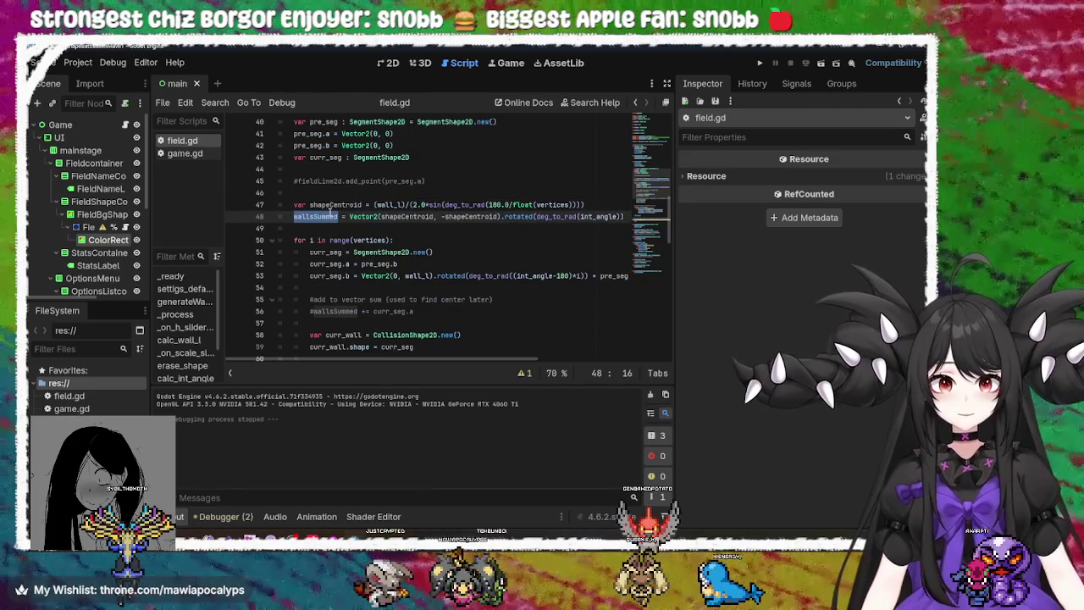
{"action": "left_click", "coordinate": [341, 204]}
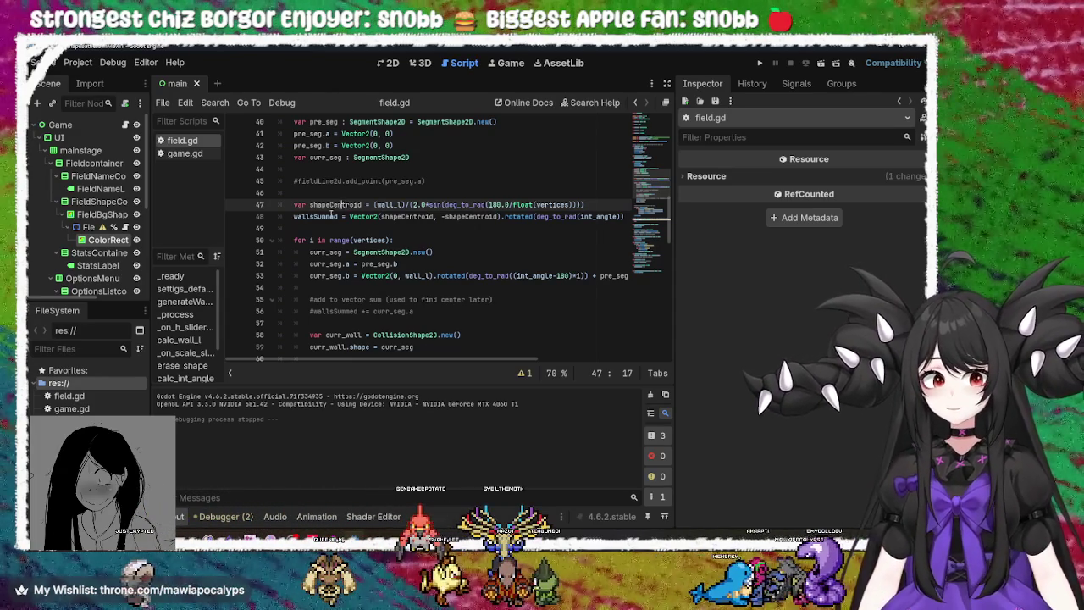
{"action": "double_click", "coordinate": [337, 216]}
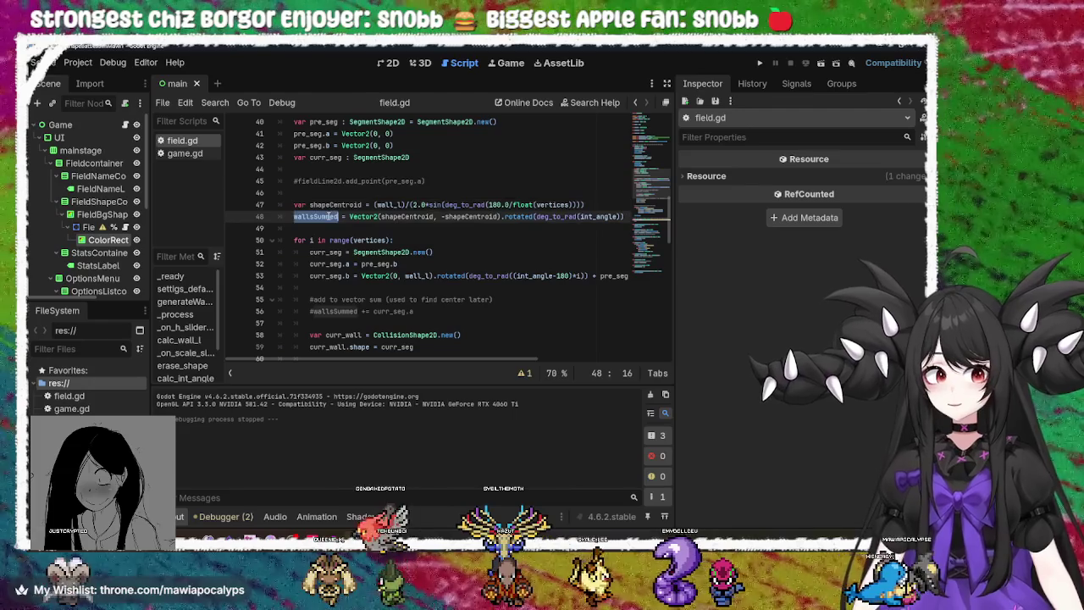
{"action": "mouse_move", "coordinate": [338, 217]}
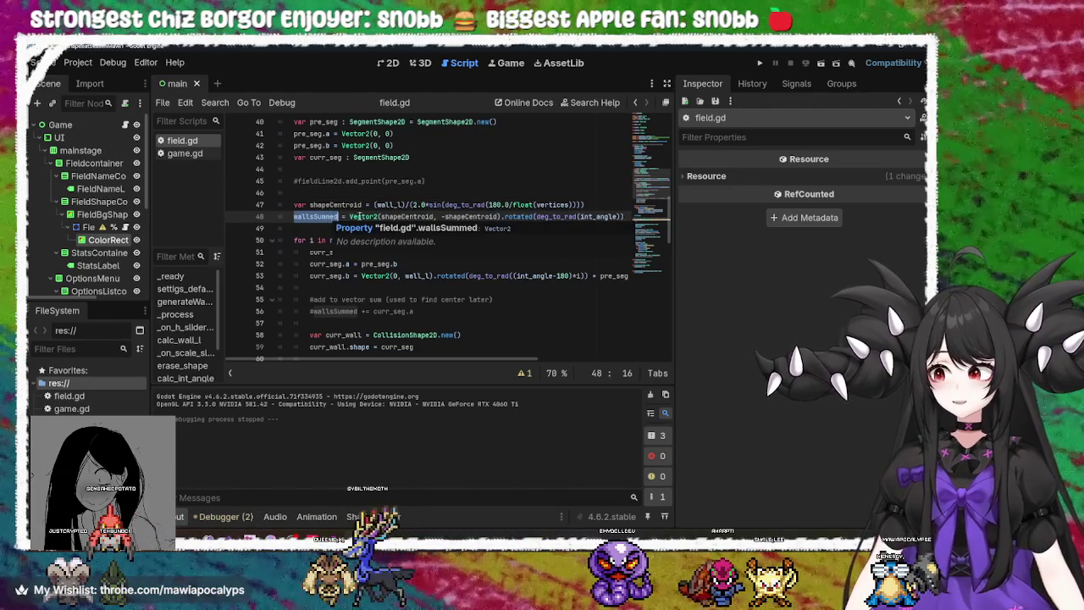
{"action": "scroll", "coordinate": [467, 280], "scroll_direction": "down", "scroll_amount": 5}
{"action": "scroll", "coordinate": [466, 279], "scroll_direction": "down", "scroll_amount": 3}
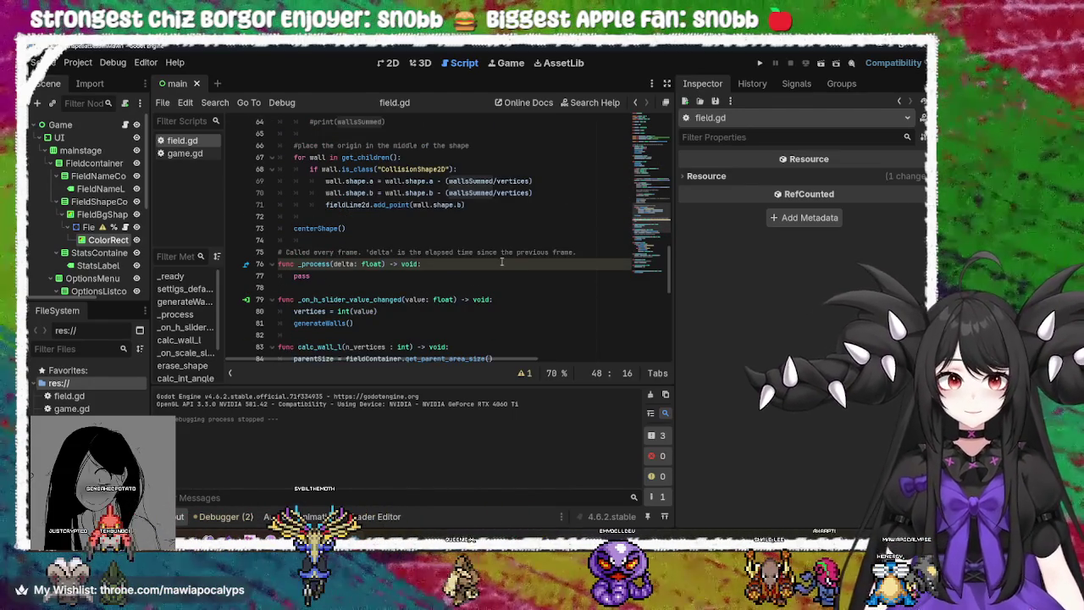
{"action": "left_click", "coordinate": [518, 183]}
{"action": "scroll", "coordinate": [512, 254], "scroll_direction": "up", "scroll_amount": 9}
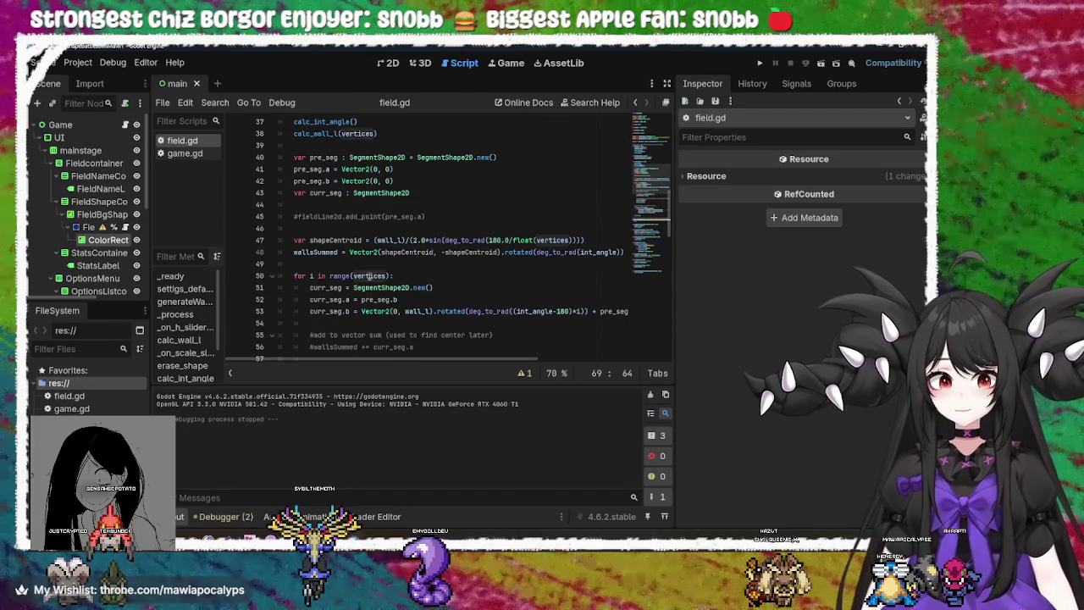
{"action": "double_click", "coordinate": [329, 252]}
Append '*vertices' to line 48's wallsSummed, save field.gd, and launch a test run
{"action": "mouse_move", "coordinate": [346, 365]}
{"action": "left_mouse_down"}
{"action": "mouse_move", "coordinate": [444, 362]}
{"action": "mouse_move", "coordinate": [397, 361]}
{"action": "left_mouse_up"}
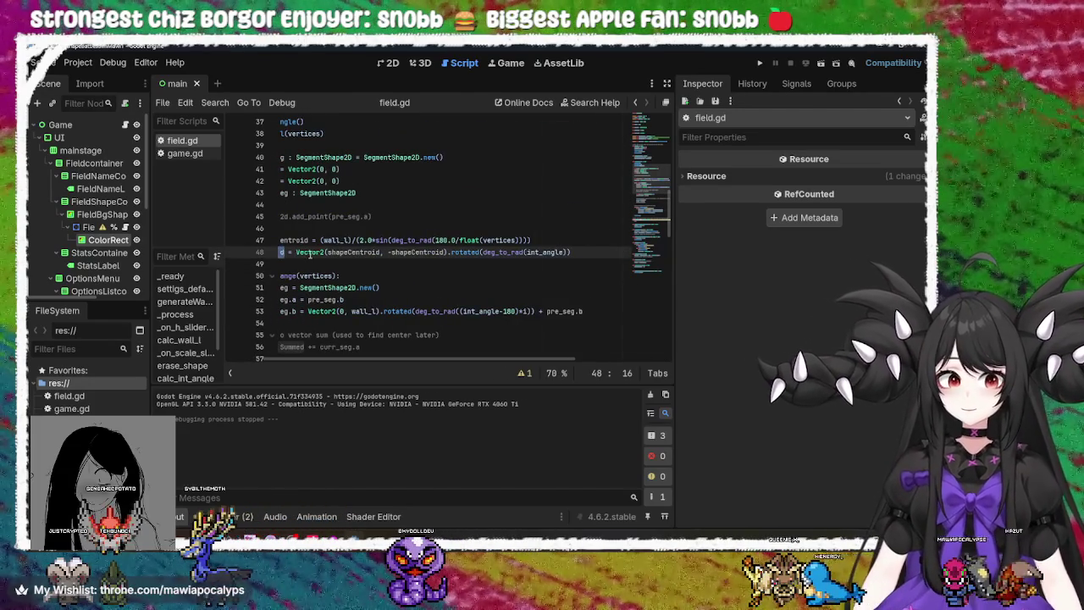
{"action": "left_click", "coordinate": [318, 252]}
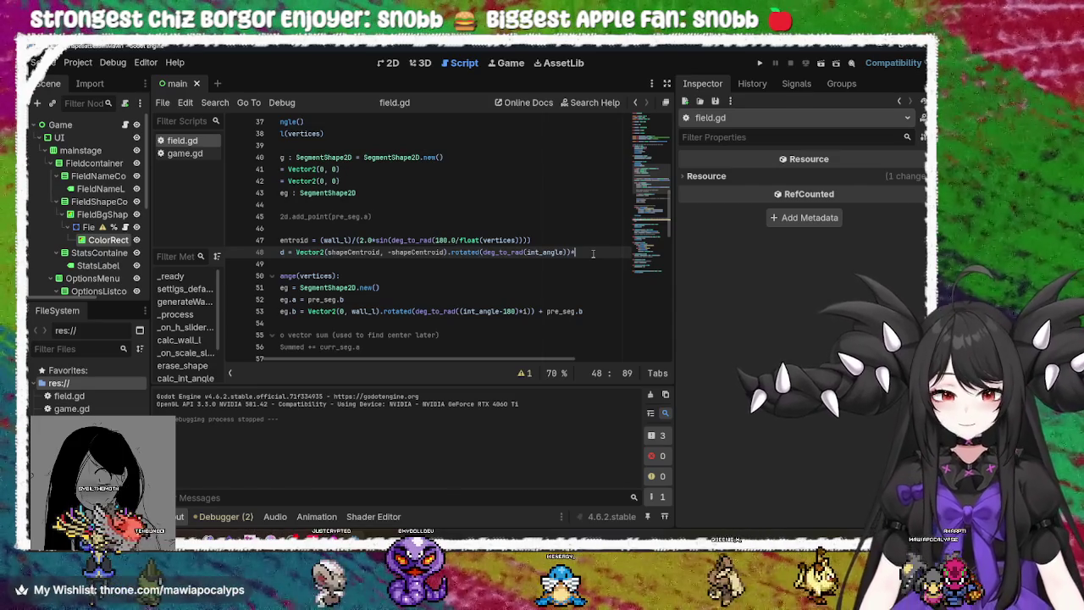
{"action": "type", "text": "*"}
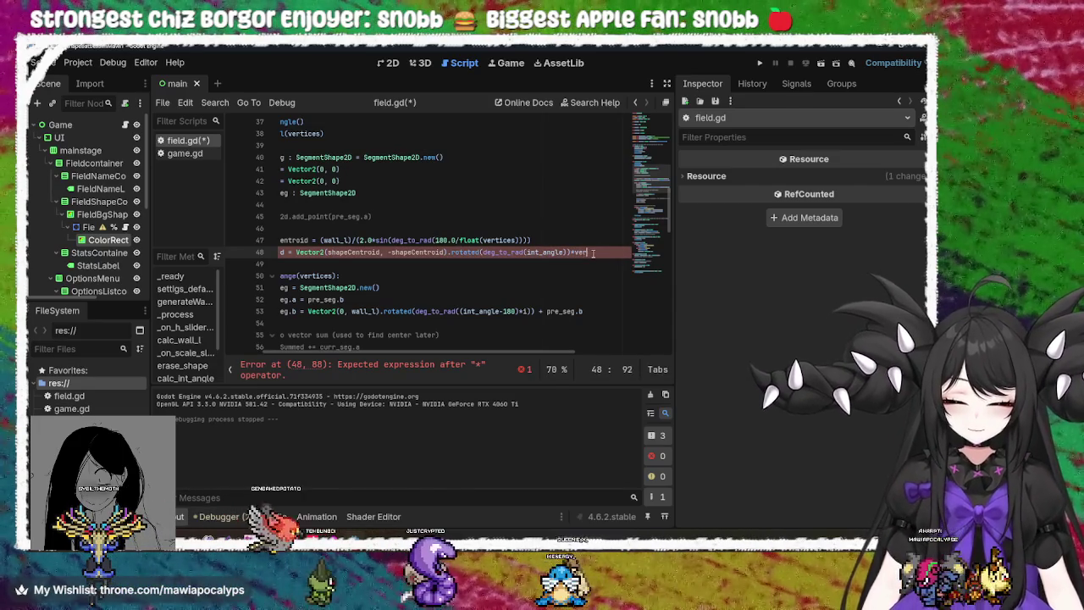
{"action": "key", "text": "Escape"}
{"action": "type", "text": "flo"}
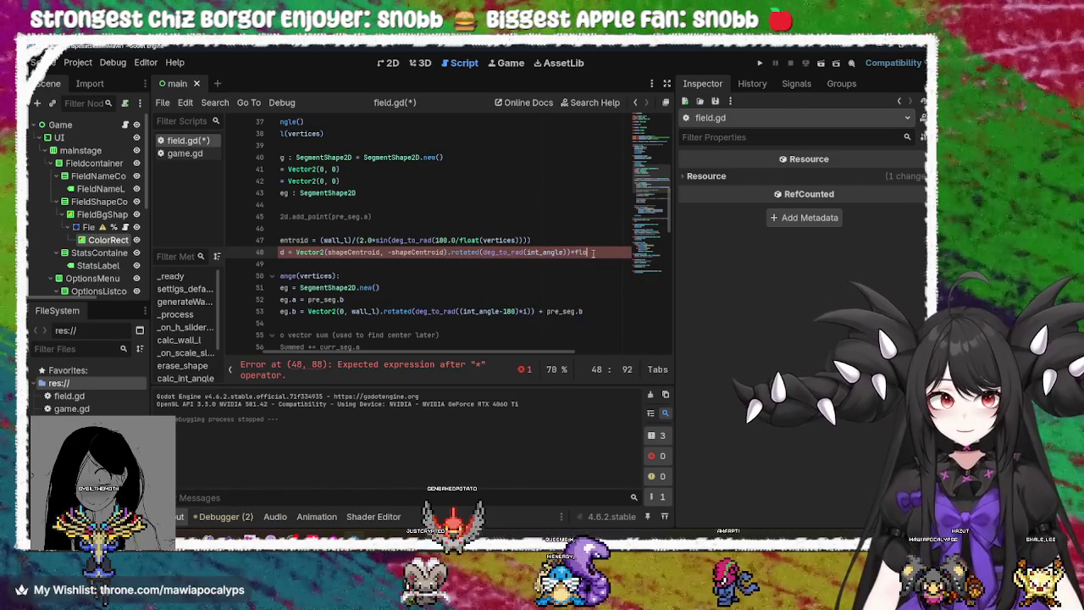
{"action": "key", "text": "BackSpace"}
{"action": "key", "text": "BackSpace"}
{"action": "key", "text": "BackSpace"}
{"action": "type", "text": "ve"}
{"action": "key", "text": "Escape"}
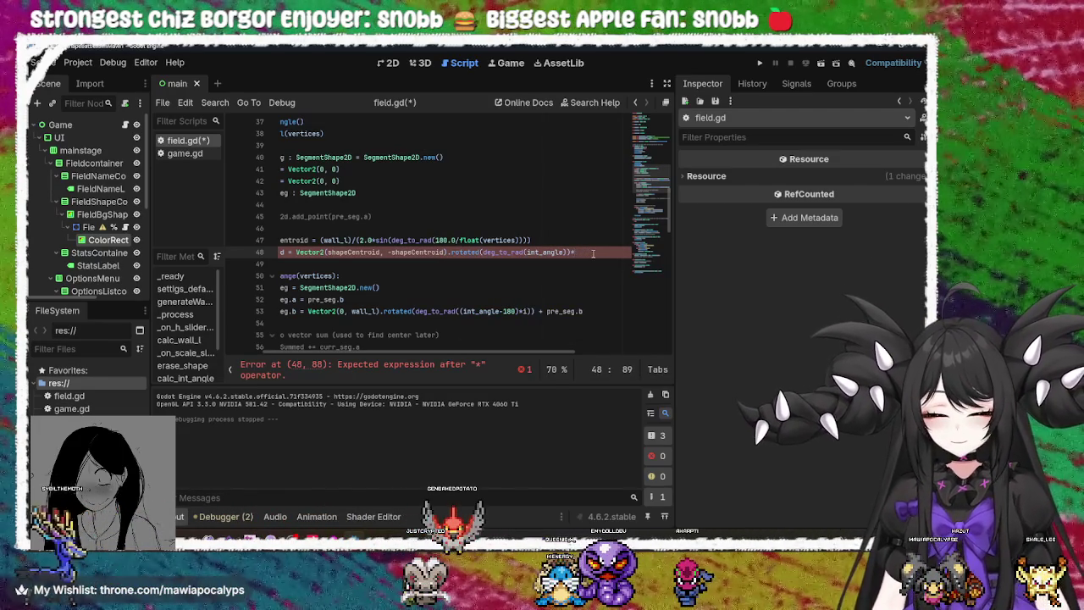
{"action": "type", "text": "vertices"}
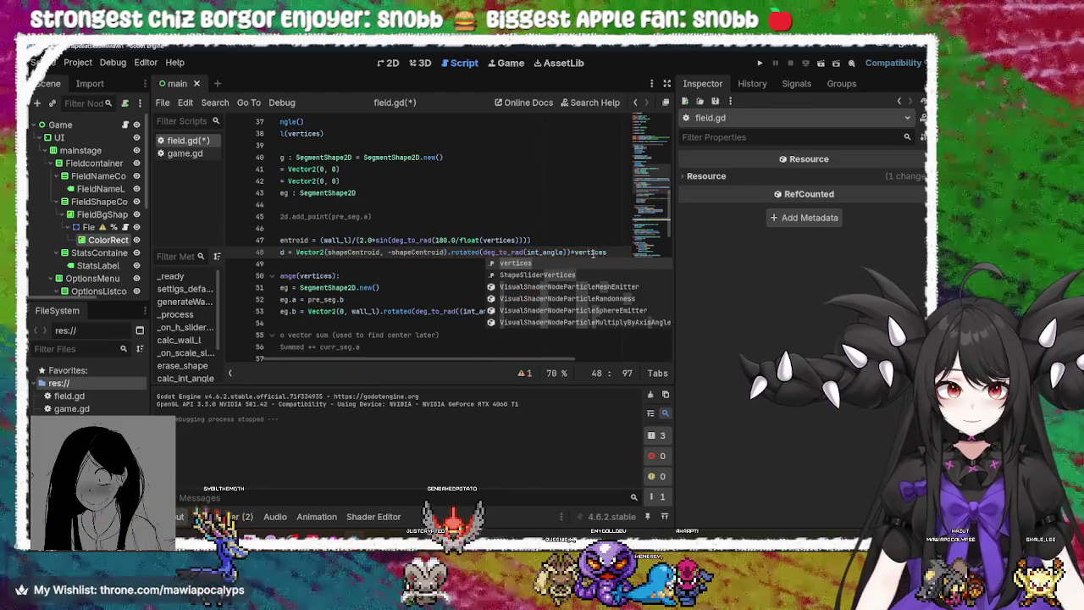
{"action": "key", "text": "ctrl+s"}
{"action": "left_click", "coordinate": [563, 225]}
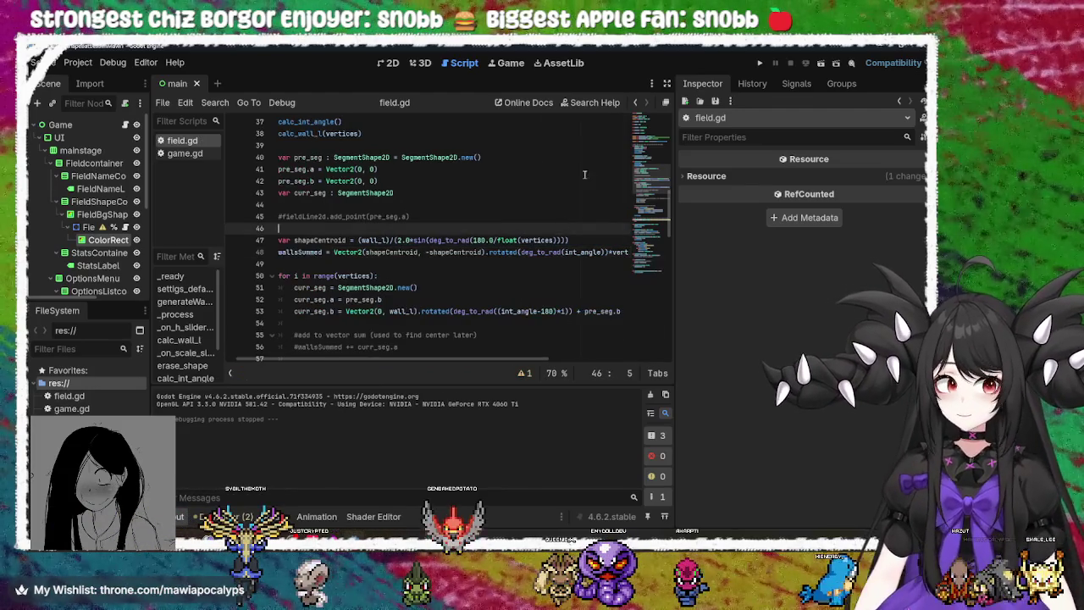
{"action": "left_click", "coordinate": [752, 63]}
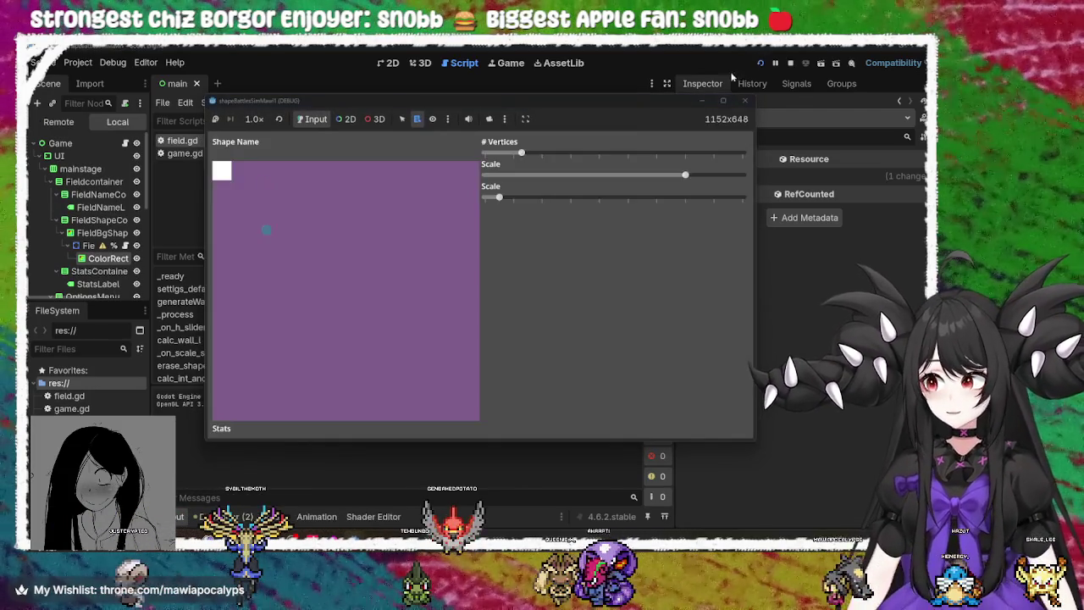
{"action": "mouse_move", "coordinate": [542, 169]}
{"action": "left_mouse_down"}
{"action": "mouse_move", "coordinate": [499, 172]}
{"action": "mouse_move", "coordinate": [536, 168]}
{"action": "left_mouse_up"}
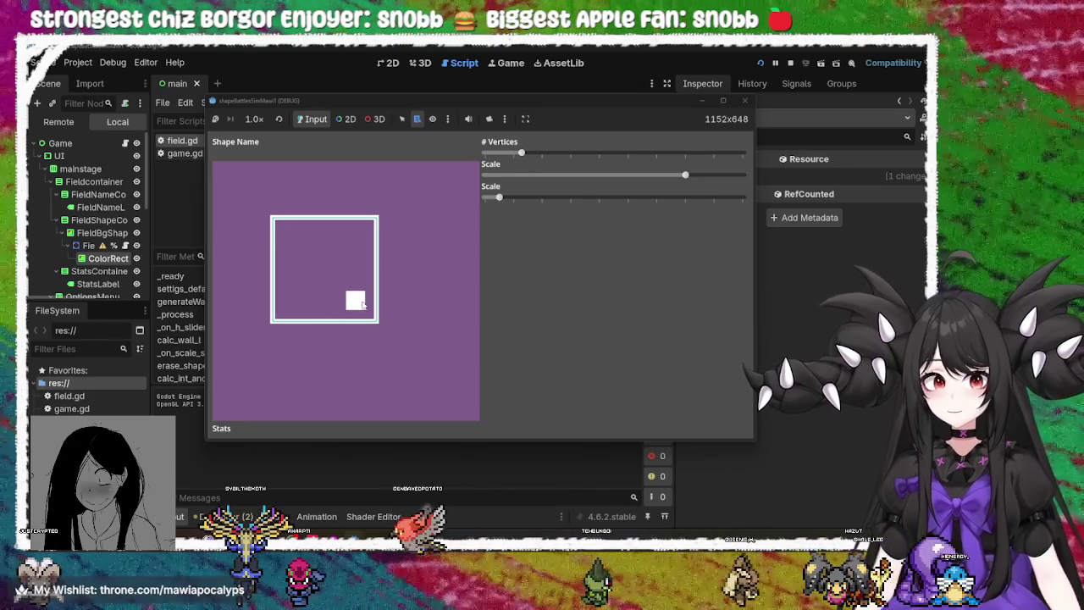
{"action": "mouse_move", "coordinate": [689, 200]}
{"action": "left_mouse_down"}
{"action": "mouse_move", "coordinate": [521, 182]}
{"action": "mouse_move", "coordinate": [630, 201]}
{"action": "mouse_move", "coordinate": [719, 182]}
{"action": "mouse_move", "coordinate": [599, 188]}
{"action": "left_mouse_up"}
{"action": "mouse_move", "coordinate": [499, 197]}
{"action": "left_mouse_down"}
{"action": "mouse_move", "coordinate": [606, 205]}
{"action": "mouse_move", "coordinate": [479, 198]}
{"action": "mouse_move", "coordinate": [728, 203]}
{"action": "mouse_move", "coordinate": [464, 200]}
{"action": "left_mouse_up"}
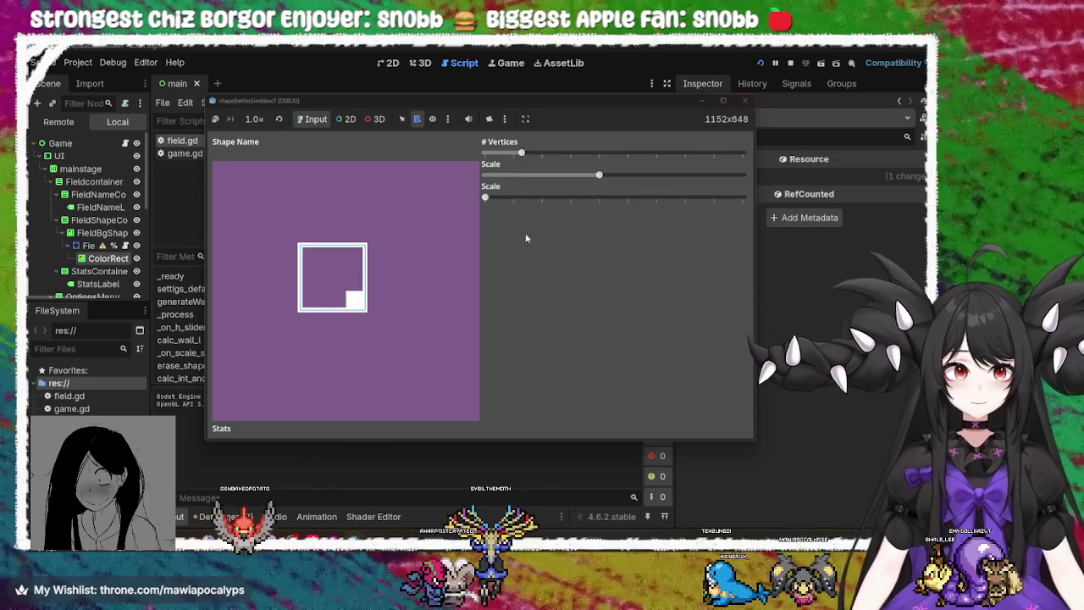
{"action": "left_click", "coordinate": [744, 100]}
Replace -shapeCentroid in line 48's Vector2 with '0.' as the y-offset
{"action": "scroll", "coordinate": [420, 293], "scroll_direction": "down", "scroll_amount": 1}
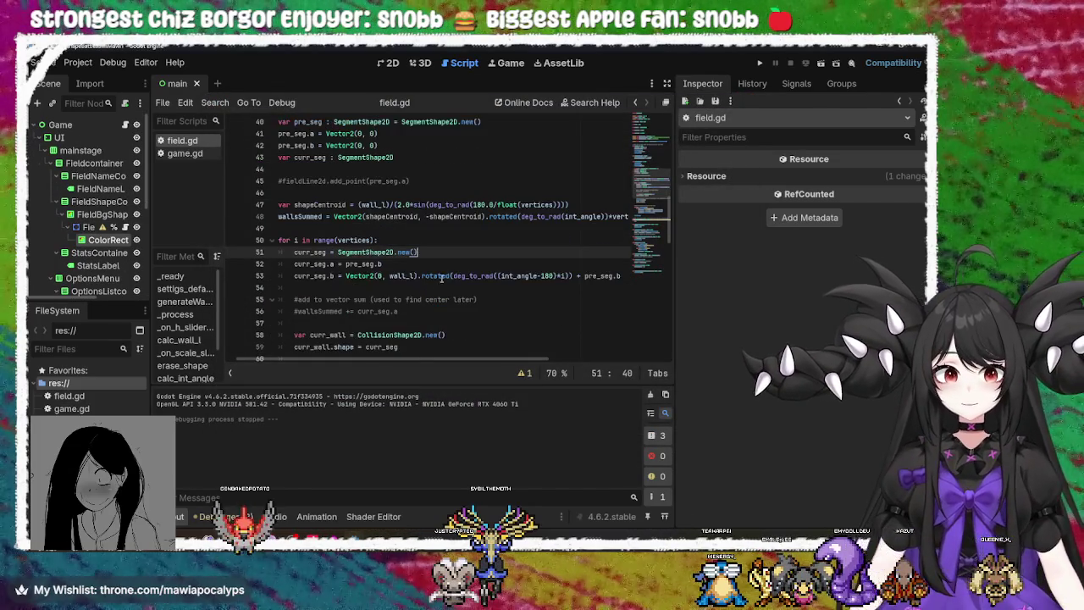
{"action": "scroll", "coordinate": [446, 276], "scroll_direction": "down", "scroll_amount": 4}
{"action": "scroll", "coordinate": [453, 254], "scroll_direction": "up", "scroll_amount": 4}
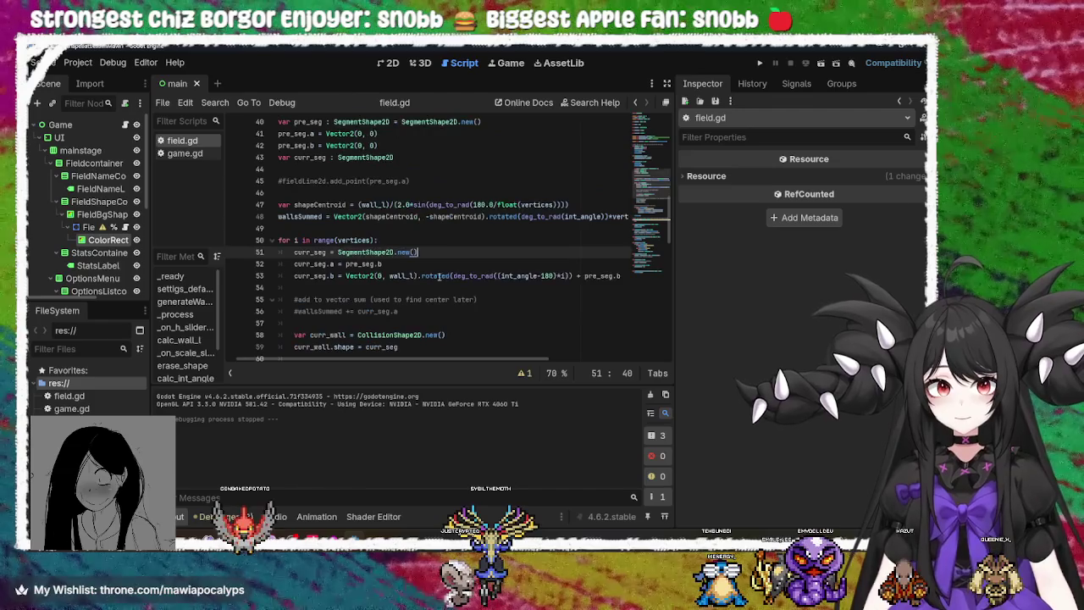
{"action": "left_click_drag", "start_coordinate": [481, 216], "coordinate": [426, 218]}
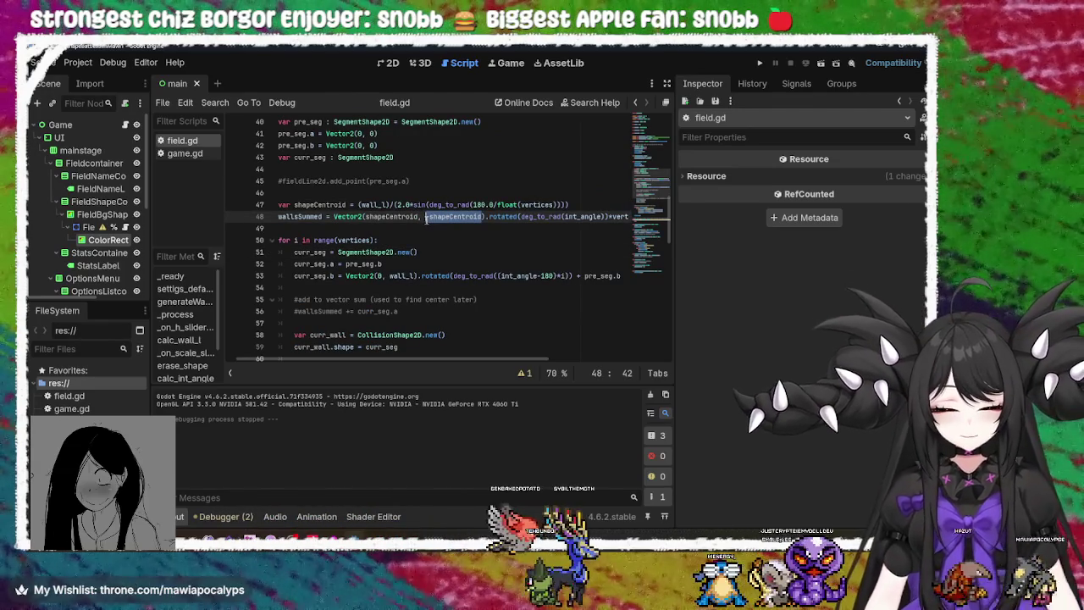
{"action": "type", "text": "0.0"}
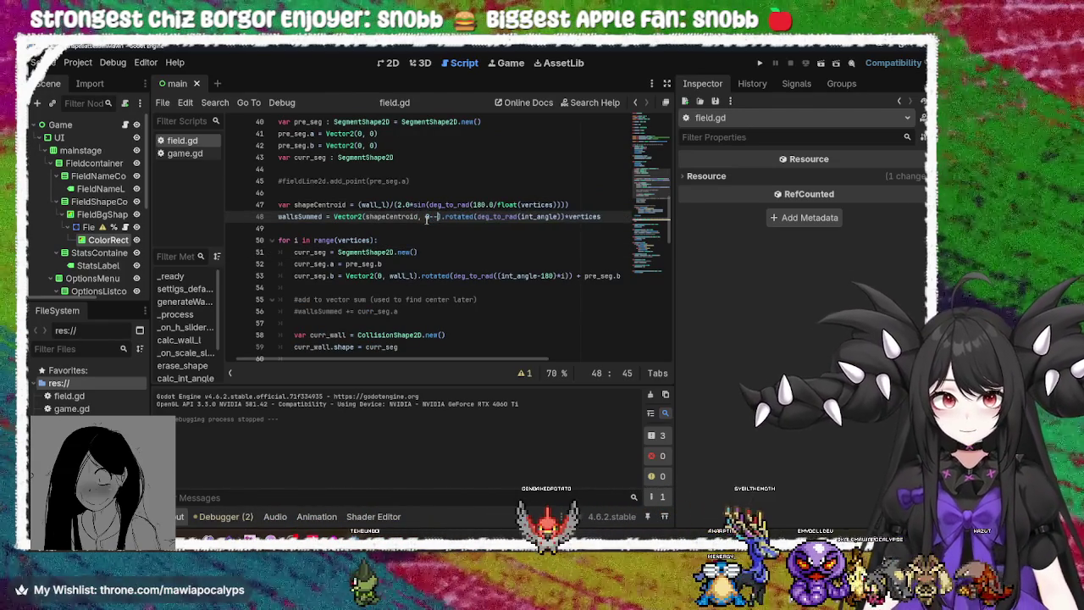
{"action": "type", "text": "."}
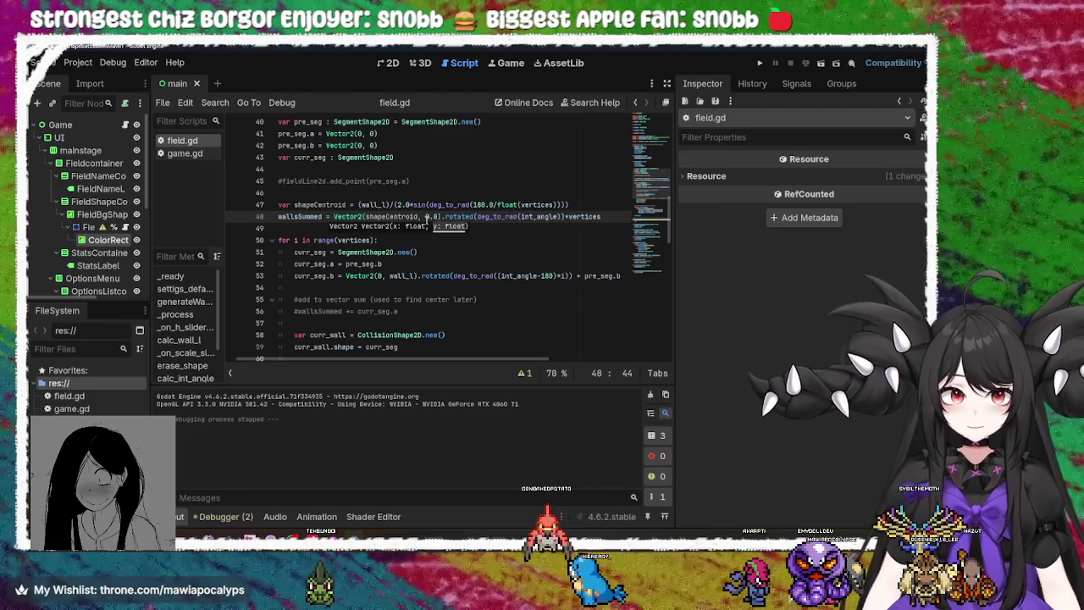
{"action": "left_click", "coordinate": [759, 59]}
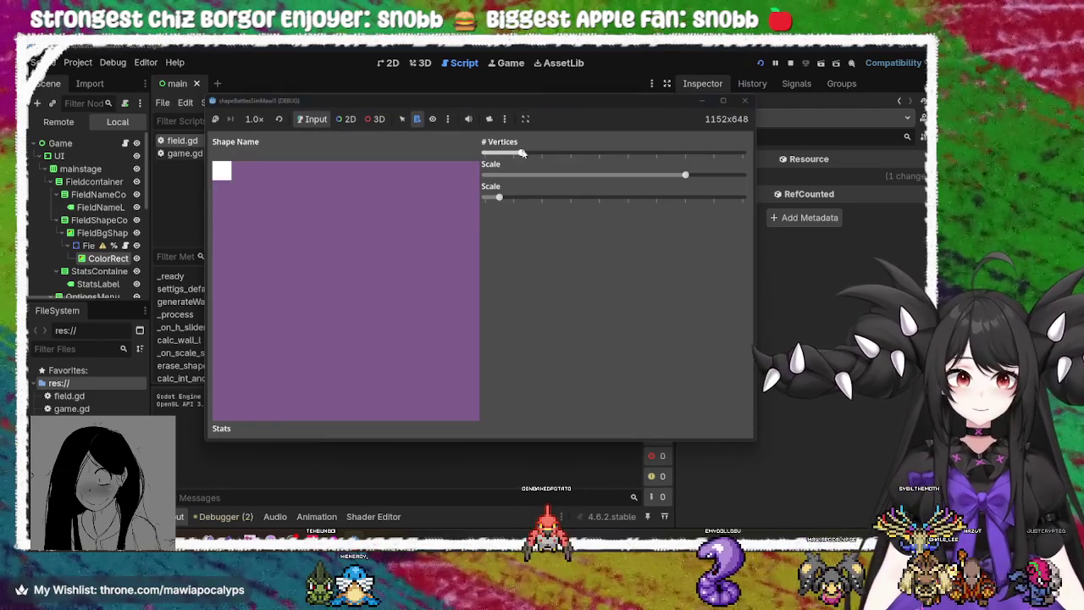
{"action": "mouse_move", "coordinate": [521, 152]}
{"action": "left_mouse_down"}
{"action": "mouse_move", "coordinate": [573, 153]}
{"action": "mouse_move", "coordinate": [484, 152]}
{"action": "left_mouse_up"}
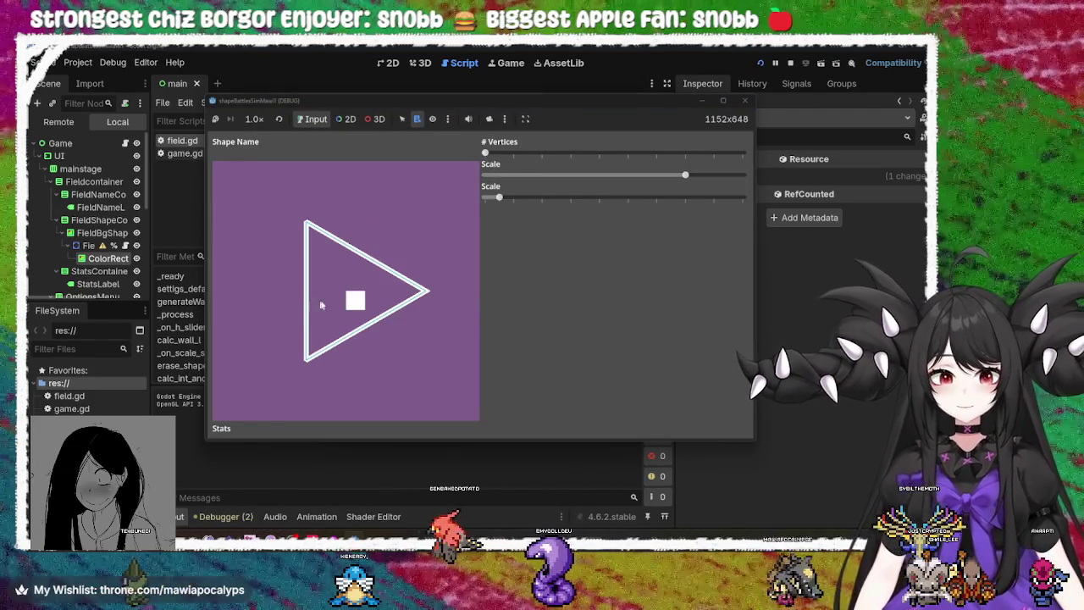
{"action": "left_click_drag", "start_coordinate": [490, 155], "coordinate": [512, 155]}
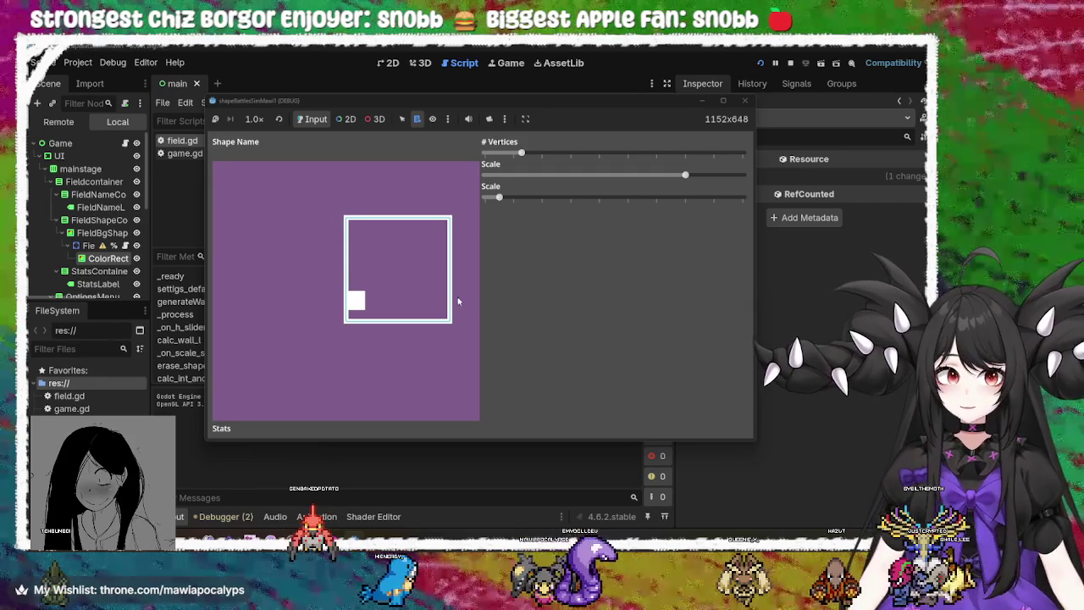
{"action": "left_click", "coordinate": [745, 100]}
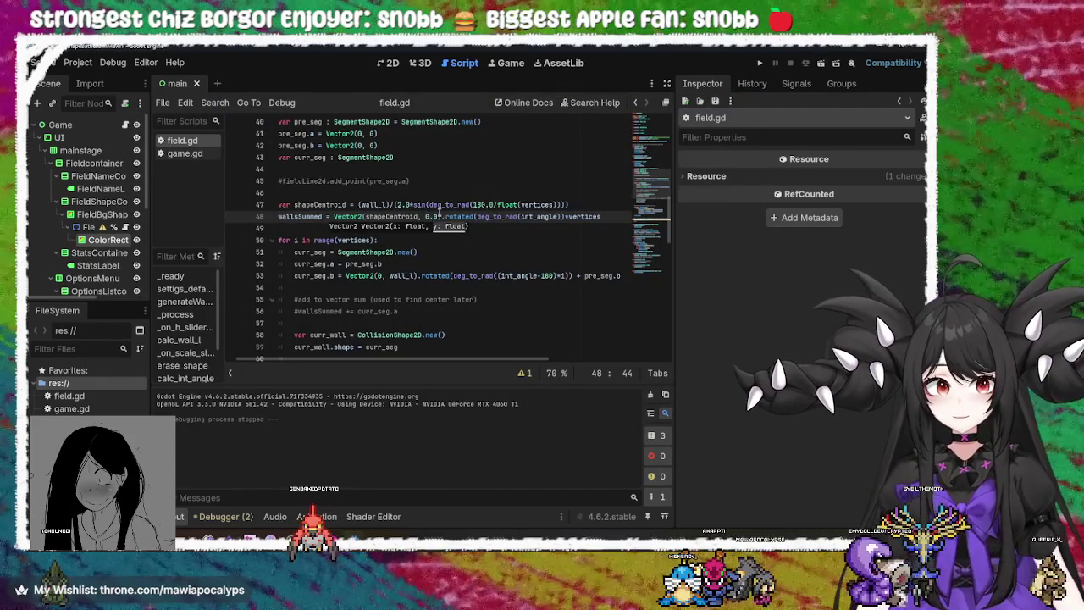
Change the y-offset on line 48 from 0.0 to 1.0
{"action": "type", "text": "0"}
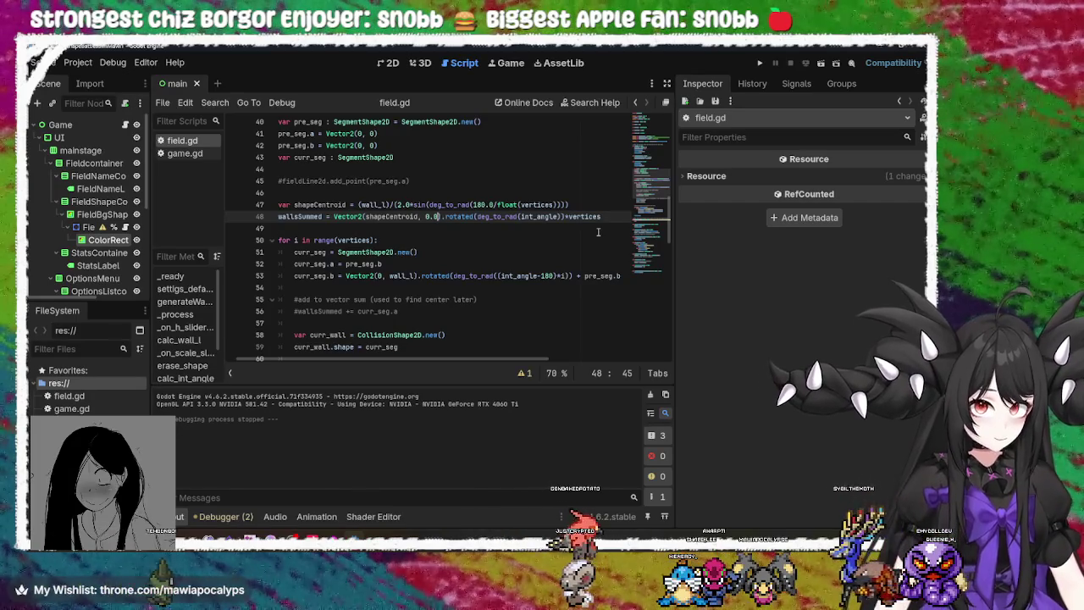
{"action": "key", "text": "Left"}
{"action": "key", "text": "Left"}
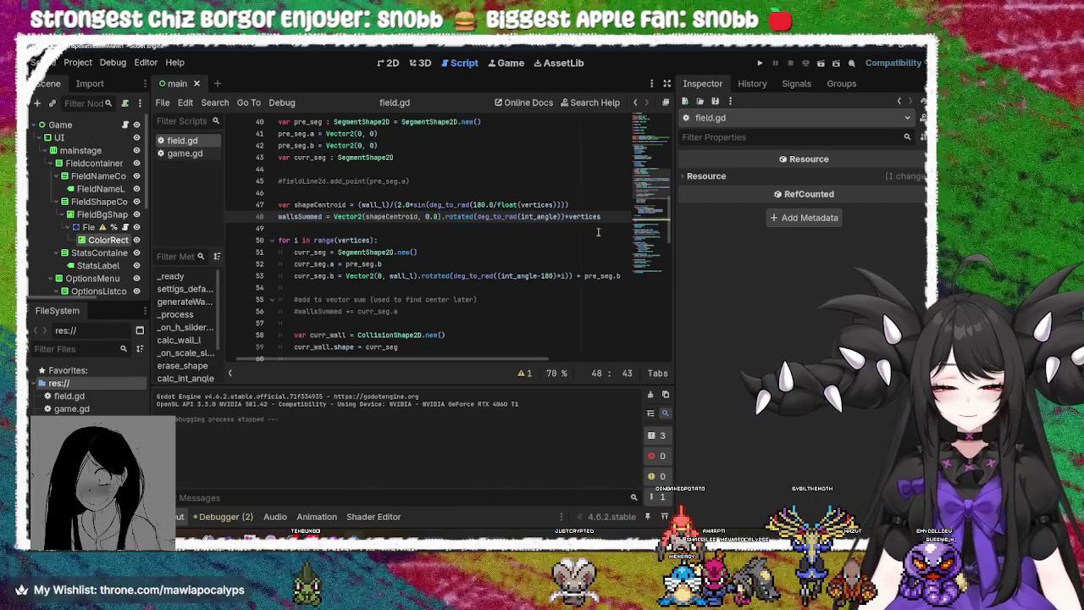
{"action": "key", "text": "BackSpace"}
{"action": "type", "text": "1"}
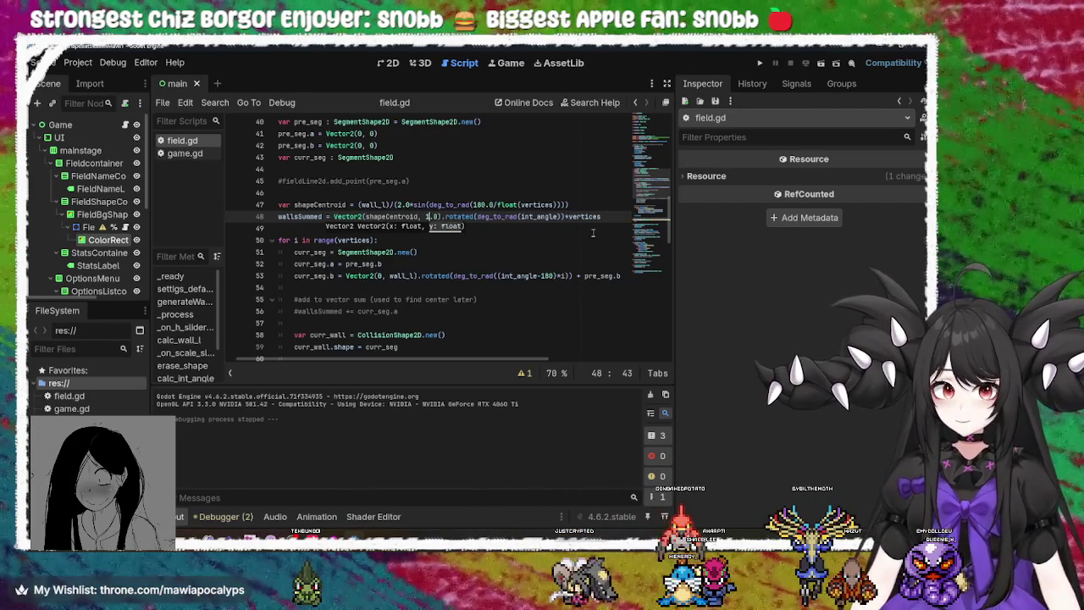
Test the 1.0 offset with a triangle in the running game, then change it to -1.0
{"action": "left_click", "coordinate": [763, 62]}
{"action": "mouse_move", "coordinate": [520, 152]}
{"action": "left_mouse_down"}
{"action": "mouse_move", "coordinate": [551, 154]}
{"action": "mouse_move", "coordinate": [464, 168]}
{"action": "mouse_move", "coordinate": [596, 161]}
{"action": "mouse_move", "coordinate": [415, 168]}
{"action": "mouse_move", "coordinate": [555, 158]}
{"action": "mouse_move", "coordinate": [518, 159]}
{"action": "left_mouse_up"}
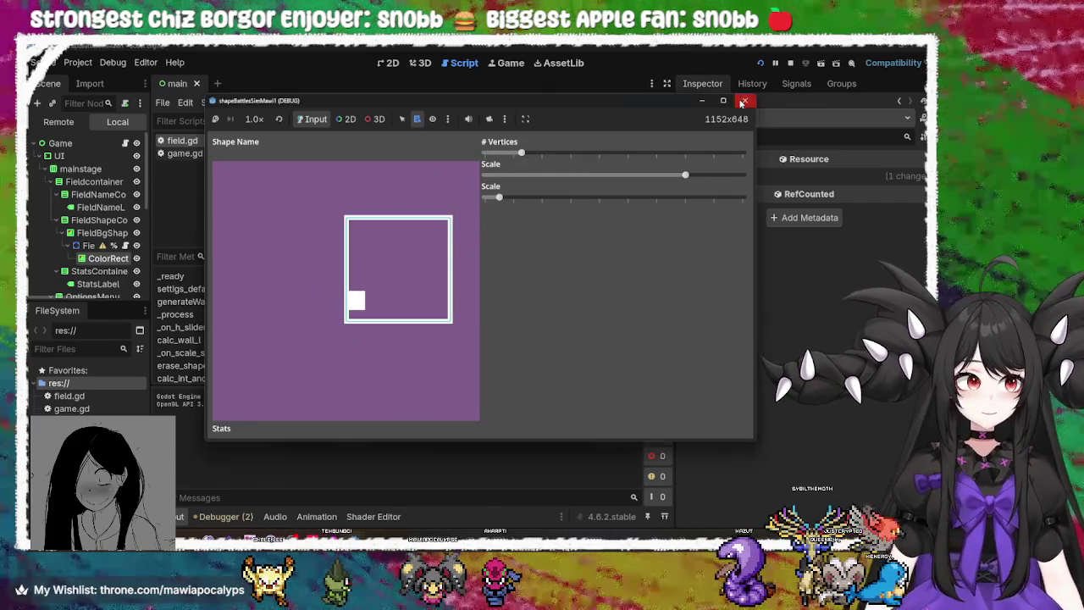
{"action": "left_click", "coordinate": [742, 103]}
{"action": "mouse_move", "coordinate": [470, 205]}
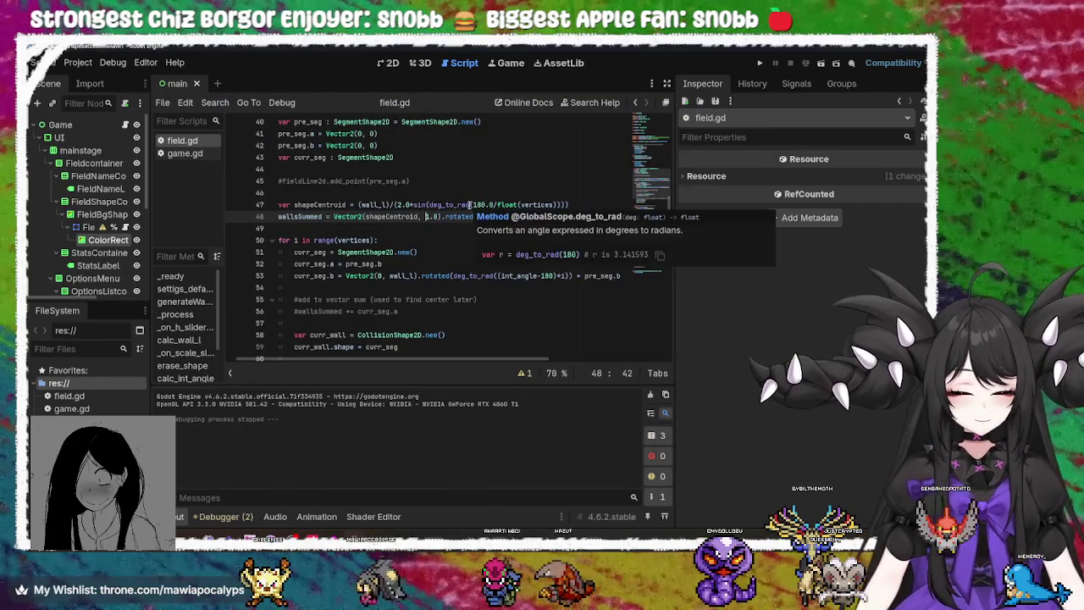
{"action": "type", "text": "-"}
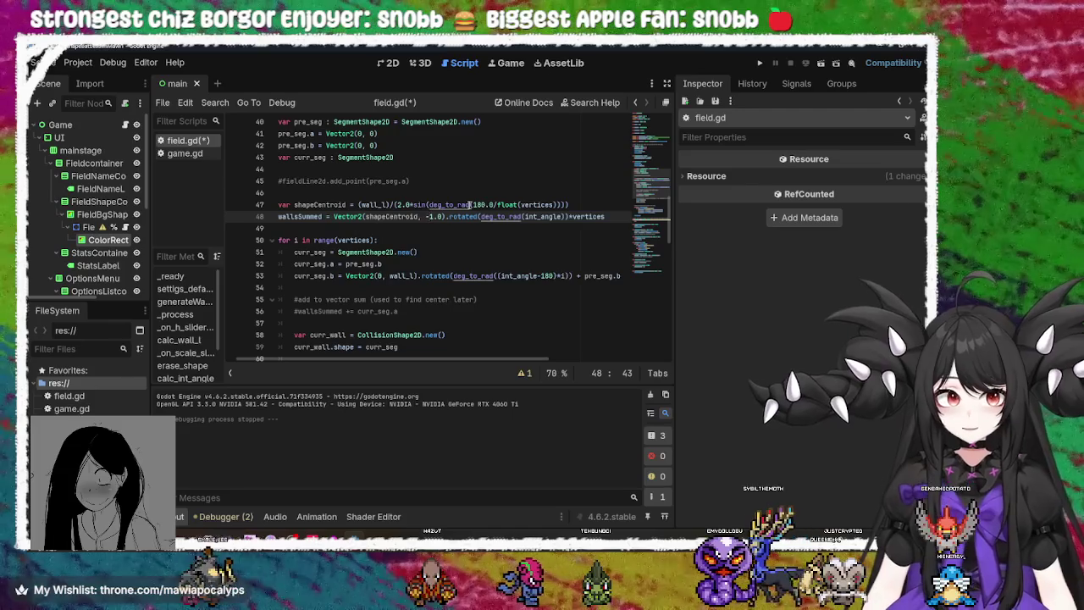
{"action": "left_click", "coordinate": [757, 63]}
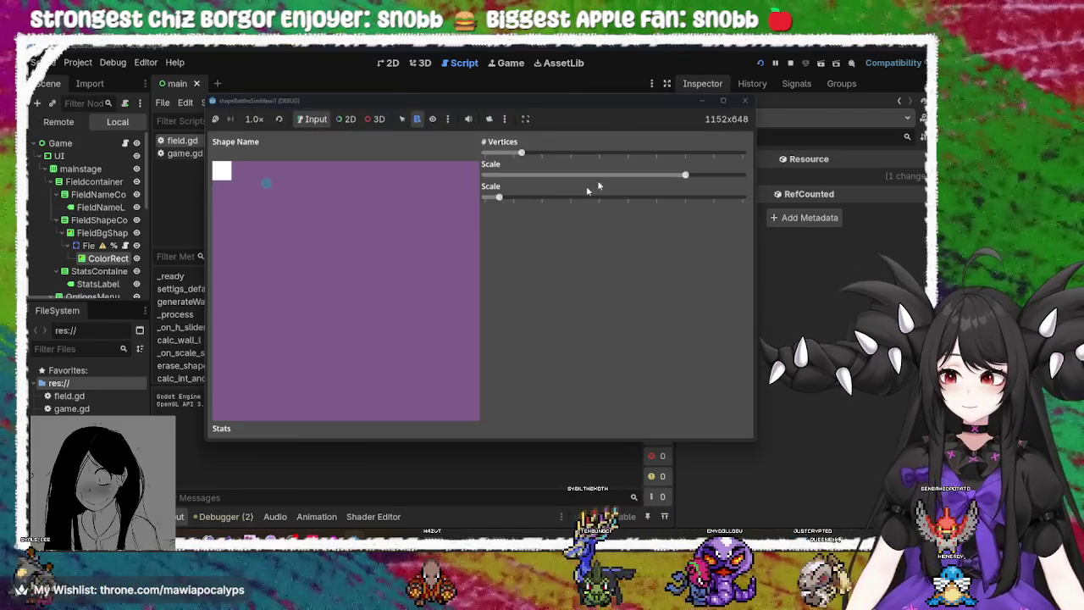
{"action": "mouse_move", "coordinate": [520, 152]}
{"action": "left_mouse_down"}
{"action": "mouse_move", "coordinate": [554, 153]}
{"action": "mouse_move", "coordinate": [426, 162]}
{"action": "mouse_move", "coordinate": [681, 151]}
{"action": "mouse_move", "coordinate": [577, 166]}
{"action": "left_mouse_up"}
{"action": "mouse_move", "coordinate": [684, 174]}
{"action": "left_mouse_down"}
{"action": "mouse_move", "coordinate": [542, 173]}
{"action": "mouse_move", "coordinate": [656, 174]}
{"action": "left_mouse_up"}
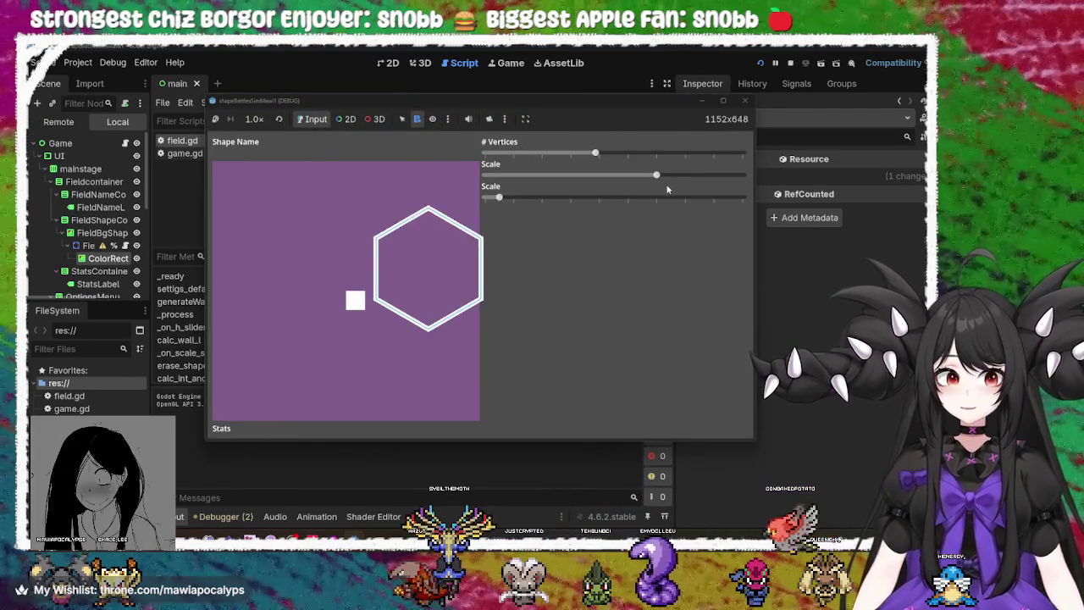
{"action": "mouse_move", "coordinate": [591, 159]}
{"action": "left_mouse_down"}
{"action": "mouse_move", "coordinate": [642, 158]}
{"action": "mouse_move", "coordinate": [593, 158]}
{"action": "left_mouse_up"}
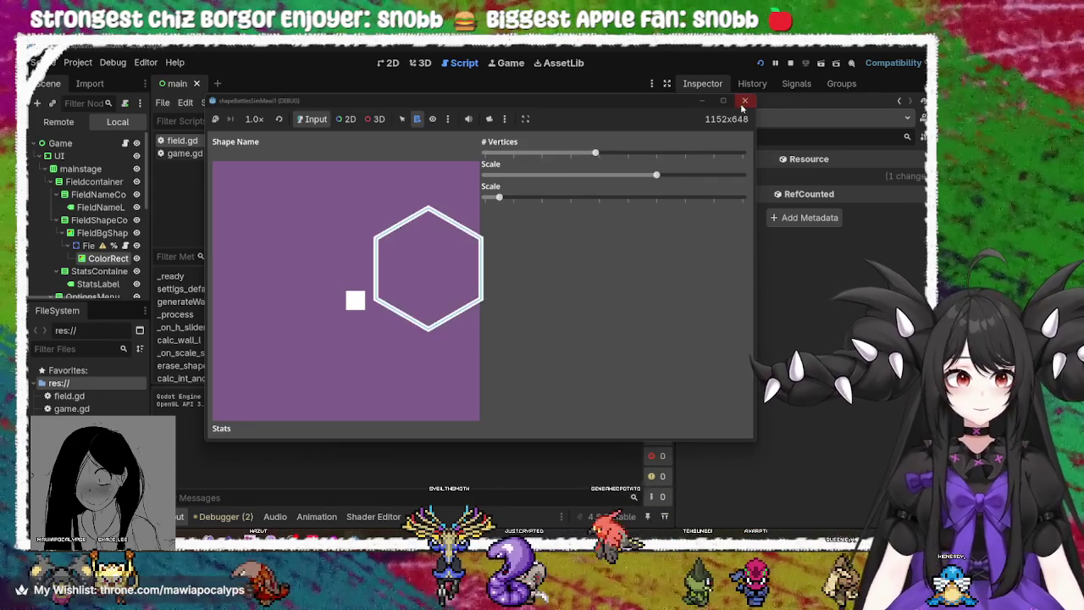
{"action": "key", "text": "F8"}
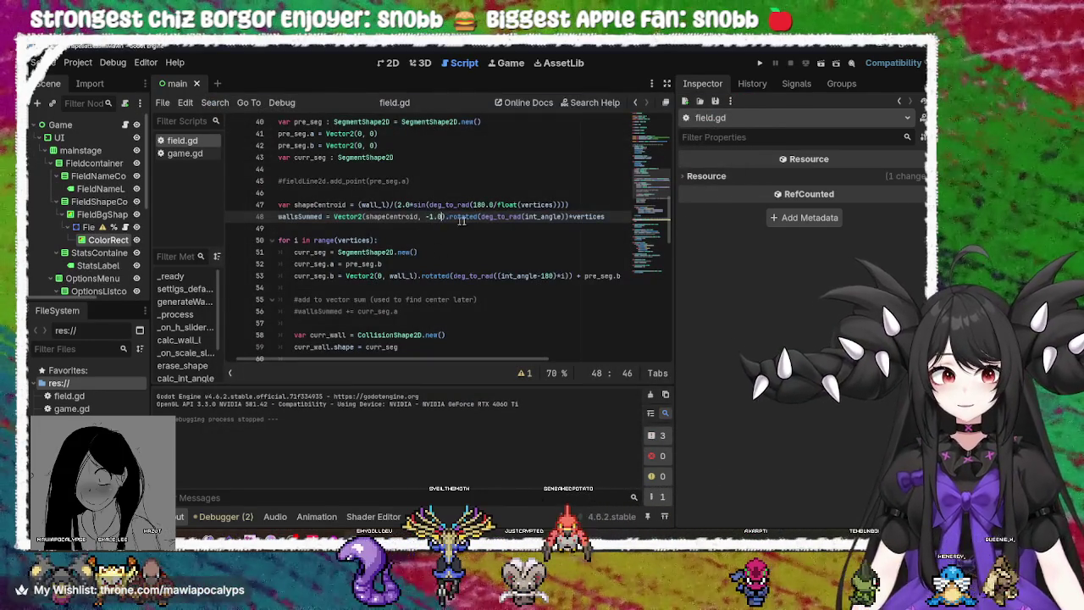
Reset line 48's y-offset to 0.0 and save field.gd
{"action": "key", "text": "BackSpace"}
{"action": "key", "text": "BackSpace"}
{"action": "key", "text": "BackSpace"}
{"action": "type", "text": "0.0"}
{"action": "key", "text": "ctrl+s"}
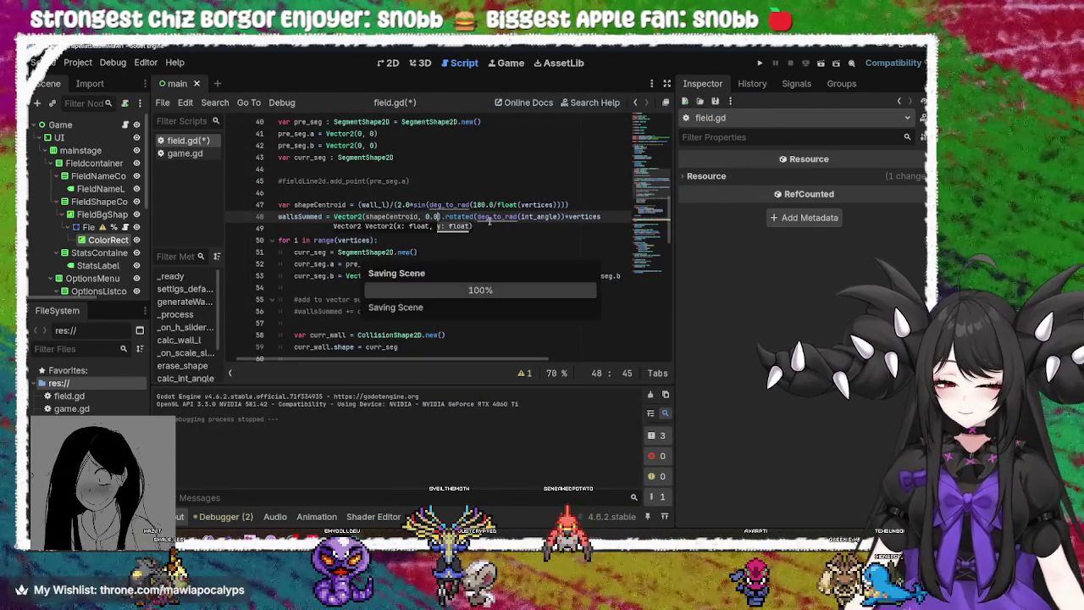
{"action": "left_click", "coordinate": [488, 218]}
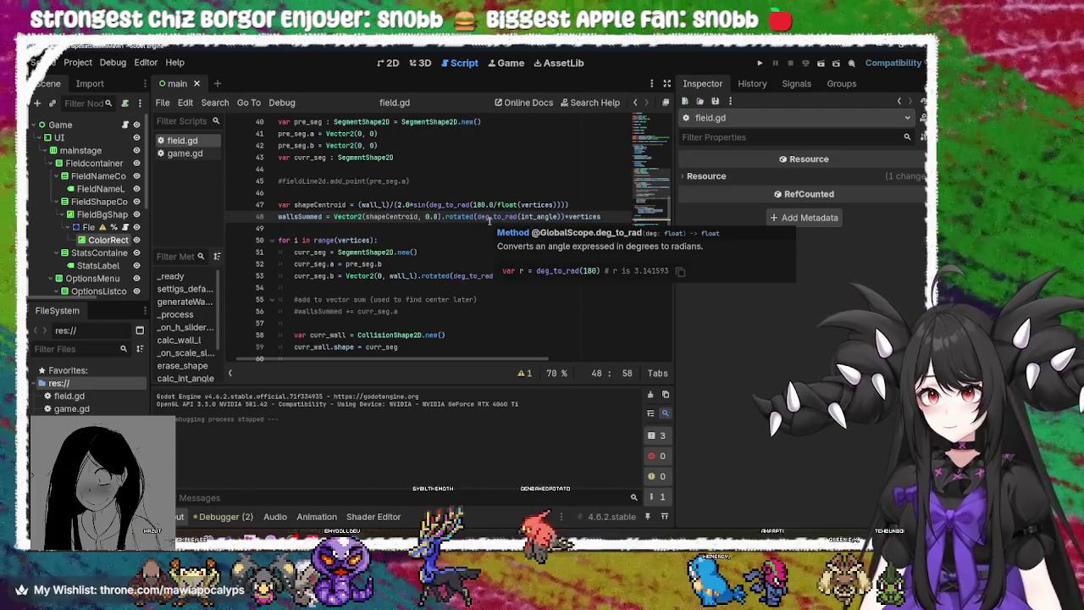
Review how wallsSummed is used on line 69, then switch to Krita
{"action": "scroll", "coordinate": [434, 274], "scroll_direction": "down", "scroll_amount": 2}
{"action": "key", "text": "Home"}
{"action": "key", "text": "ctrl+shift+Right"}
{"action": "scroll", "coordinate": [439, 236], "scroll_direction": "down", "scroll_amount": 10}
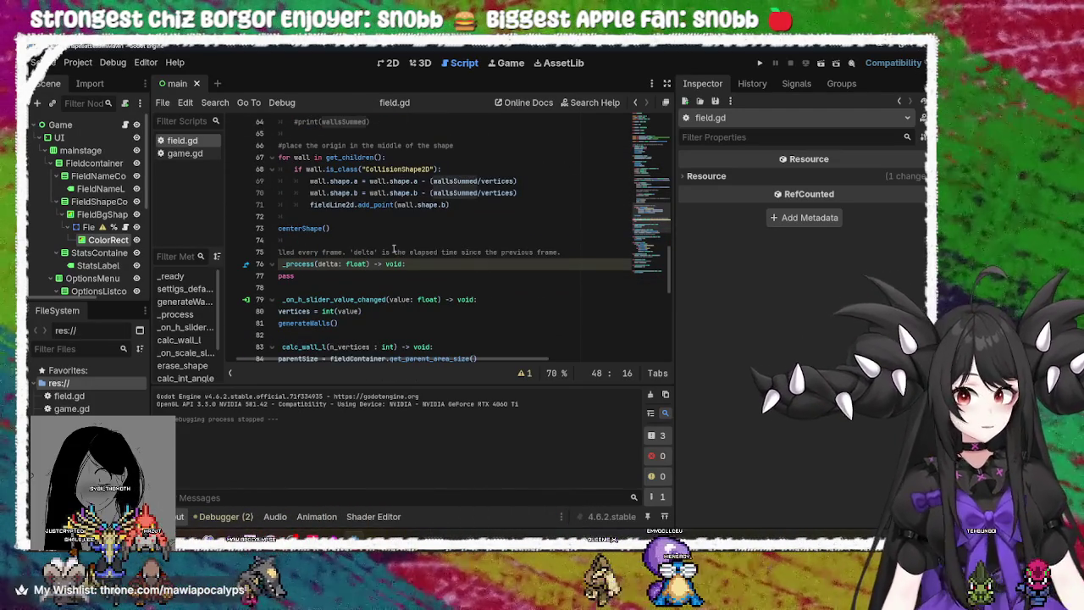
{"action": "scroll", "coordinate": [458, 205], "scroll_direction": "up", "scroll_amount": 3}
{"action": "double_click", "coordinate": [453, 253]}
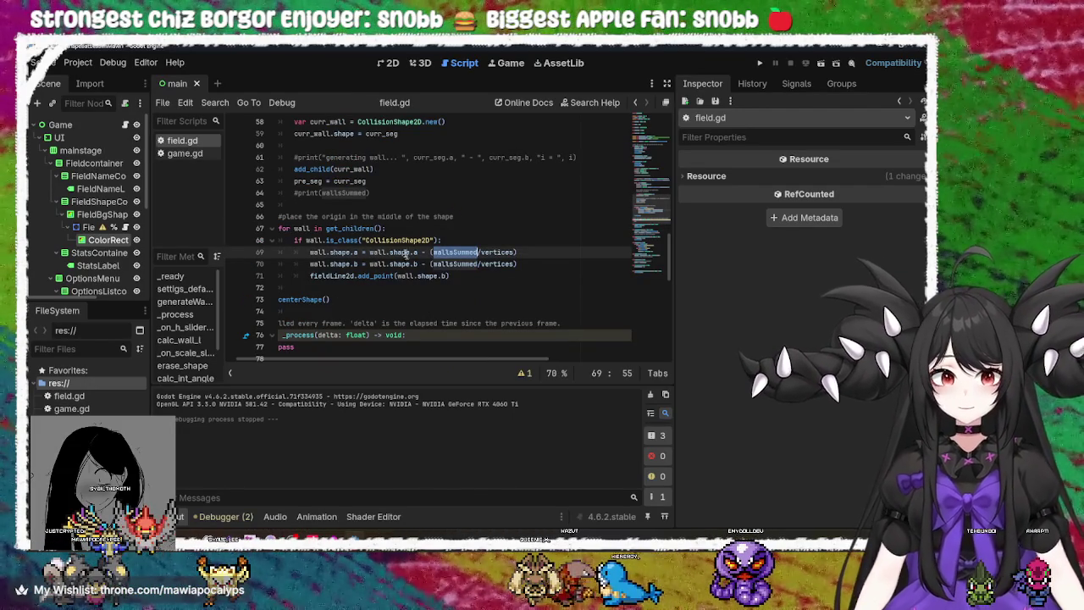
{"action": "double_click", "coordinate": [400, 252]}
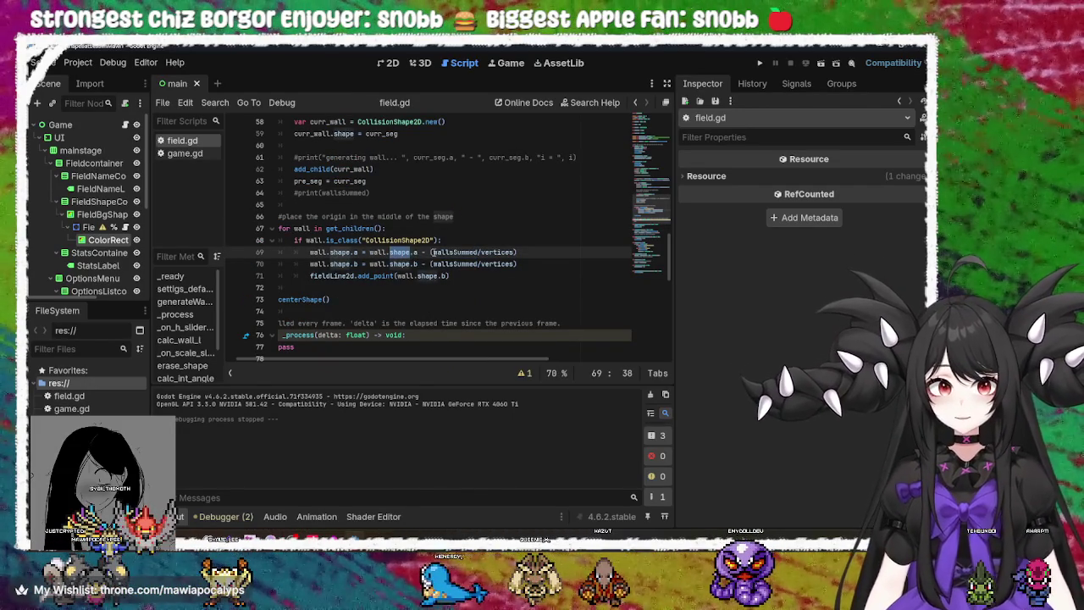
{"action": "double_click", "coordinate": [446, 253]}
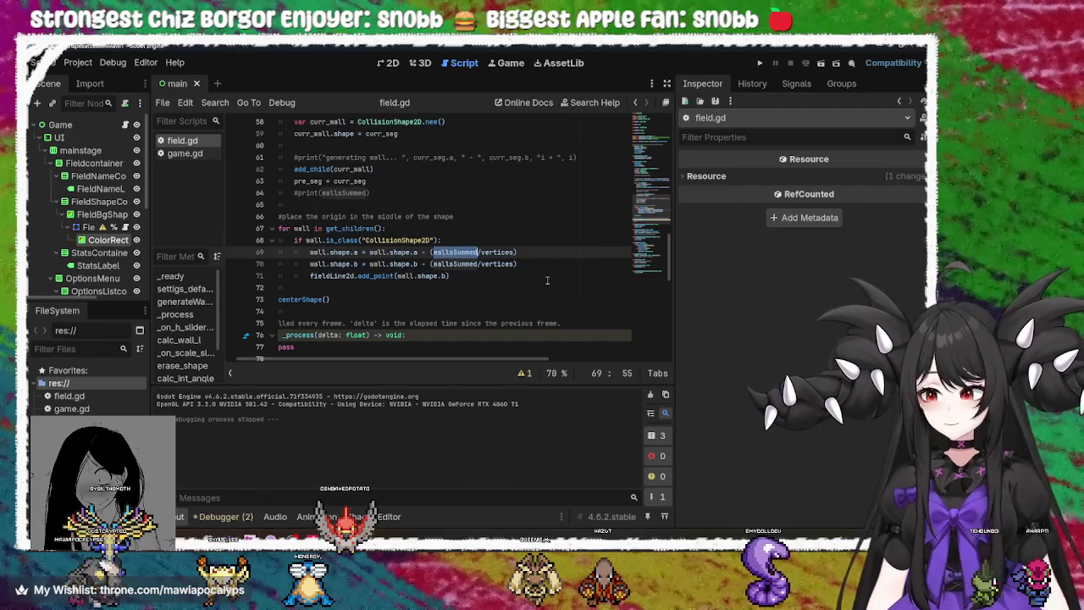
{"action": "scroll", "coordinate": [547, 280], "scroll_direction": "up", "scroll_amount": 6}
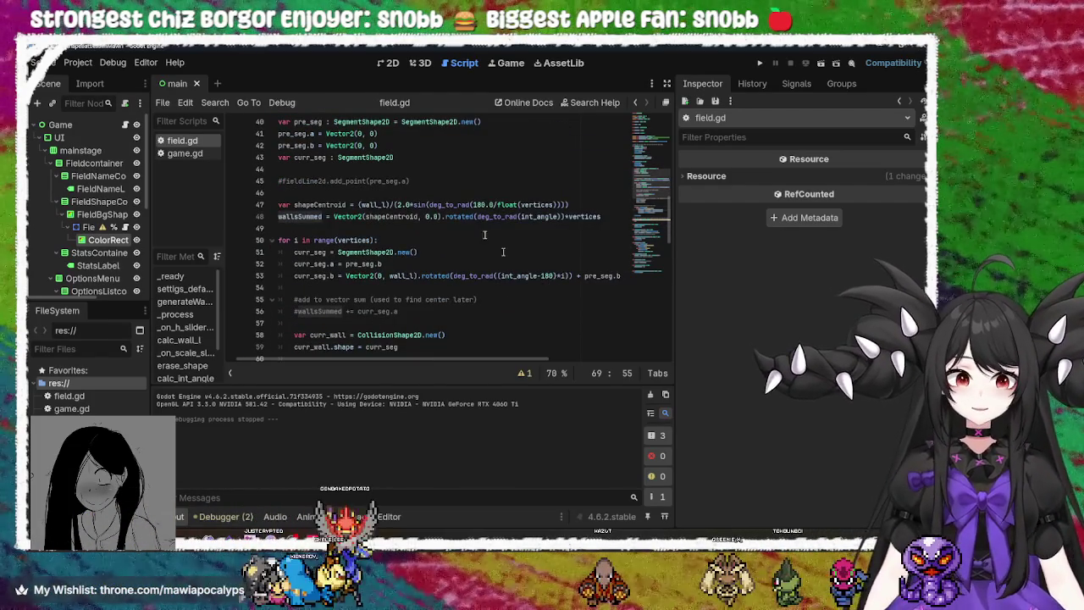
{"action": "left_click", "coordinate": [398, 217]}
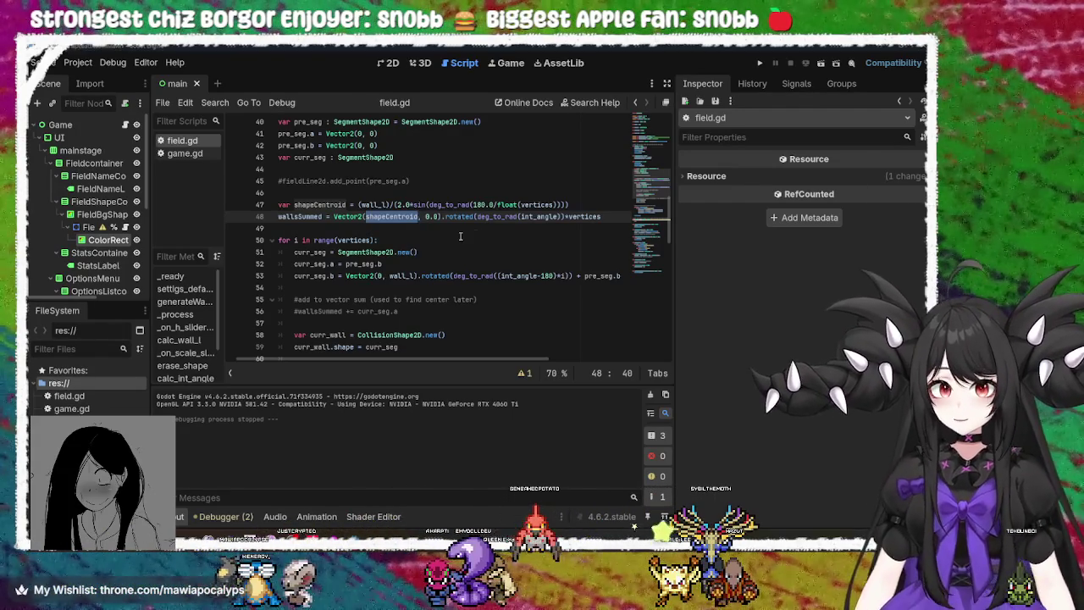
{"action": "key", "text": "alt+Tab"}
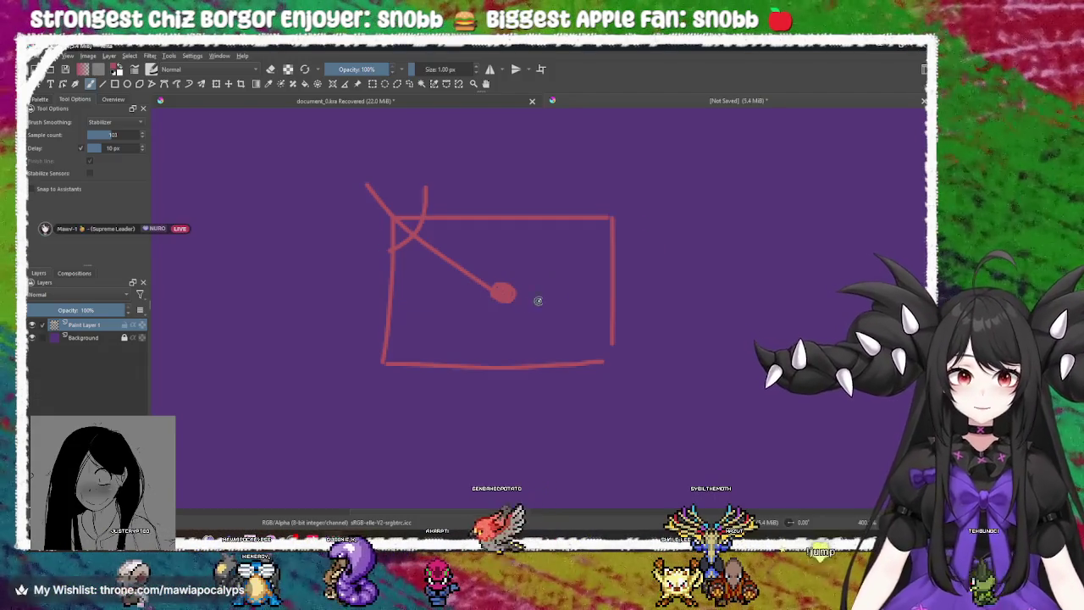
Undo the earlier box sketch strokes to clear the Krita canvas
{"action": "key", "text": "ctrl+z"}
{"action": "key", "text": "ctrl+z"}
{"action": "key", "text": "ctrl+z"}
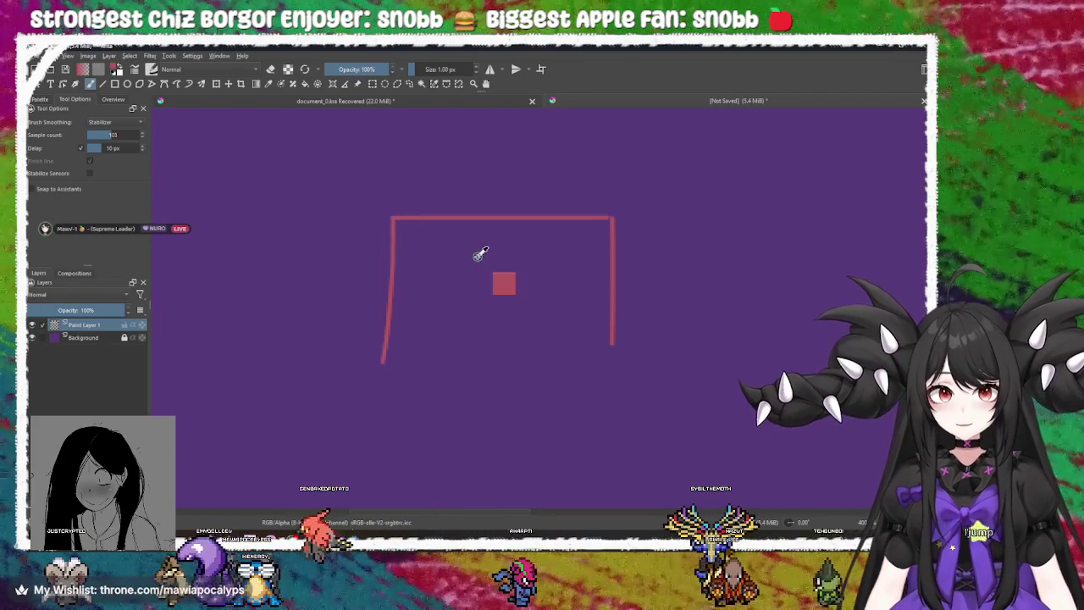
{"action": "key", "text": "ctrl+z"}
{"action": "key", "text": "ctrl+z"}
{"action": "key", "text": "ctrl+z"}
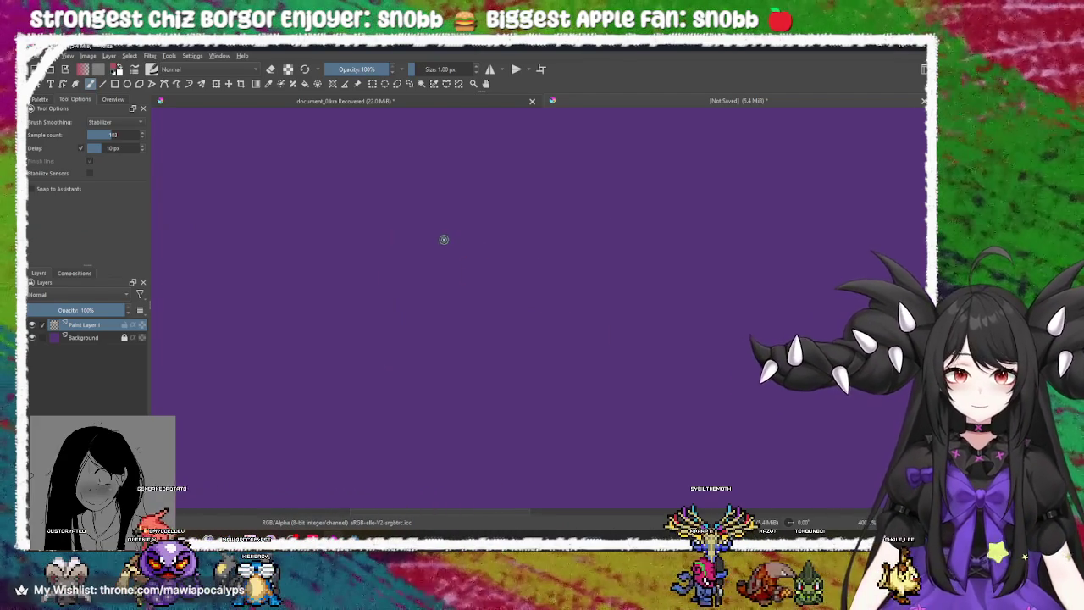
{"action": "key", "text": "ctrl+z"}
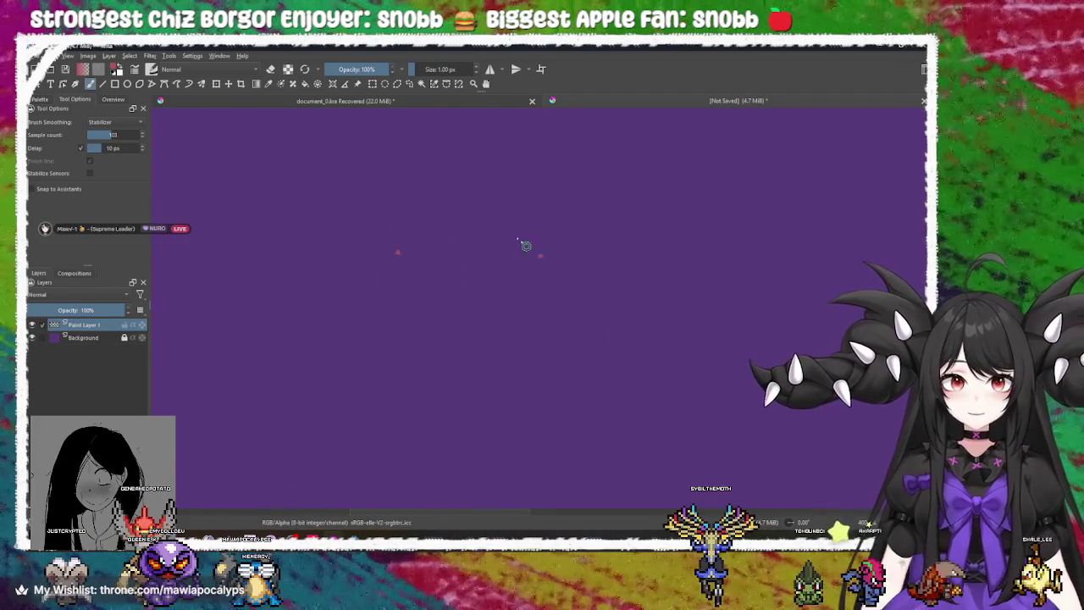
{"action": "left_click", "coordinate": [481, 237]}
{"action": "left_click", "coordinate": [571, 338]}
{"action": "left_click", "coordinate": [429, 335]}
Draw a long vertical and a crossing horizontal line in light pink
{"action": "right_click", "coordinate": [362, 208]}
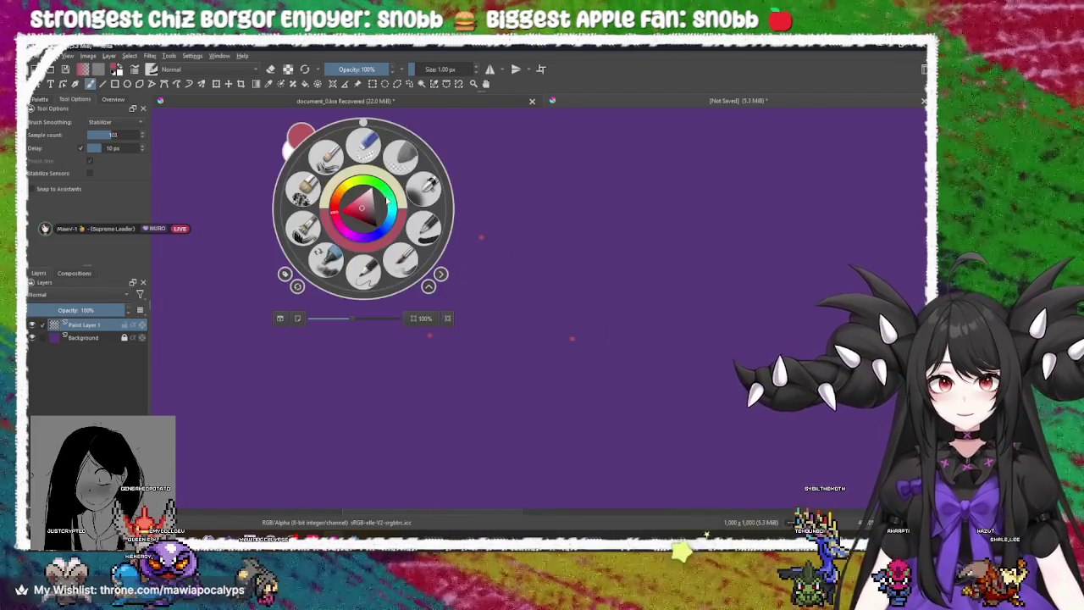
{"action": "left_click", "coordinate": [370, 198]}
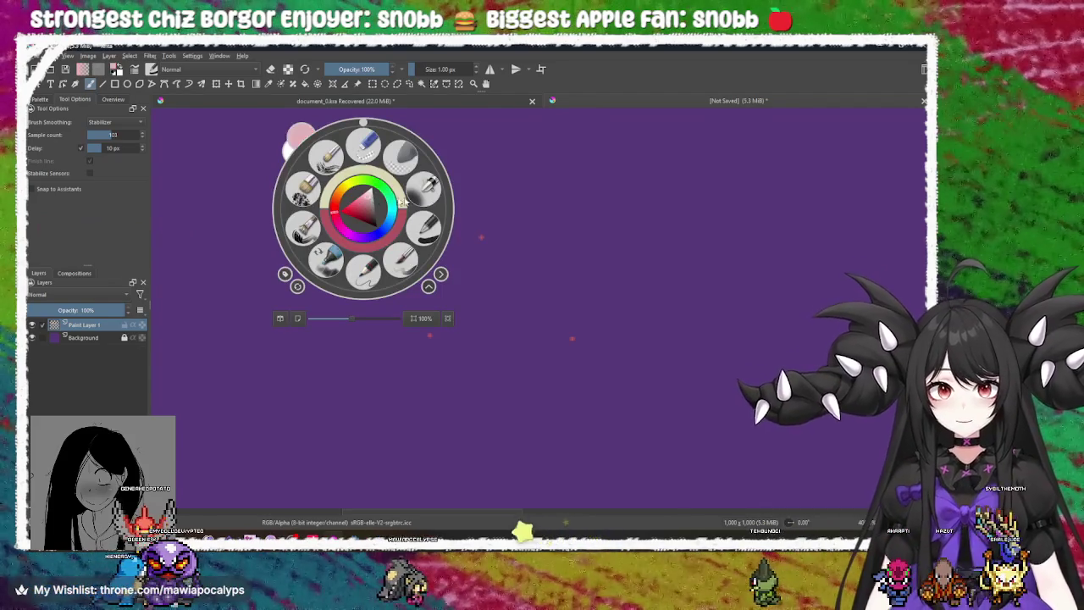
{"action": "left_click_drag", "start_coordinate": [360, 135], "coordinate": [363, 483]}
{"action": "left_click_drag", "start_coordinate": [267, 220], "coordinate": [925, 222]}
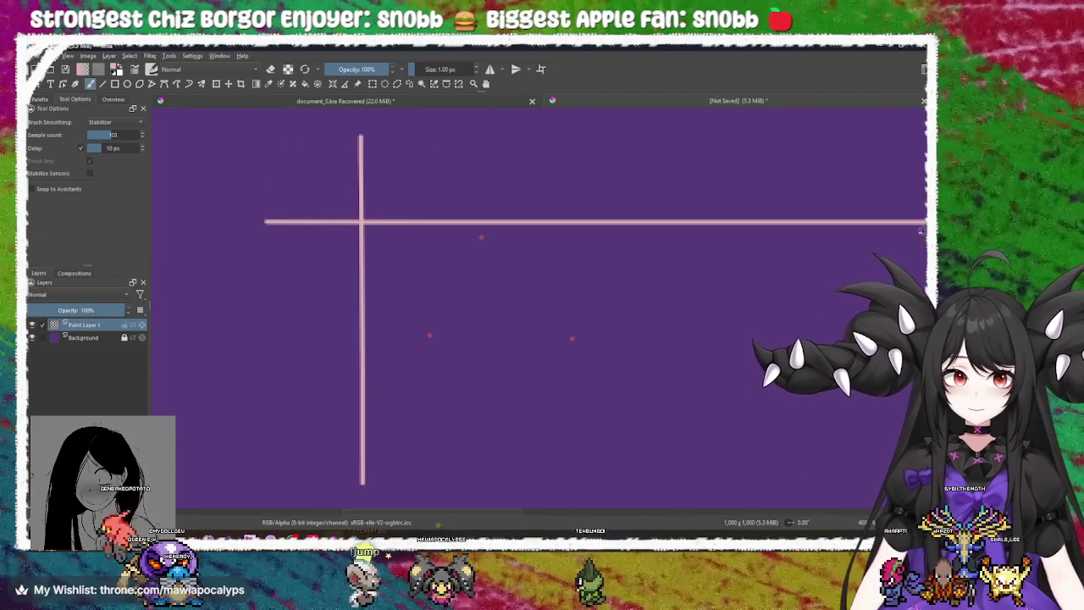
{"action": "scroll", "coordinate": [442, 217], "scroll_direction": "down", "scroll_amount": 1}
Switch to green and draw arrows down and down-right from the intersection
{"action": "right_click", "coordinate": [441, 217]}
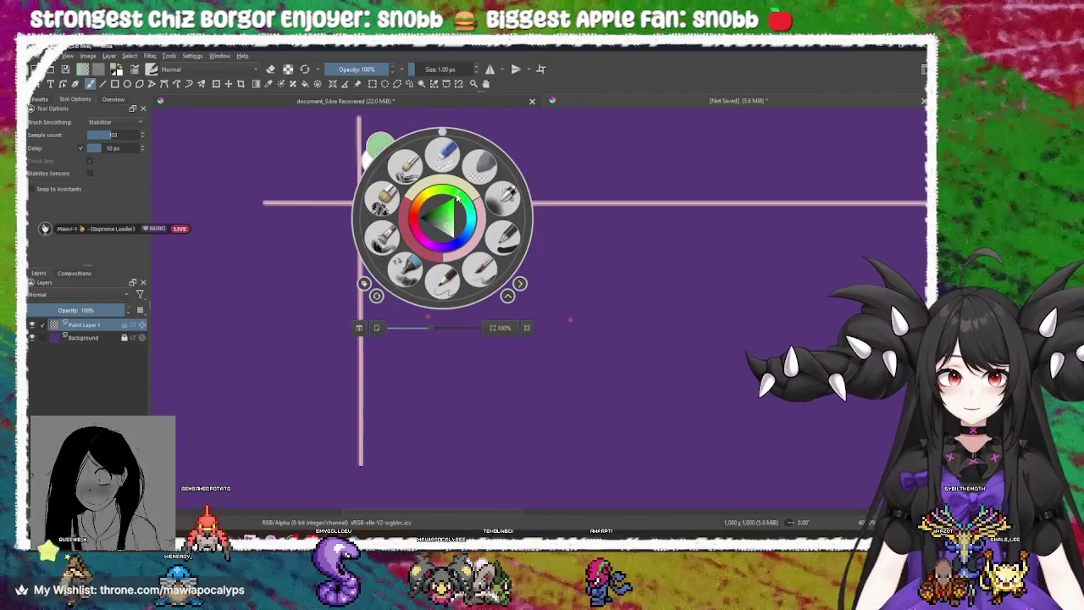
{"action": "left_click", "coordinate": [447, 221]}
{"action": "mouse_move", "coordinate": [447, 230]}
{"action": "left_mouse_down"}
{"action": "mouse_move", "coordinate": [379, 204]}
{"action": "mouse_move", "coordinate": [447, 200]}
{"action": "left_mouse_up"}
{"action": "left_click_drag", "start_coordinate": [326, 188], "coordinate": [399, 280]}
{"action": "key", "text": "ctrl+z"}
{"action": "left_click_drag", "start_coordinate": [326, 188], "coordinate": [389, 294]}
{"action": "left_click_drag", "start_coordinate": [327, 188], "coordinate": [533, 297]}
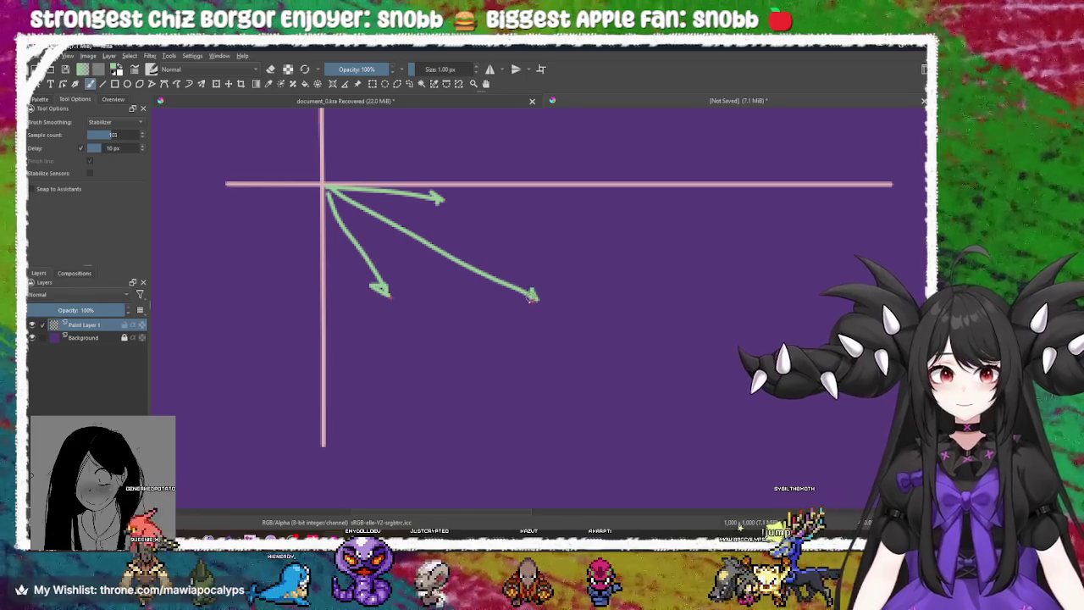
{"action": "scroll", "coordinate": [545, 298], "scroll_direction": "down", "scroll_amount": 2}
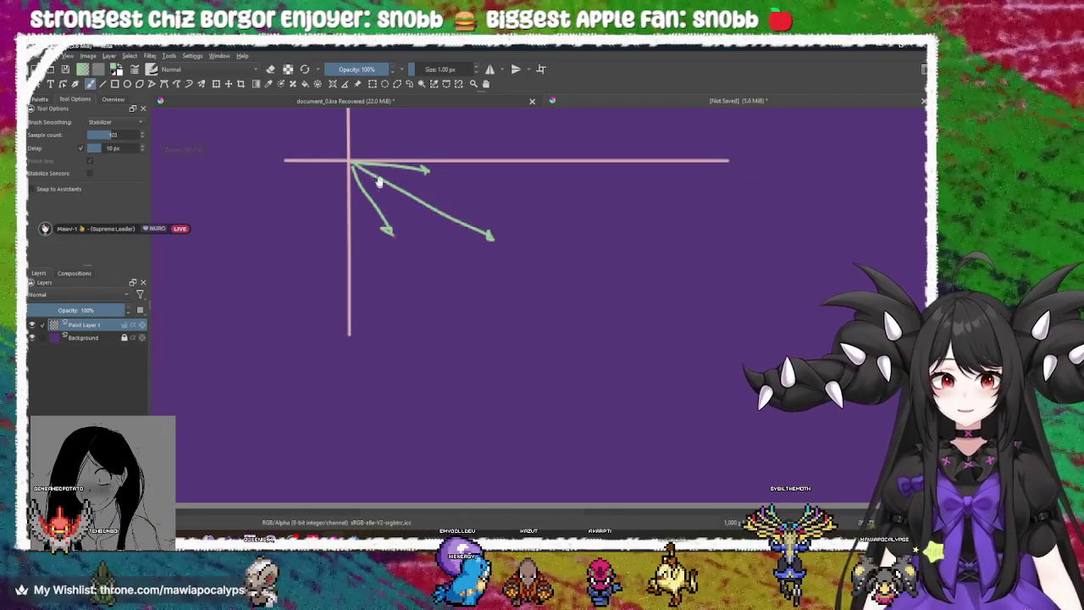
{"action": "left_click_drag", "start_coordinate": [327, 169], "coordinate": [511, 261]}
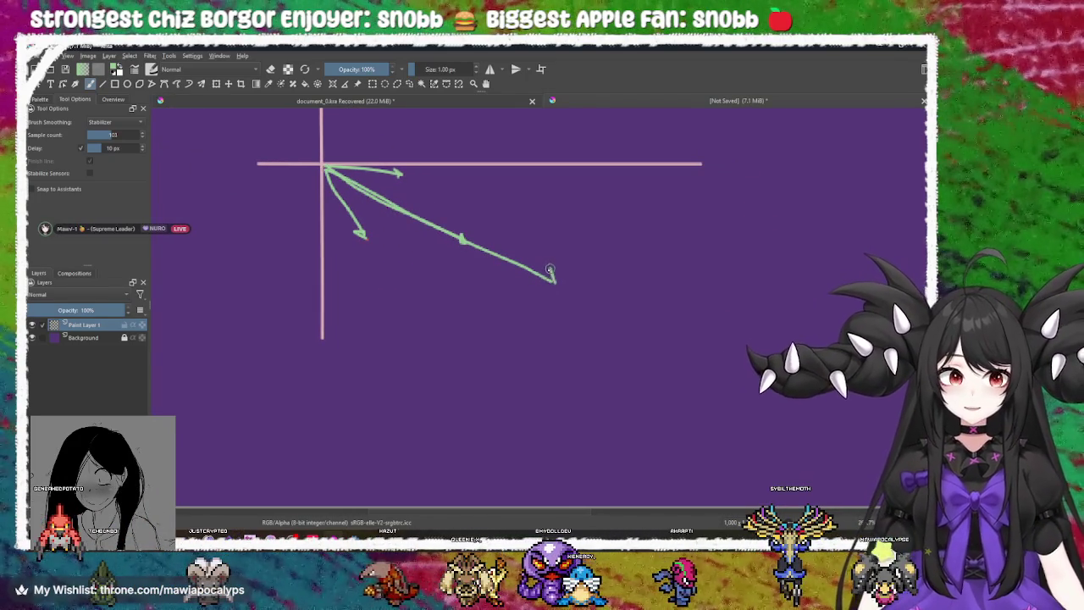
Undo the crossing marks, green arrows and horizontal line, leaving only the vertical pink line
{"action": "left_click_drag", "start_coordinate": [479, 181], "coordinate": [413, 280]}
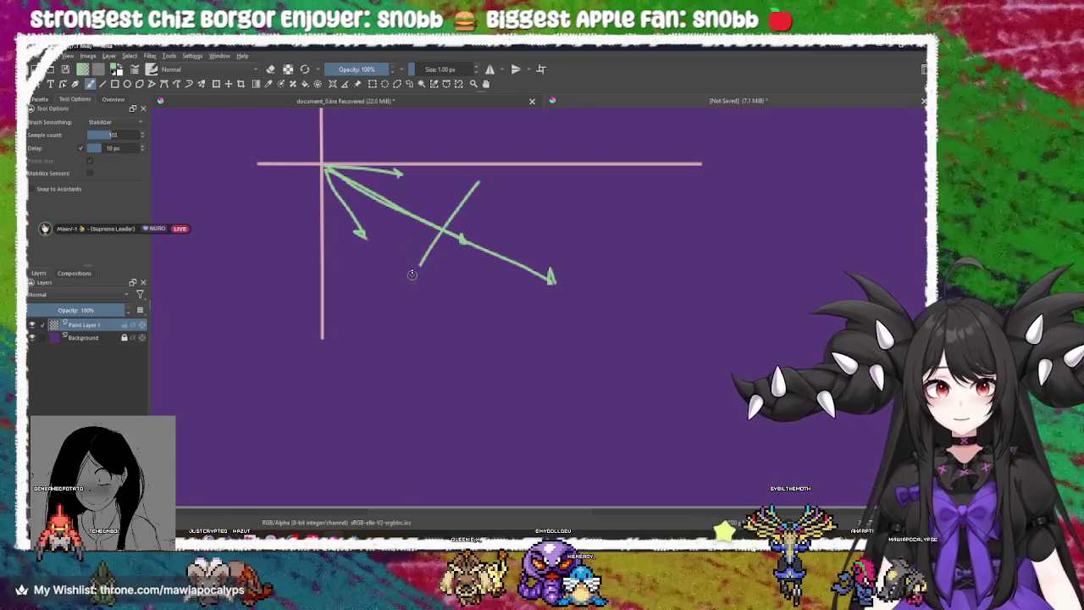
{"action": "key", "text": "ctrl+z"}
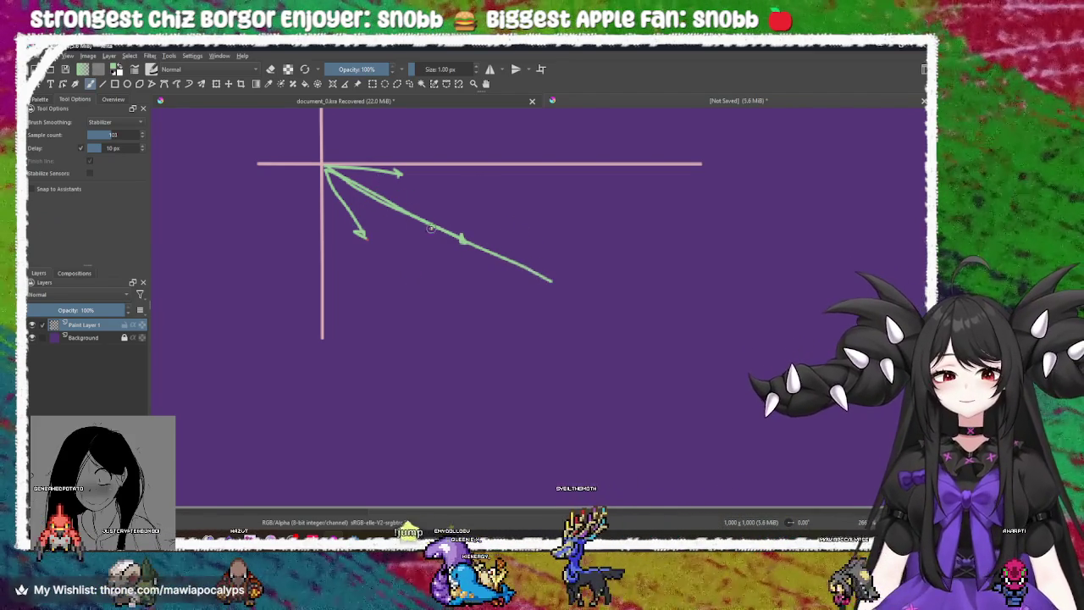
{"action": "left_click_drag", "start_coordinate": [419, 196], "coordinate": [399, 226]}
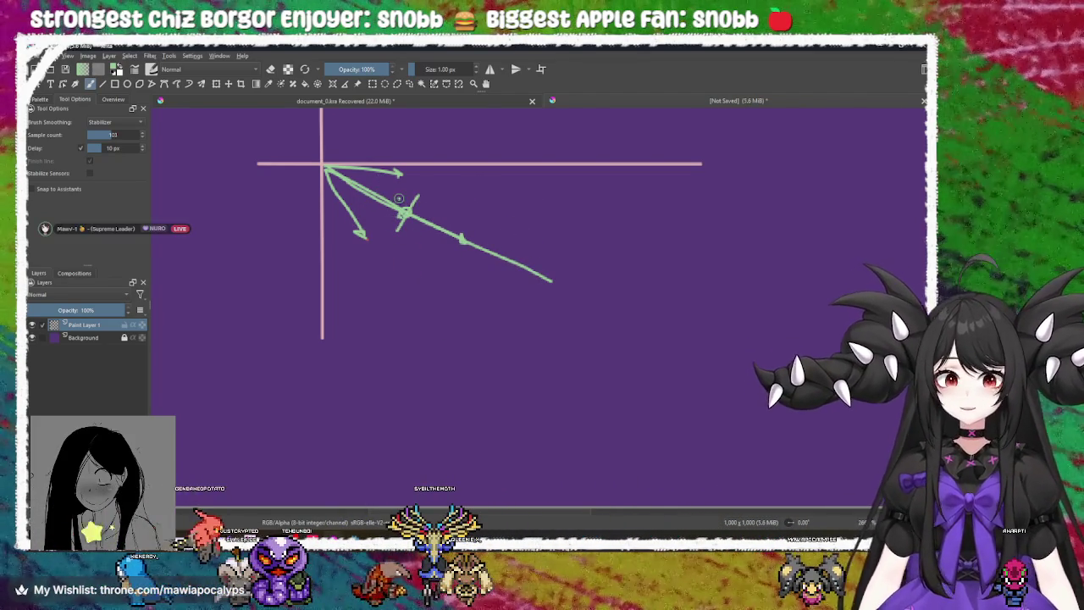
{"action": "key", "text": "ctrl+z"}
{"action": "key", "text": "ctrl+z"}
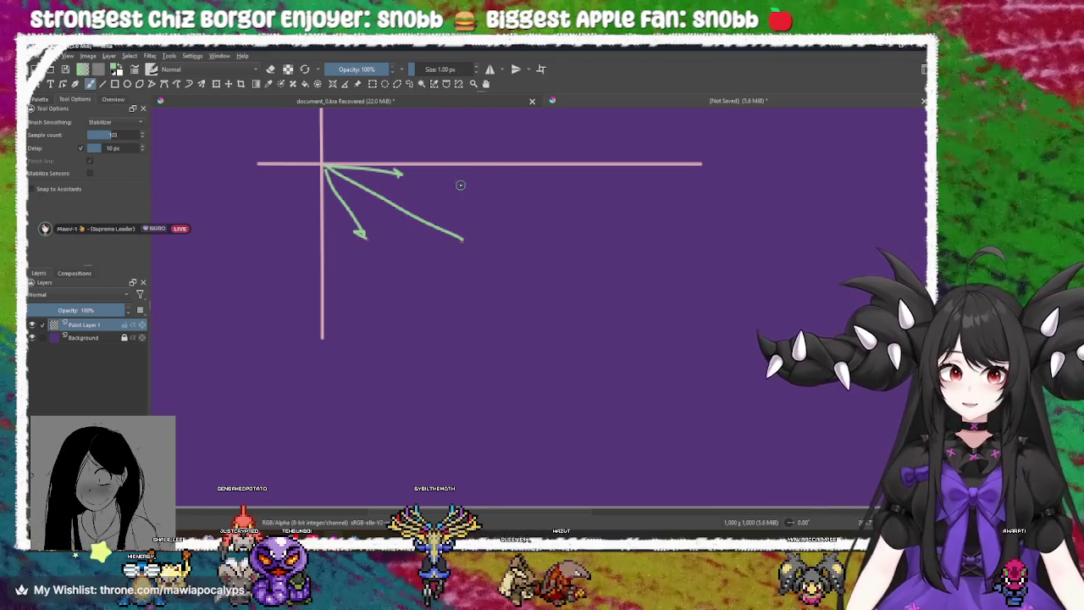
{"action": "key", "text": "ctrl+z"}
{"action": "key", "text": "ctrl+z"}
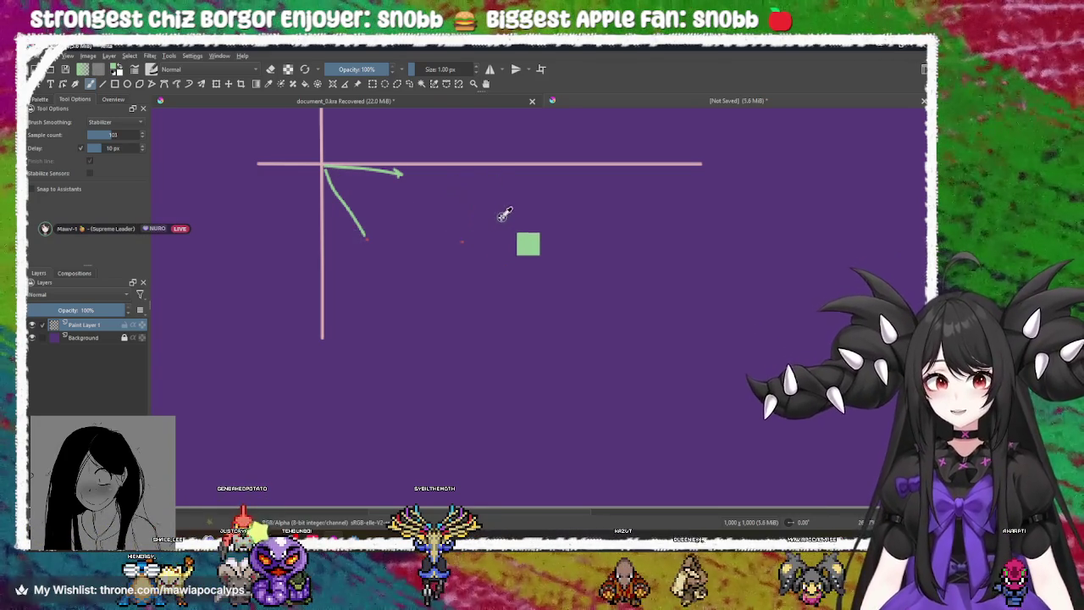
{"action": "key", "text": "ctrl+z"}
{"action": "key", "text": "ctrl+z"}
{"action": "key", "text": "ctrl+z"}
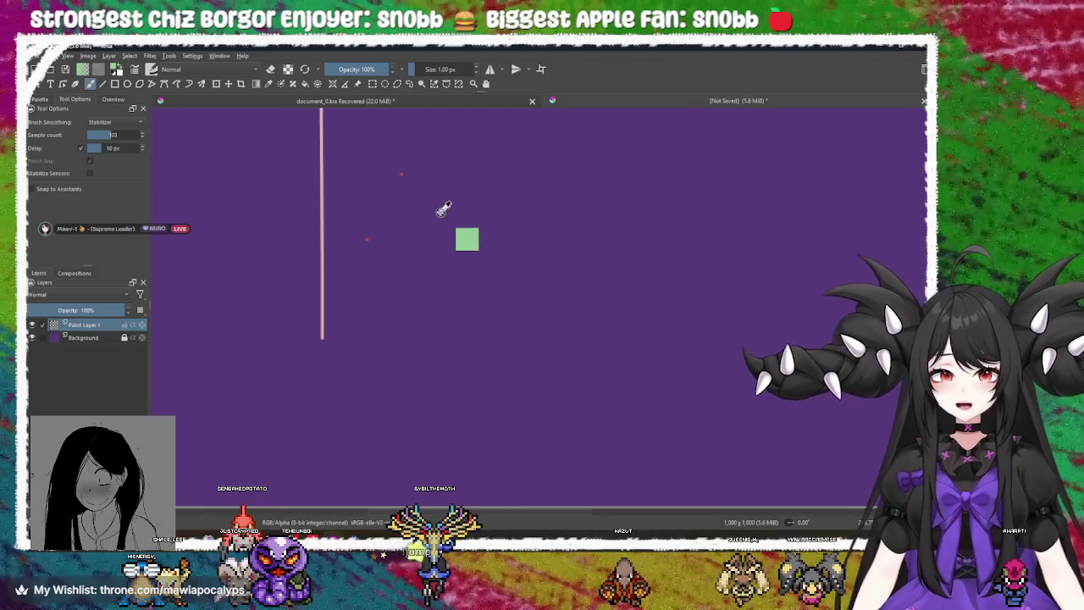
{"action": "mouse_move", "coordinate": [382, 187]}
{"action": "left_mouse_down"}
{"action": "mouse_move", "coordinate": [435, 221]}
{"action": "mouse_move", "coordinate": [520, 243]}
{"action": "left_mouse_up"}
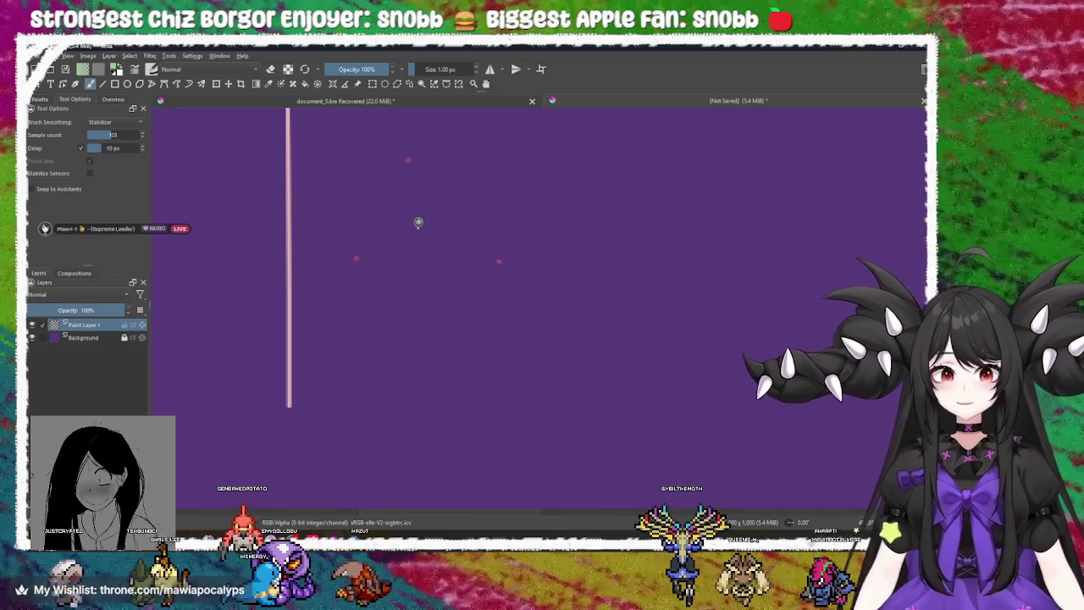
Draw a green arrow from the pink line's top, circle that top, and enclose the arrowhead in a triangle
{"action": "mouse_move", "coordinate": [417, 224]}
{"action": "left_mouse_down"}
{"action": "mouse_move", "coordinate": [450, 254]}
{"action": "mouse_move", "coordinate": [465, 316]}
{"action": "left_mouse_up"}
{"action": "left_click_drag", "start_coordinate": [334, 153], "coordinate": [428, 277]}
{"action": "mouse_move", "coordinate": [465, 317]}
{"action": "left_mouse_down"}
{"action": "mouse_move", "coordinate": [437, 303]}
{"action": "mouse_move", "coordinate": [450, 295]}
{"action": "mouse_move", "coordinate": [465, 317]}
{"action": "mouse_move", "coordinate": [411, 303]}
{"action": "left_mouse_up"}
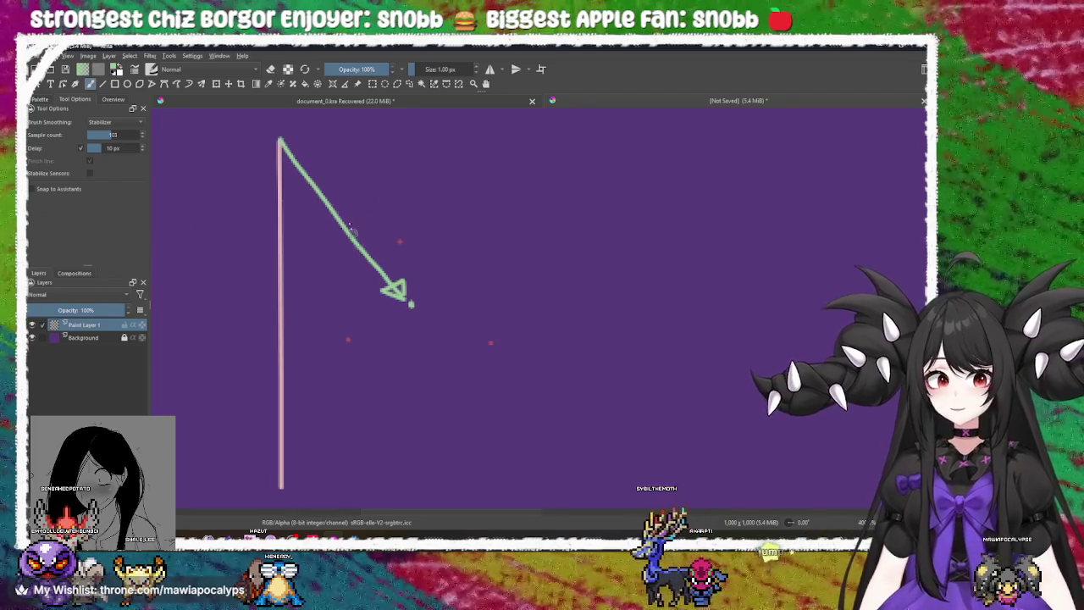
{"action": "mouse_move", "coordinate": [273, 123]}
{"action": "left_mouse_down"}
{"action": "mouse_move", "coordinate": [265, 157]}
{"action": "mouse_move", "coordinate": [320, 140]}
{"action": "mouse_move", "coordinate": [268, 129]}
{"action": "left_mouse_up"}
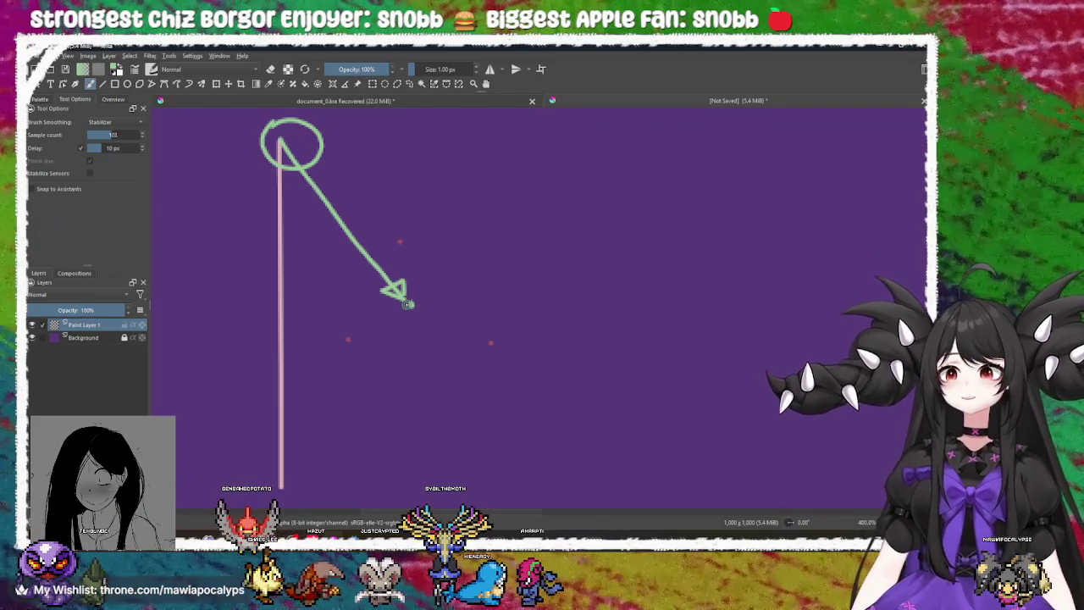
{"action": "mouse_move", "coordinate": [399, 243]}
{"action": "left_mouse_down"}
{"action": "mouse_move", "coordinate": [362, 321]}
{"action": "mouse_move", "coordinate": [394, 339]}
{"action": "mouse_move", "coordinate": [490, 337]}
{"action": "mouse_move", "coordinate": [400, 243]}
{"action": "mouse_move", "coordinate": [410, 298]}
{"action": "mouse_move", "coordinate": [400, 279]}
{"action": "mouse_move", "coordinate": [396, 289]}
{"action": "left_mouse_up"}
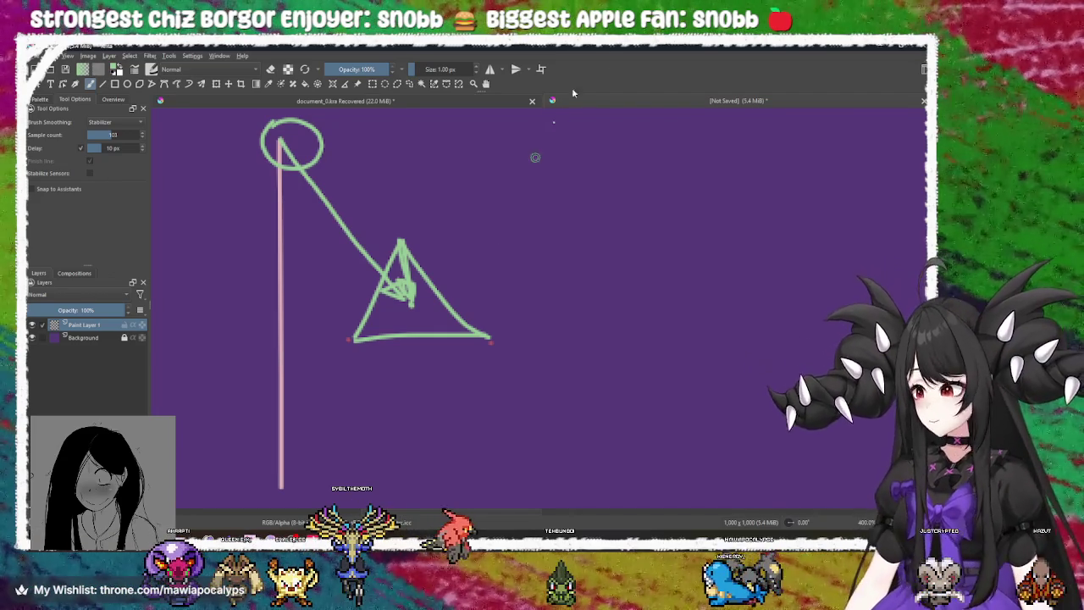
{"action": "key", "text": "alt+Tab"}
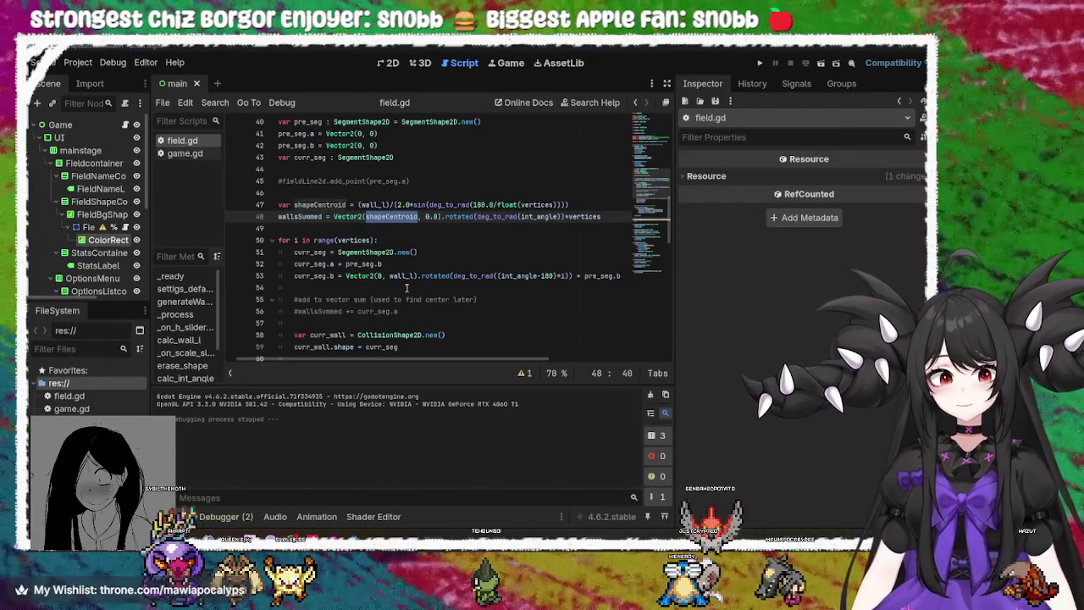
{"action": "mouse_move", "coordinate": [375, 203]}
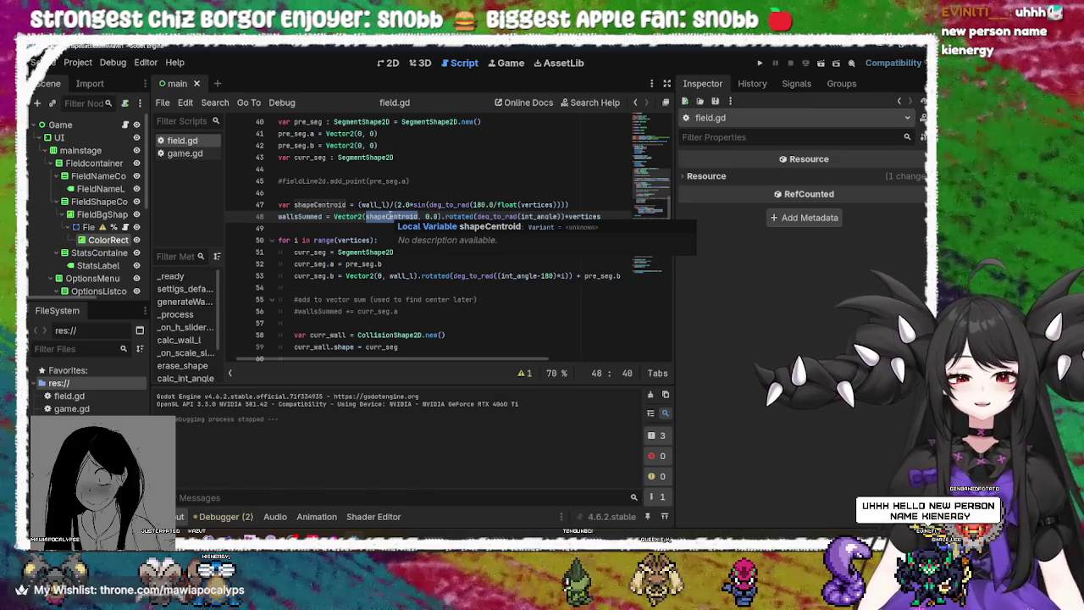
{"action": "left_click", "coordinate": [322, 193]}
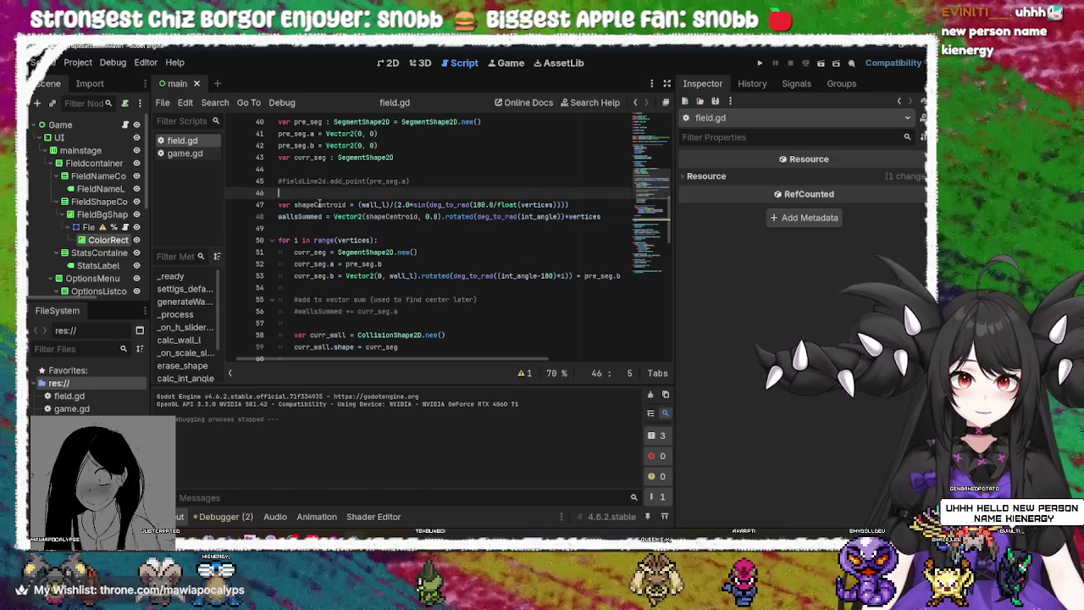
{"action": "double_click", "coordinate": [318, 204]}
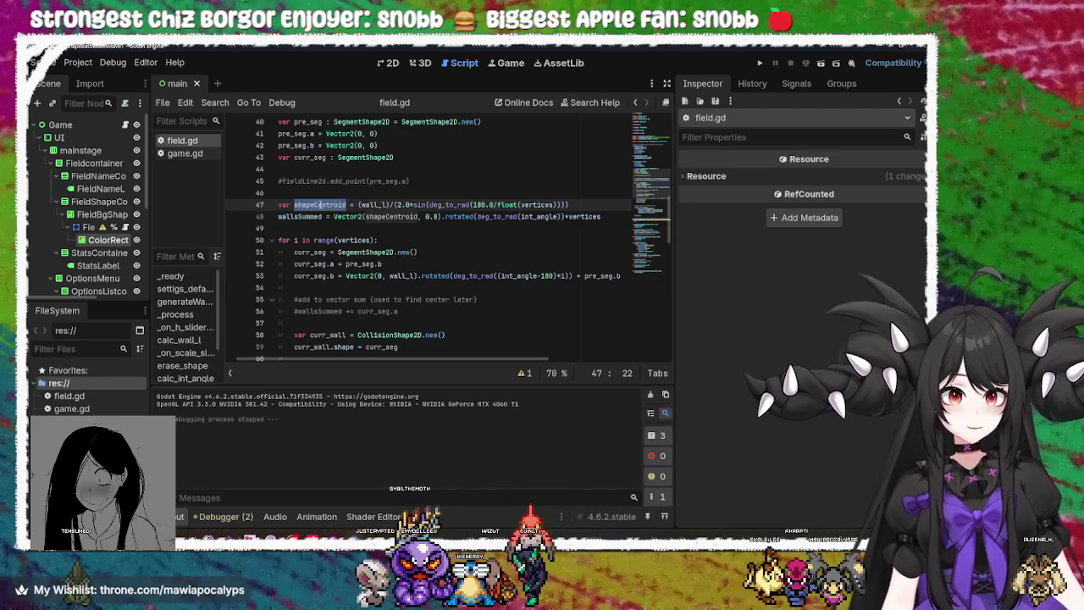
{"action": "double_click", "coordinate": [298, 217]}
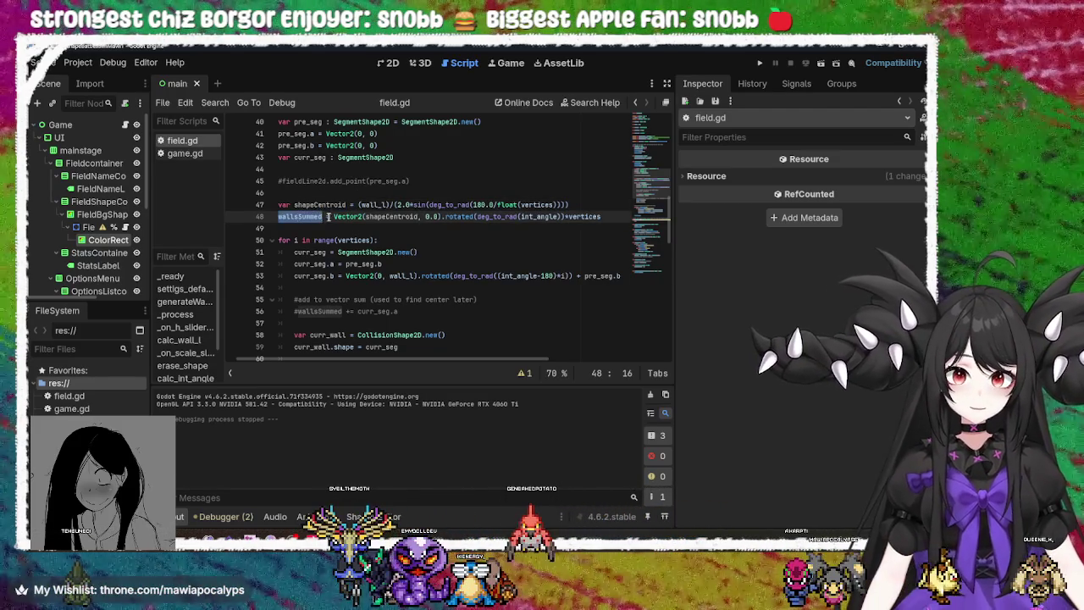
{"action": "left_click", "coordinate": [332, 217]}
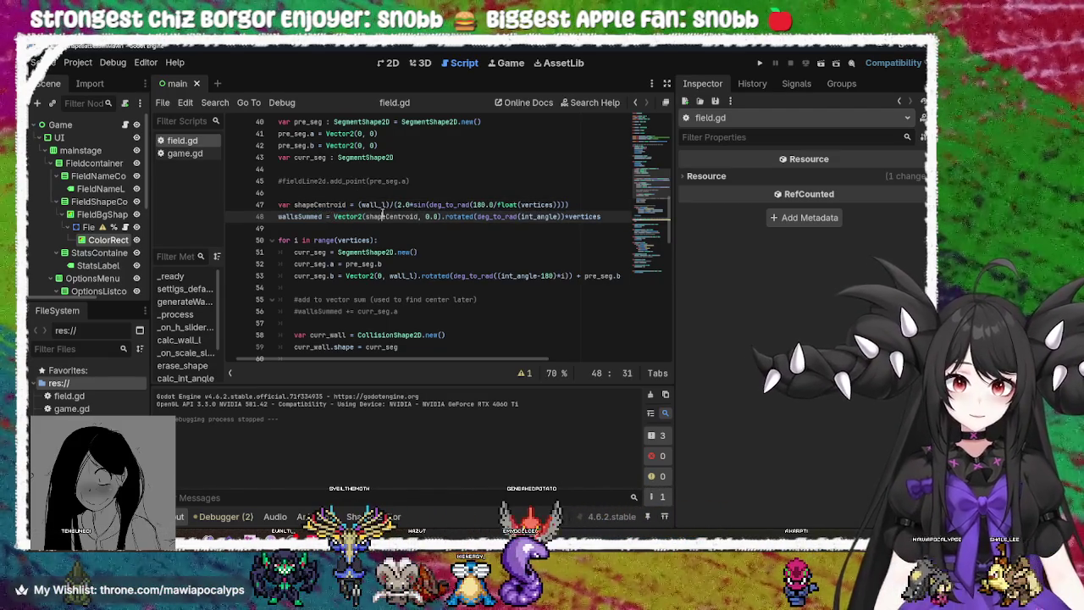
{"action": "double_click", "coordinate": [386, 216]}
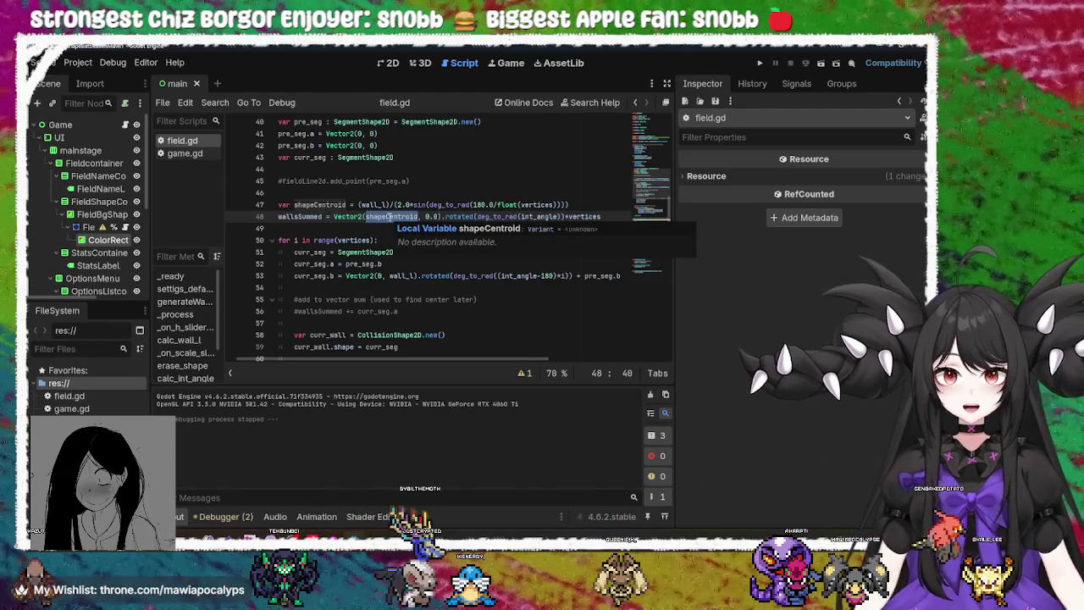
{"action": "left_click_drag", "start_coordinate": [441, 217], "coordinate": [334, 217]}
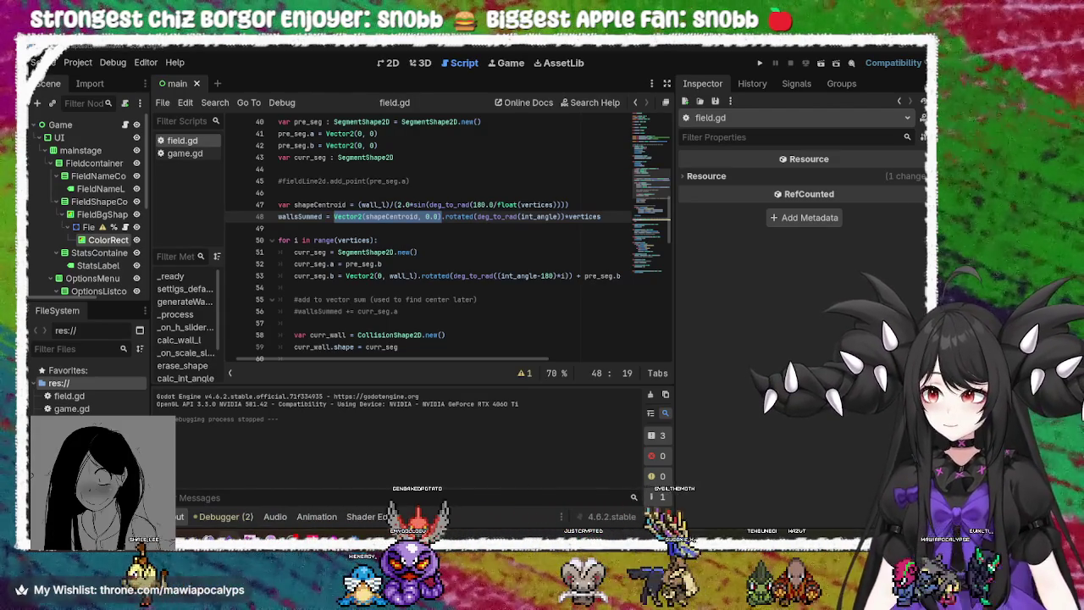
Inspect wall_l on line 47 and shapeCentroid on line 48 by selecting them
{"action": "left_click", "coordinate": [453, 218]}
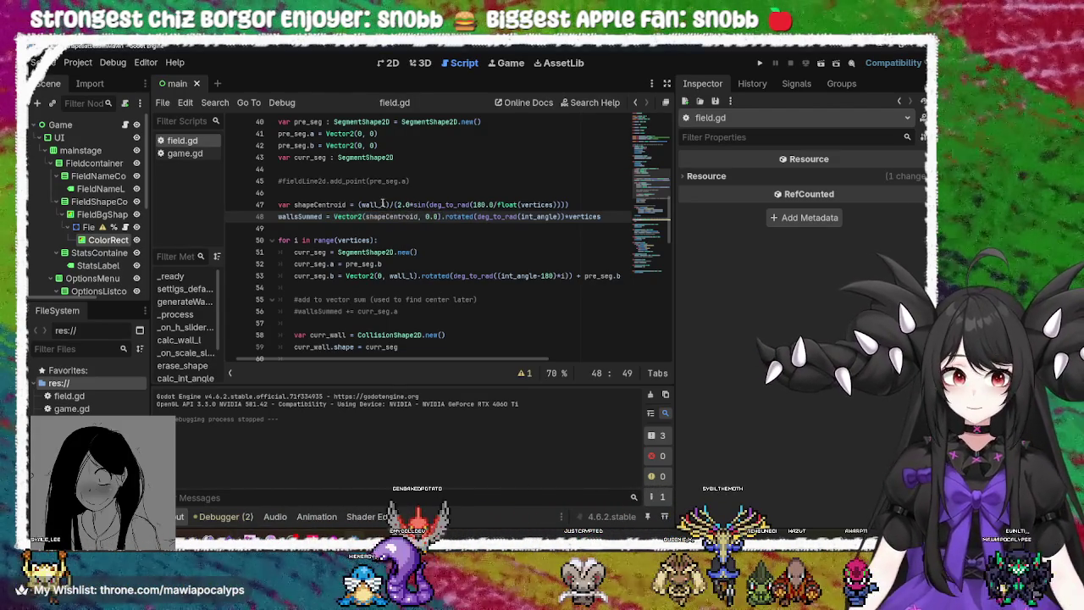
{"action": "double_click", "coordinate": [384, 204]}
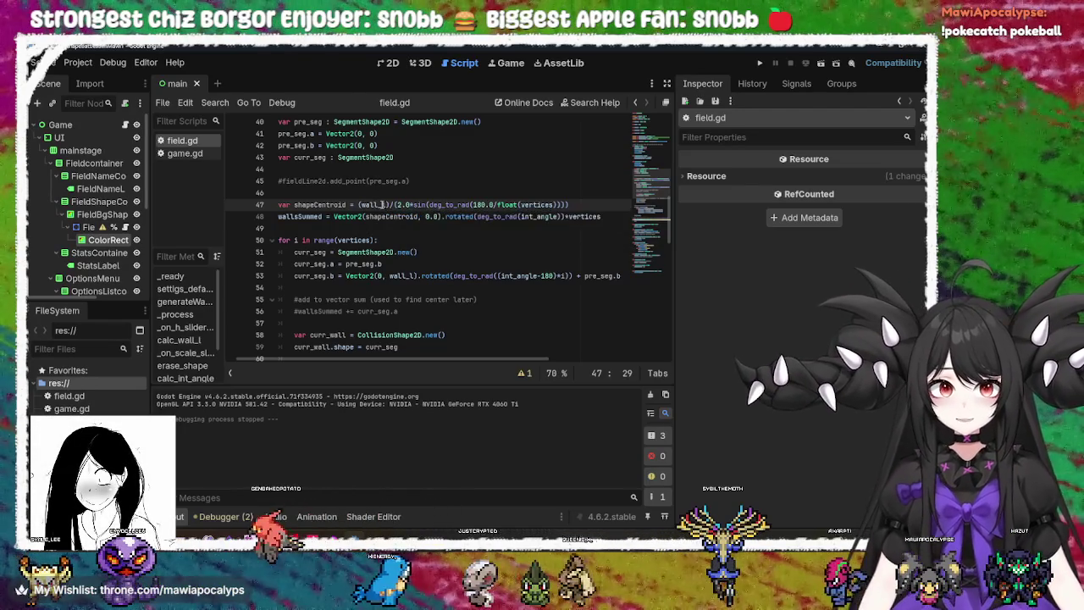
{"action": "double_click", "coordinate": [374, 204]}
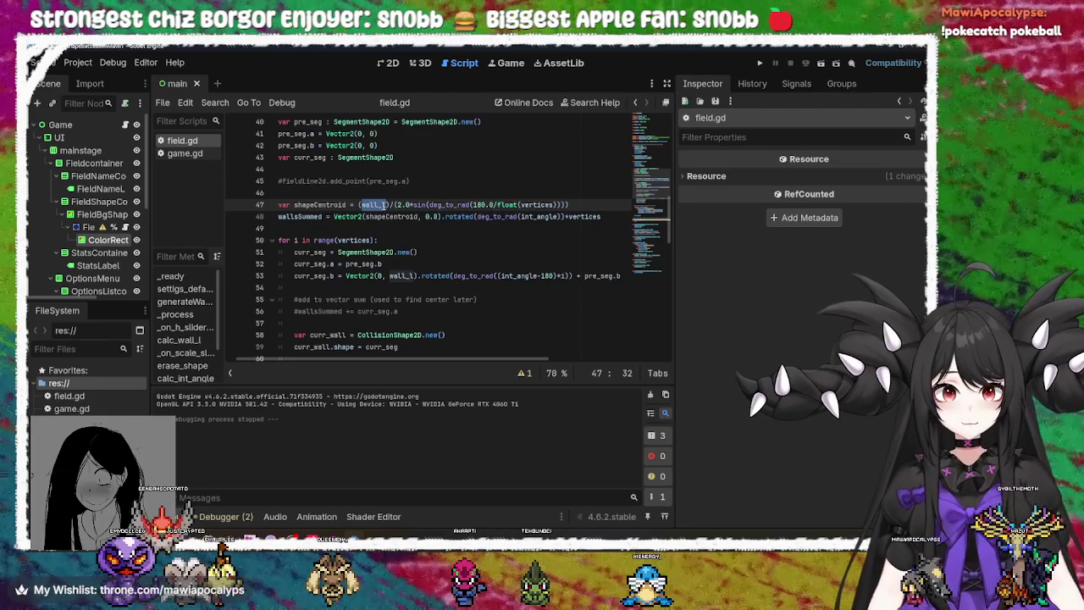
{"action": "double_click", "coordinate": [388, 217]}
{"action": "left_click", "coordinate": [359, 204]}
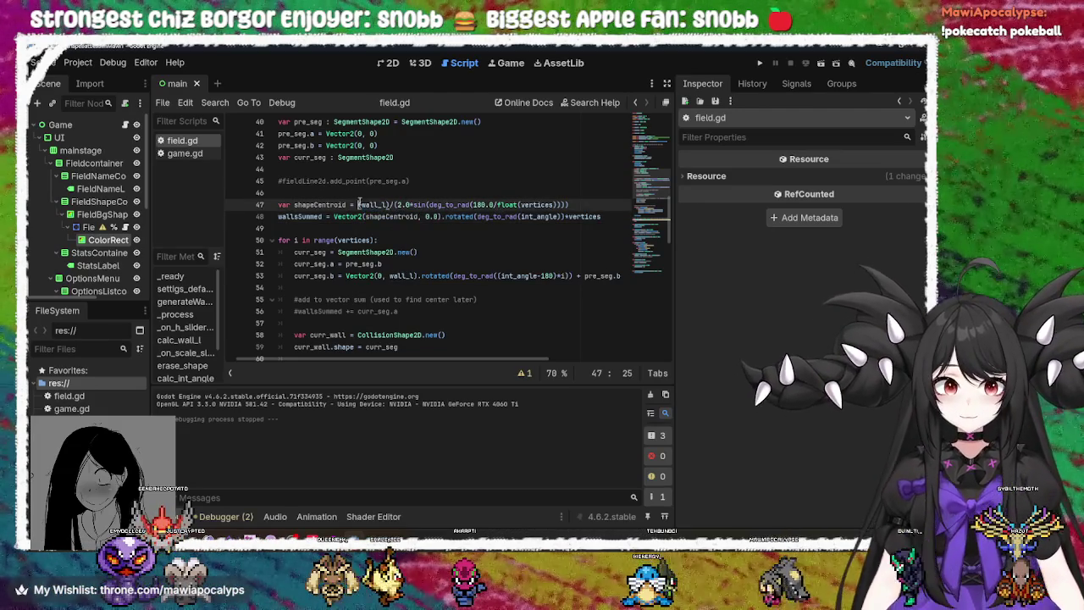
{"action": "left_click_drag", "start_coordinate": [370, 204], "coordinate": [388, 204]}
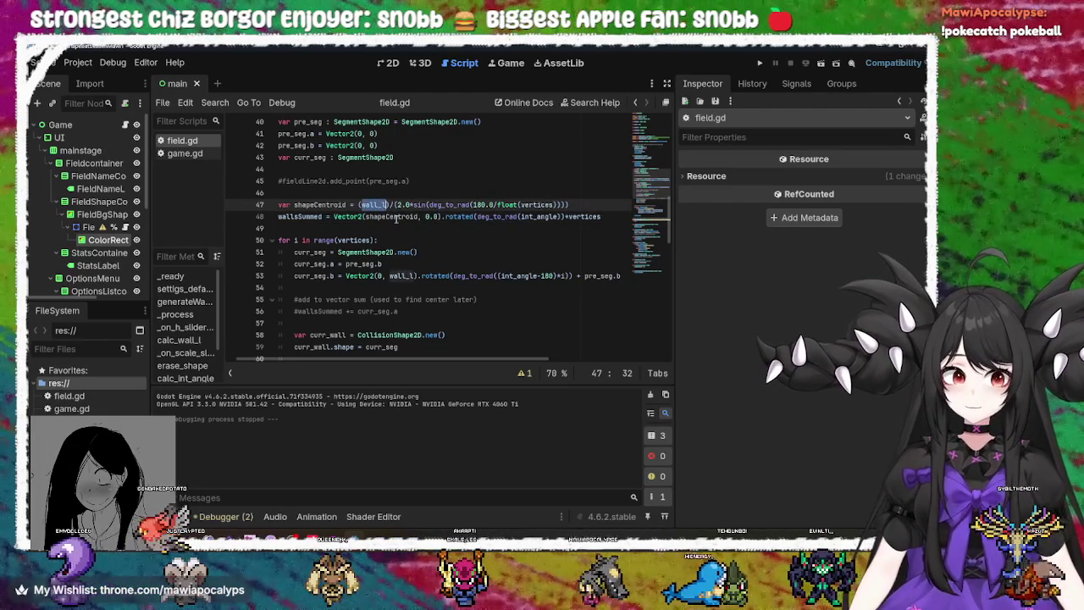
{"action": "double_click", "coordinate": [395, 217]}
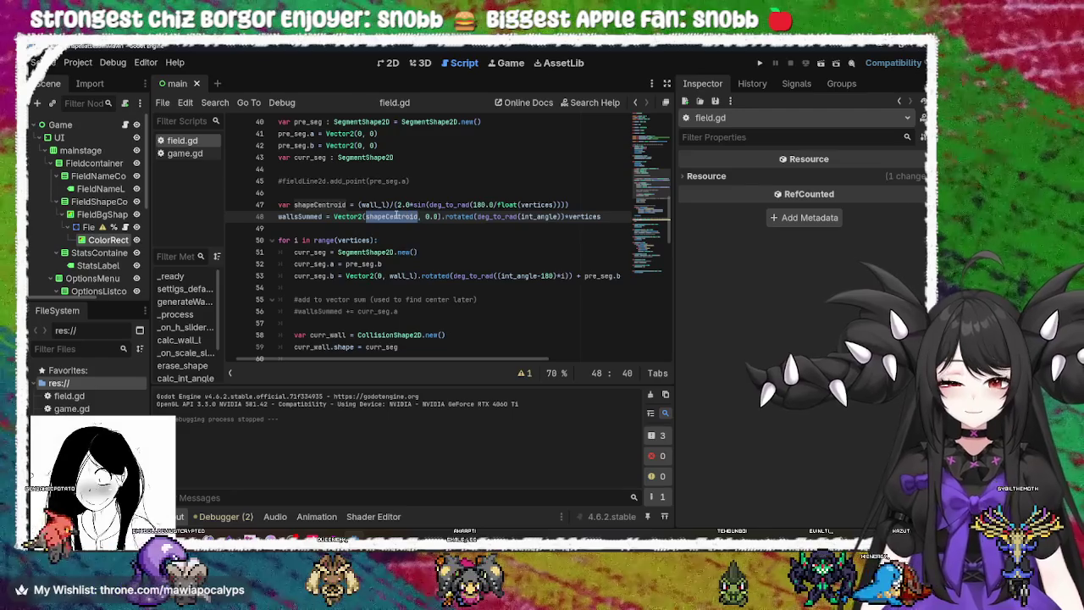
{"action": "mouse_move", "coordinate": [396, 217]}
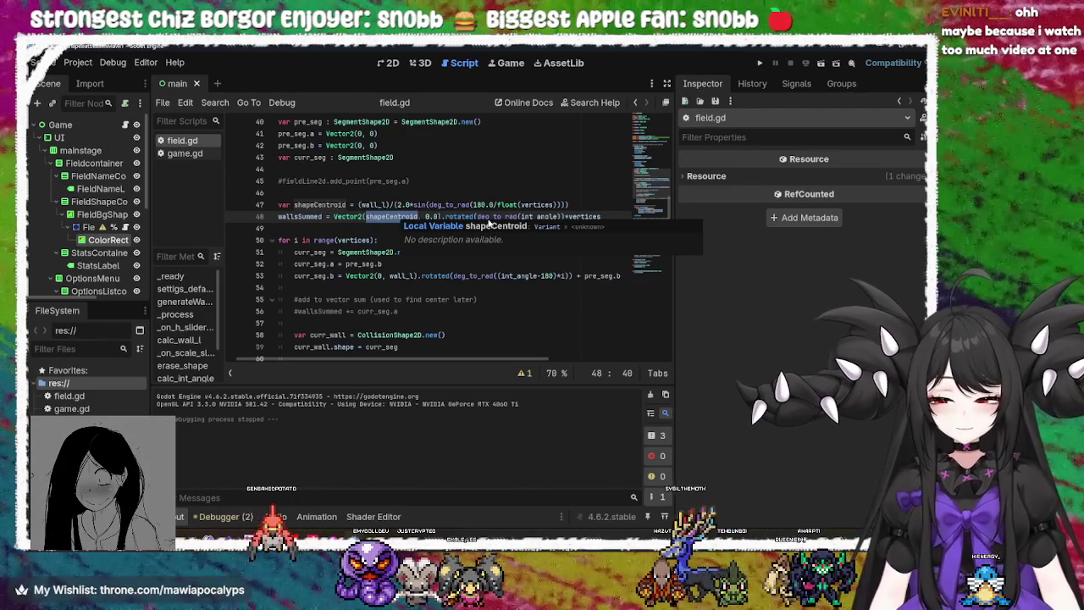
{"action": "left_click", "coordinate": [377, 204]}
{"action": "double_click", "coordinate": [375, 205]}
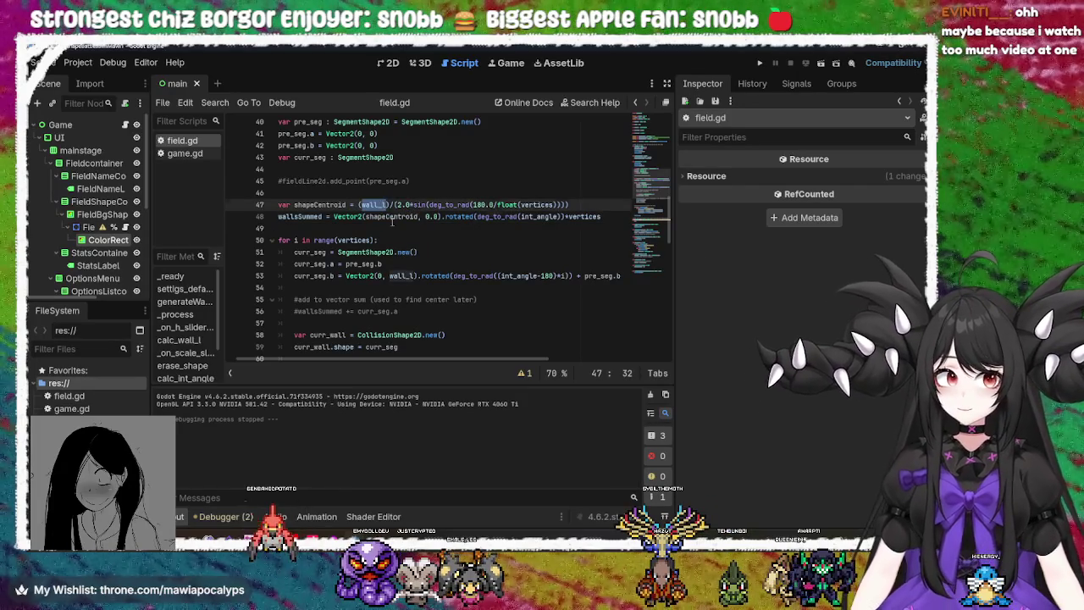
Change the centroid formula's divisor from 2 to 2.0 and check the sin and deg_to_rad docs
{"action": "left_click", "coordinate": [402, 204]}
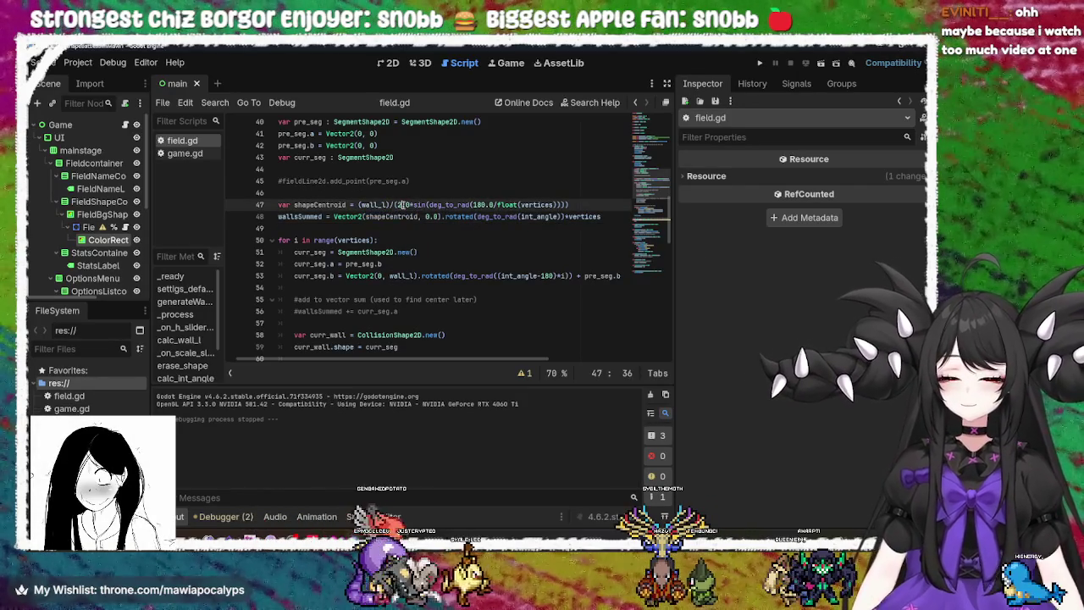
{"action": "type", "text": ".0"}
{"action": "left_click", "coordinate": [485, 204]}
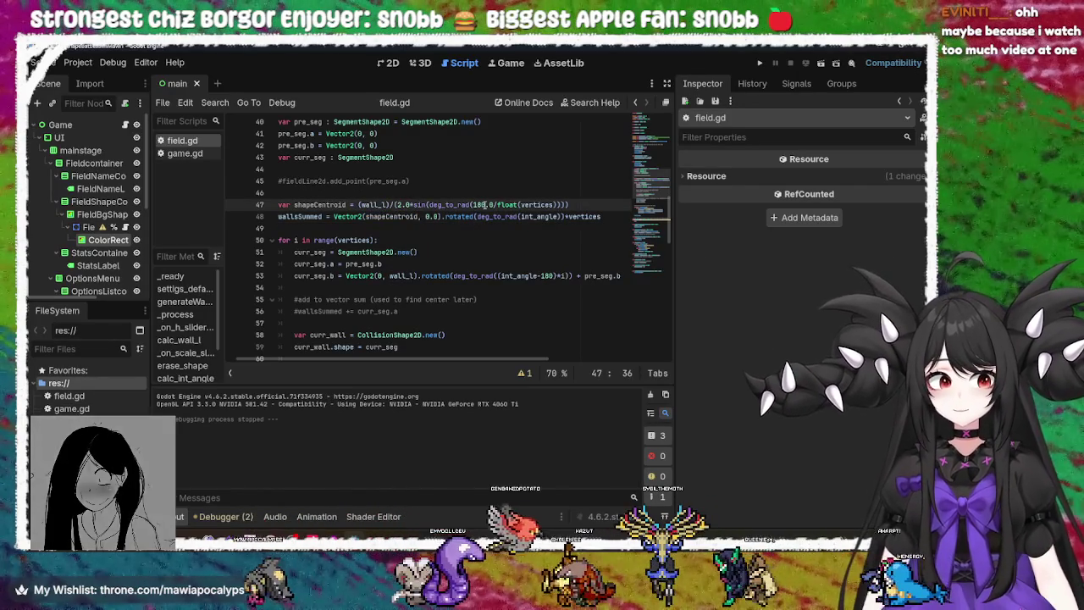
{"action": "left_click", "coordinate": [471, 204]}
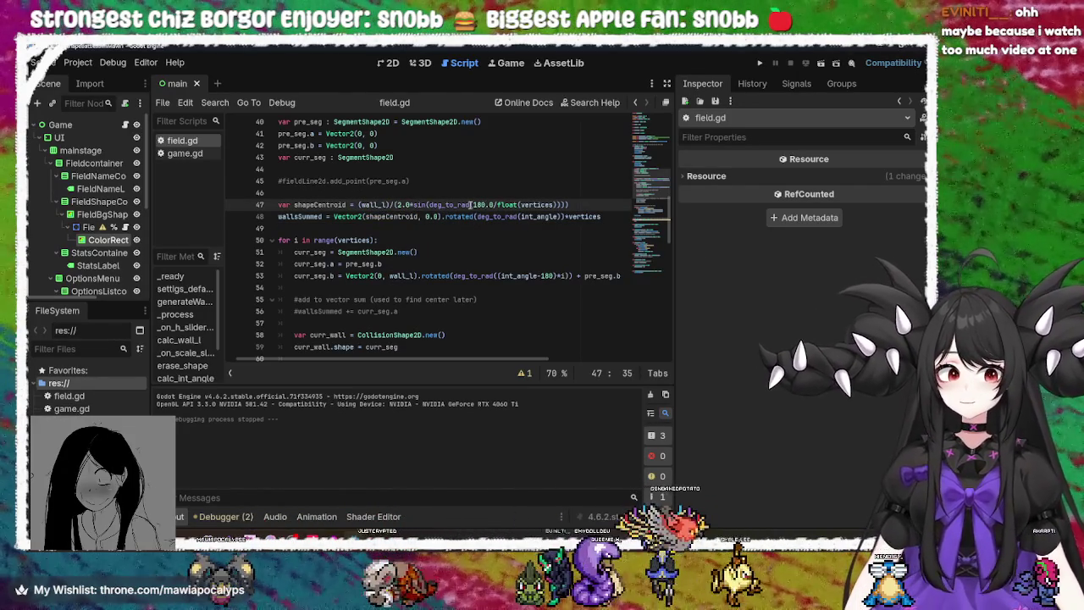
{"action": "left_click", "coordinate": [405, 205]}
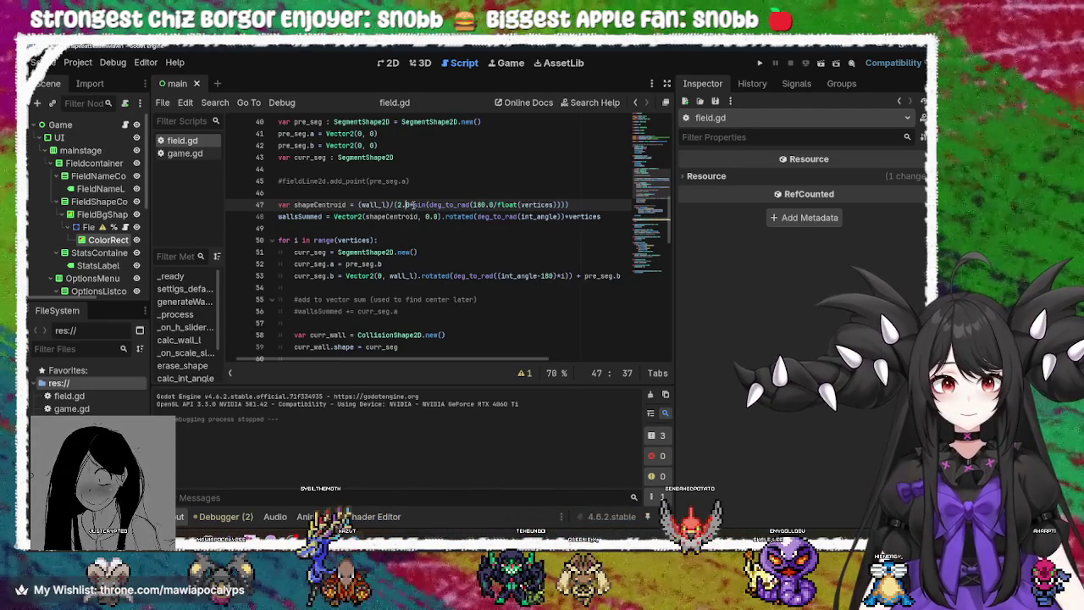
{"action": "mouse_move", "coordinate": [412, 205]}
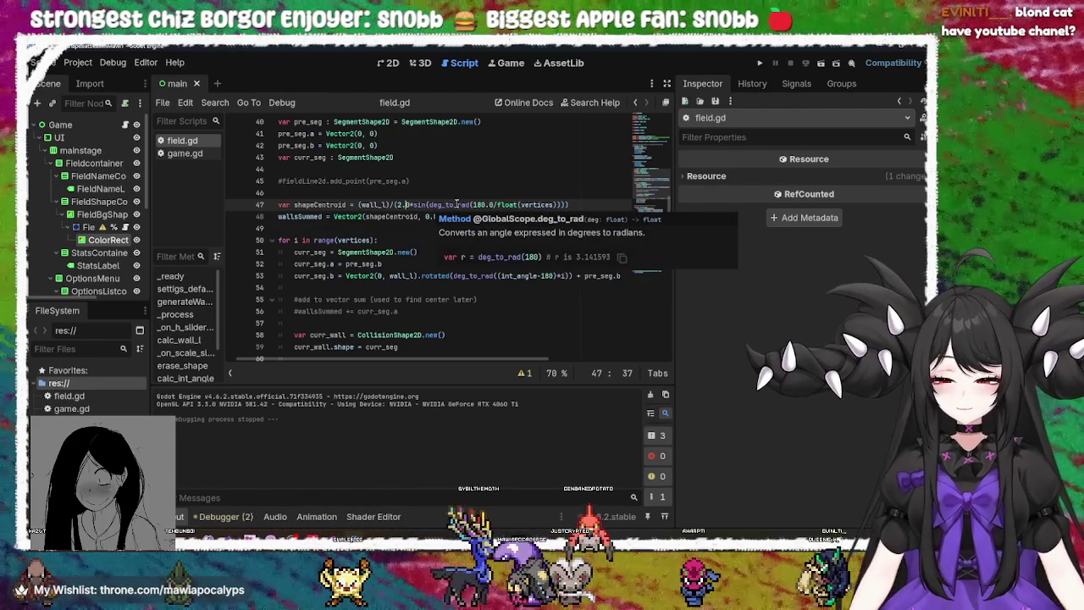
{"action": "left_click", "coordinate": [458, 204]}
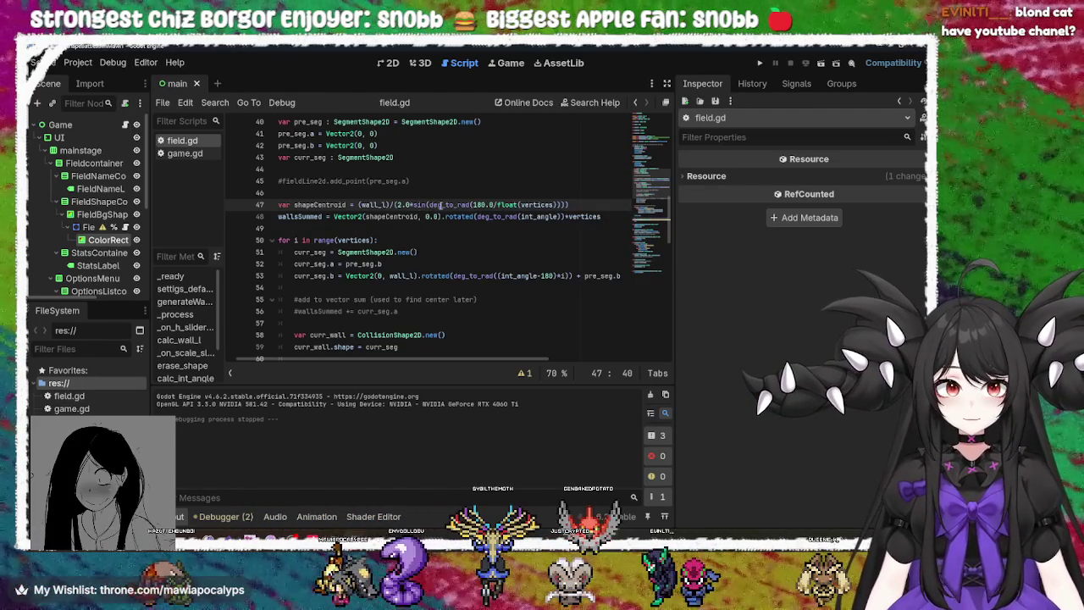
{"action": "mouse_move", "coordinate": [439, 205]}
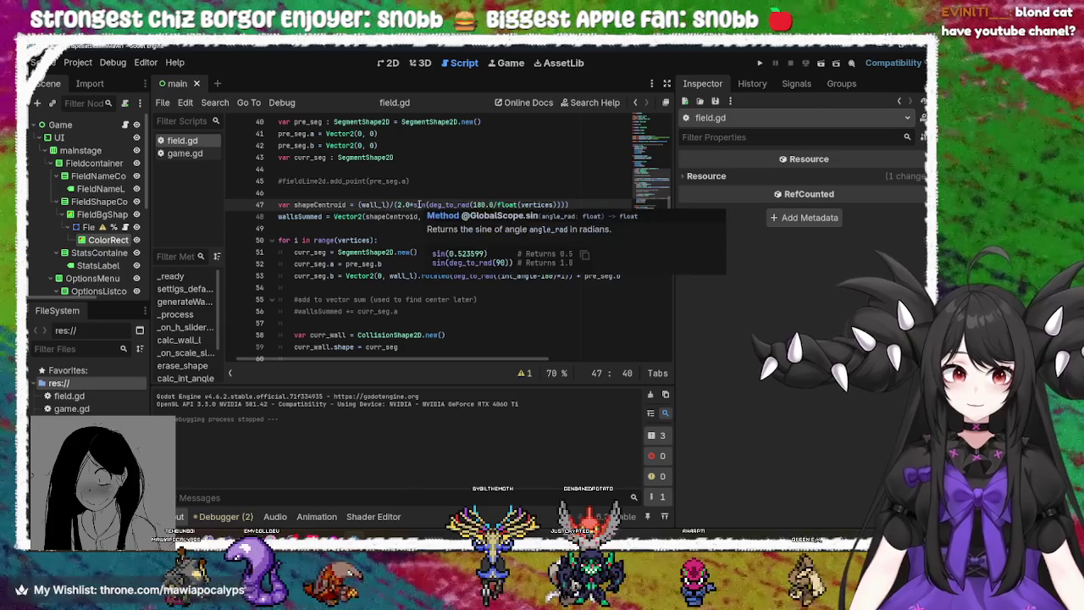
{"action": "mouse_move", "coordinate": [501, 204]}
{"action": "key", "text": "End"}
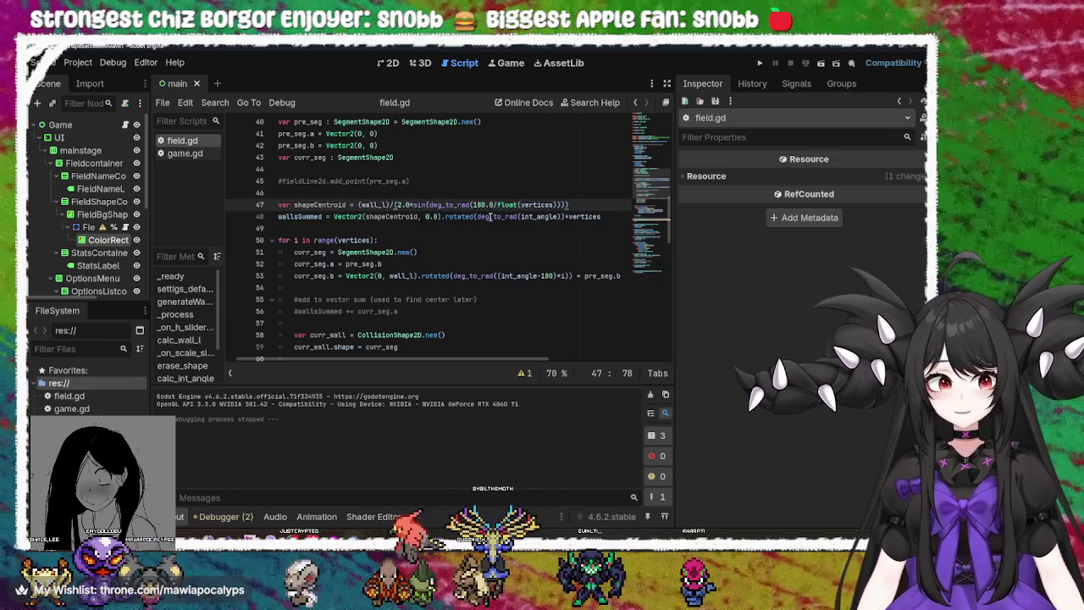
{"action": "mouse_move", "coordinate": [448, 205]}
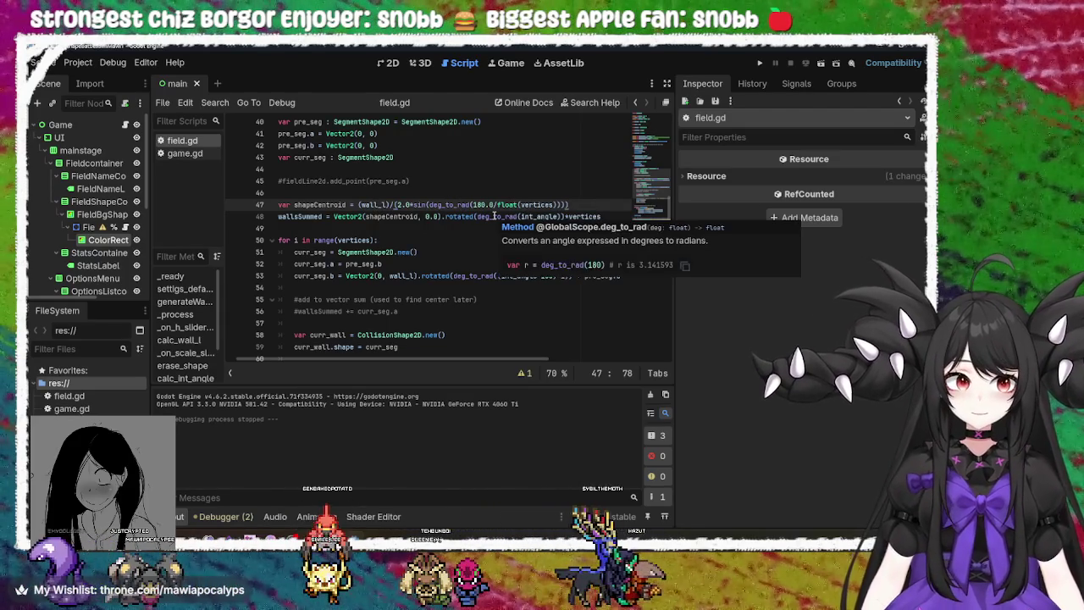
{"action": "left_click", "coordinate": [461, 217]}
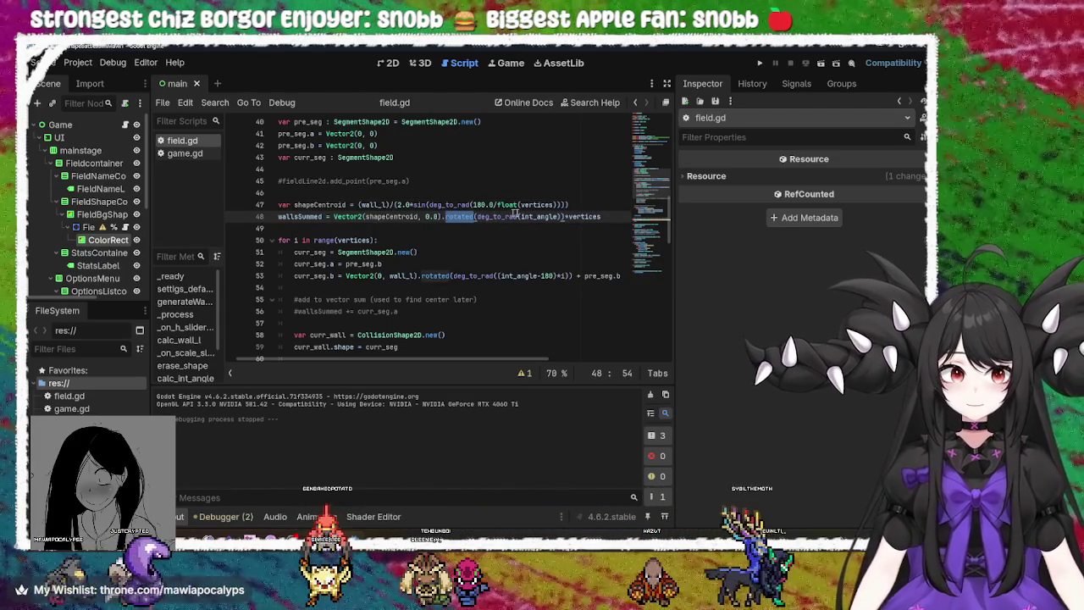
Review line 47's shapeCentroid formula and line 48's wallsSummed, then switch to Krita
{"action": "left_click", "coordinate": [579, 206]}
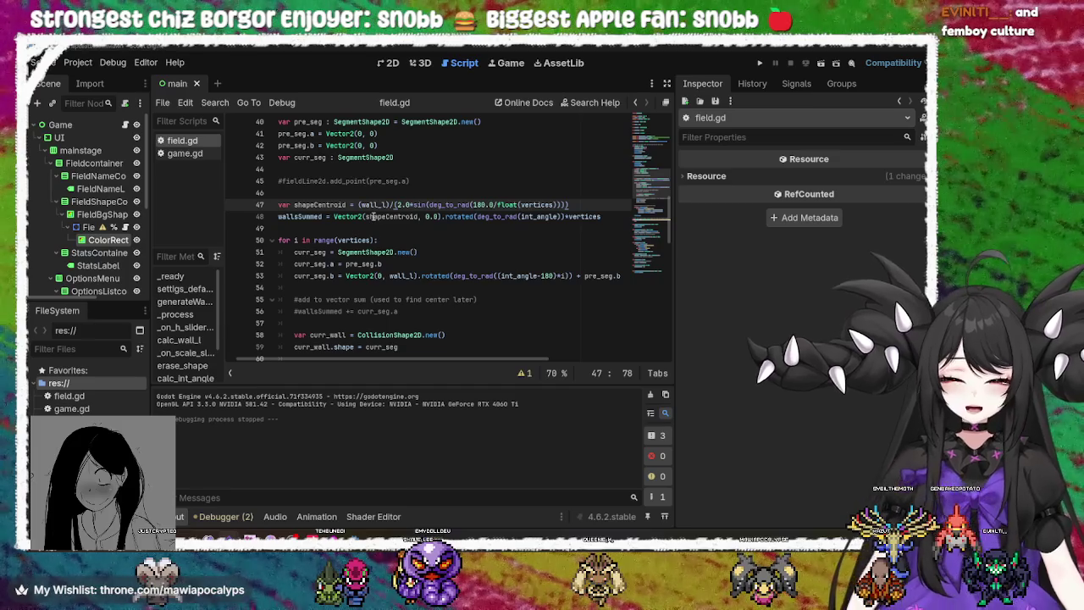
{"action": "left_click", "coordinate": [453, 204]}
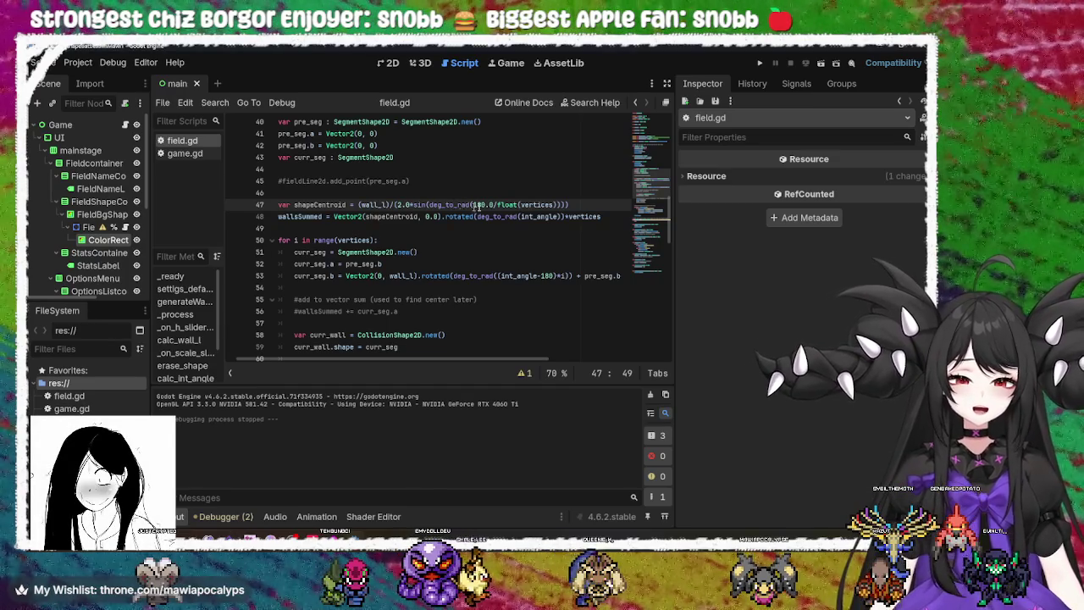
{"action": "left_click", "coordinate": [584, 207]}
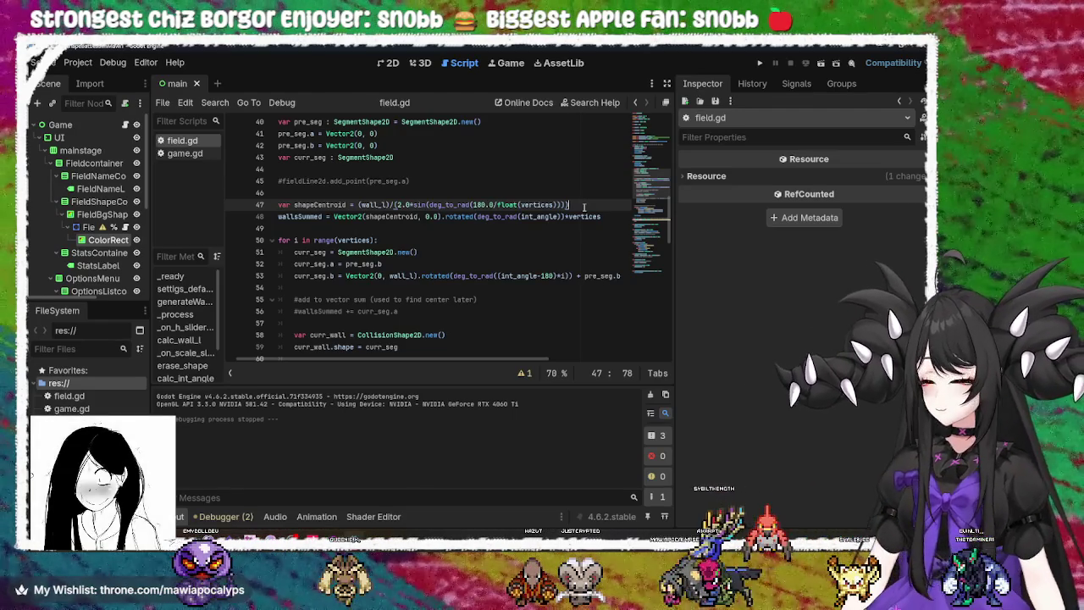
{"action": "left_click", "coordinate": [611, 217]}
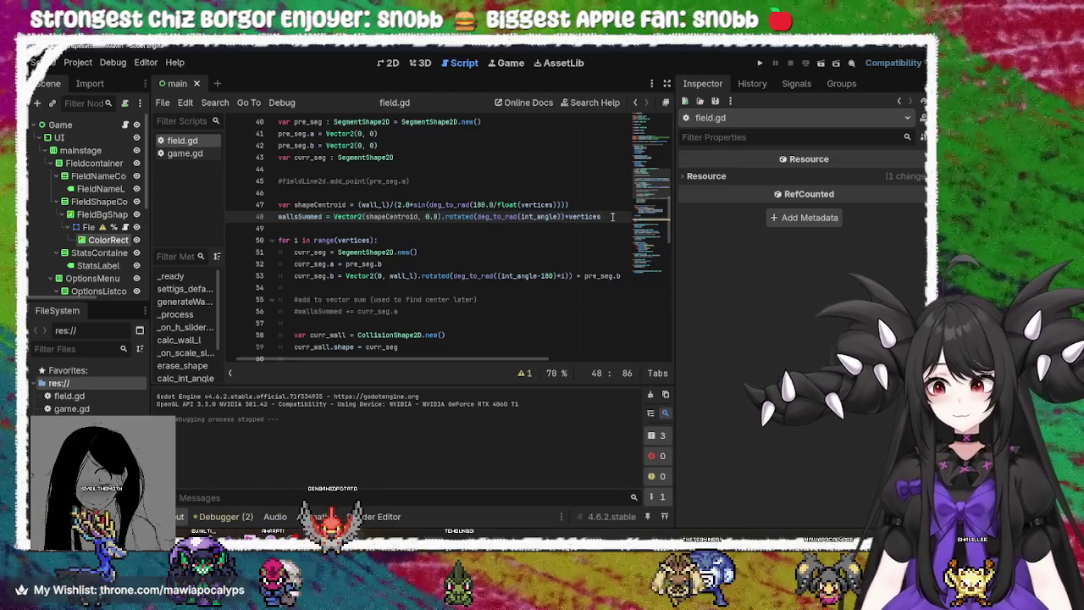
{"action": "key", "text": "alt+Tab"}
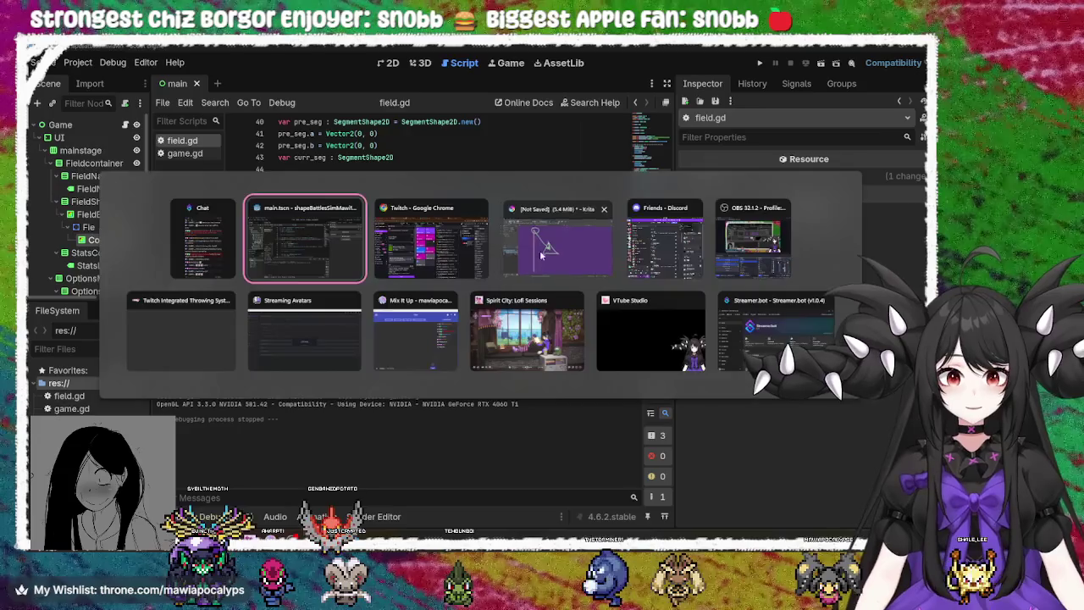
Pan to the triangle sketch, try and undo a circle around its top, then return to Godot
{"action": "left_click_drag", "start_coordinate": [443, 266], "coordinate": [513, 246]}
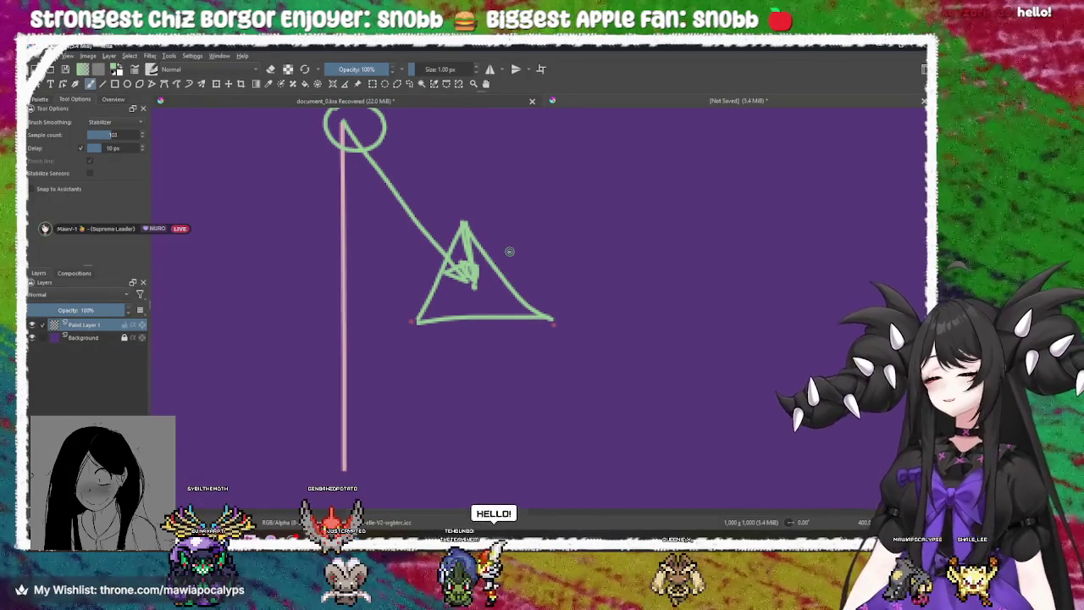
{"action": "mouse_move", "coordinate": [451, 218]}
{"action": "left_mouse_down"}
{"action": "mouse_move", "coordinate": [512, 233]}
{"action": "mouse_move", "coordinate": [468, 245]}
{"action": "left_mouse_up"}
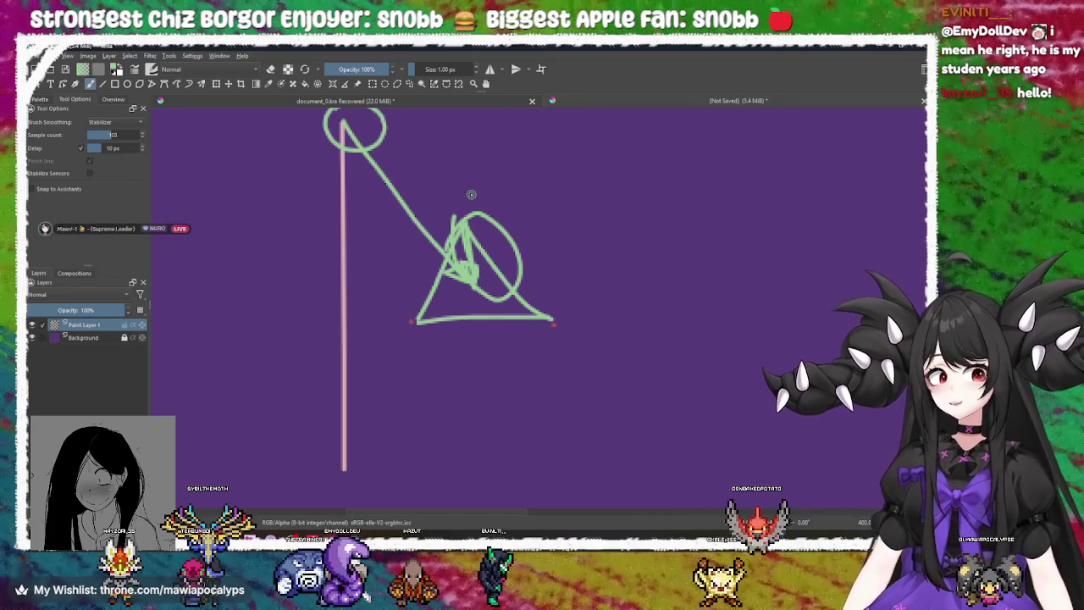
{"action": "key", "text": "ctrl+z"}
{"action": "left_click_drag", "start_coordinate": [472, 194], "coordinate": [495, 207]}
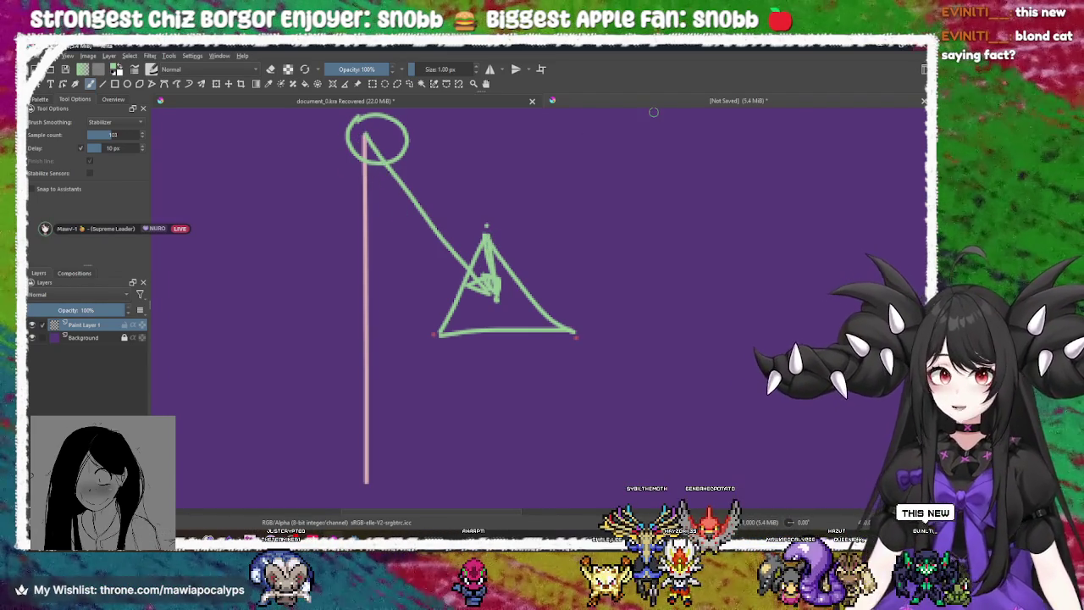
{"action": "key", "text": "alt+Tab"}
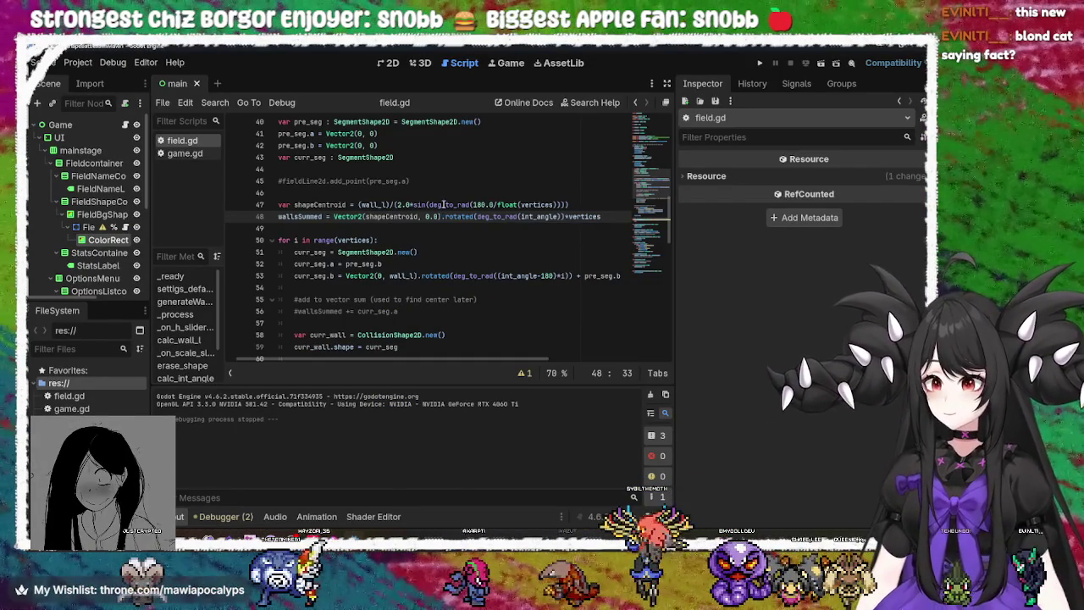
Walk through lines 47–48 of field.gd, checking the vertices, sin, 180.0 and shapeCentroid terms
{"action": "key", "text": "Up"}
{"action": "key", "text": "Up"}
{"action": "key", "text": "Up"}
{"action": "key", "text": "End"}
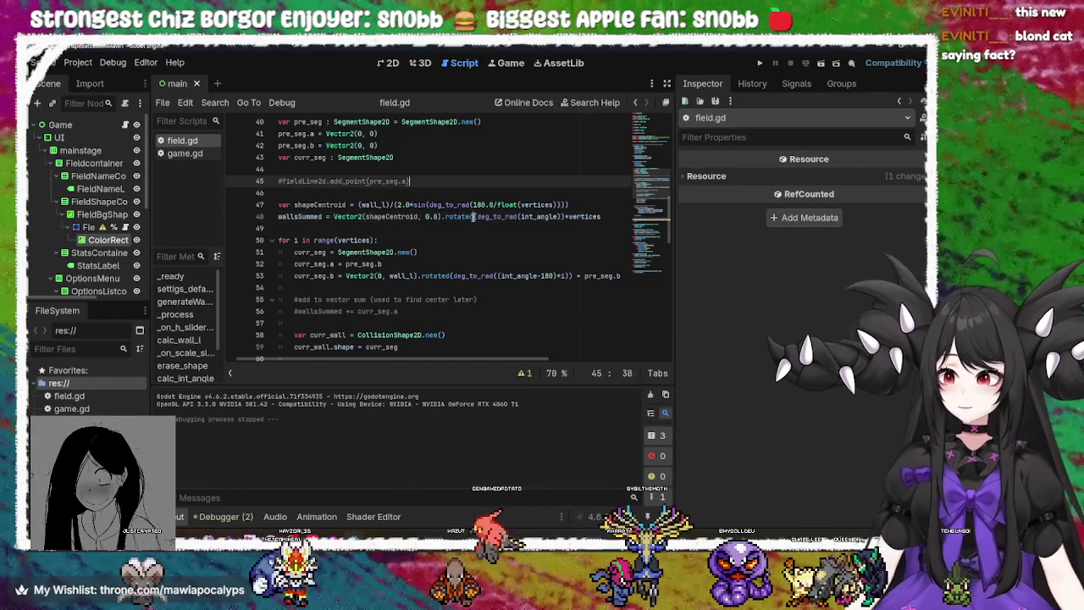
{"action": "left_click", "coordinate": [568, 215]}
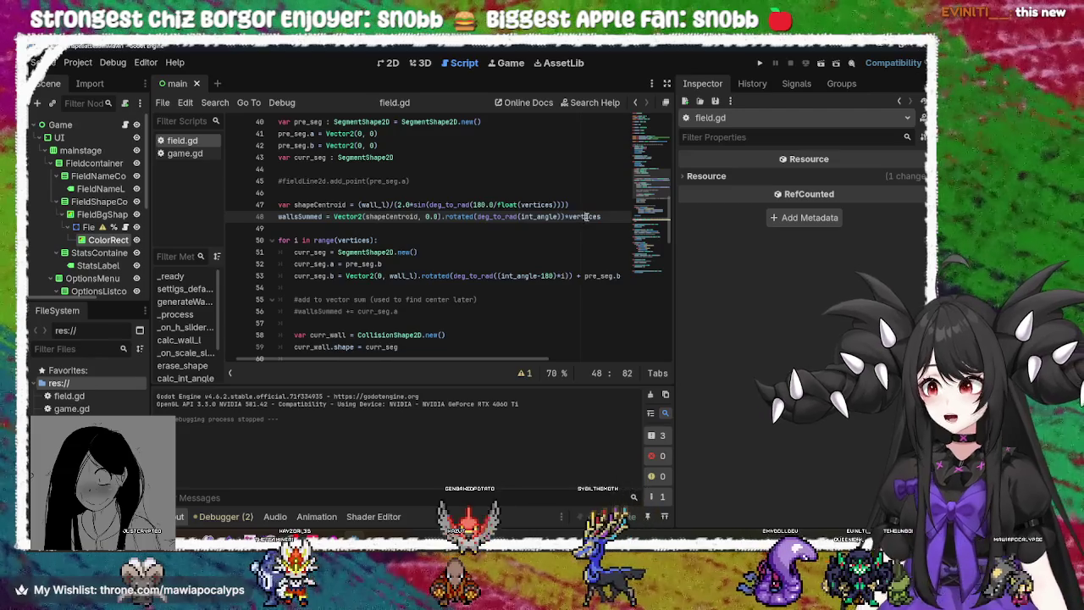
{"action": "double_click", "coordinate": [584, 216]}
{"action": "left_click", "coordinate": [604, 217]}
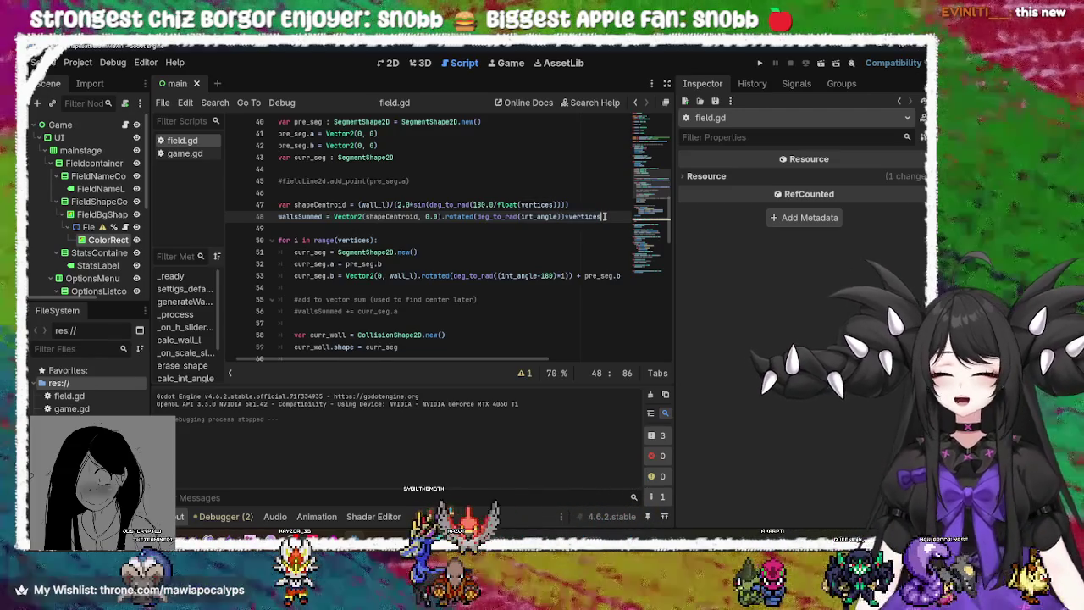
{"action": "key", "text": "Up"}
{"action": "key", "text": "Left"}
{"action": "key", "text": "Left"}
{"action": "key", "text": "Left"}
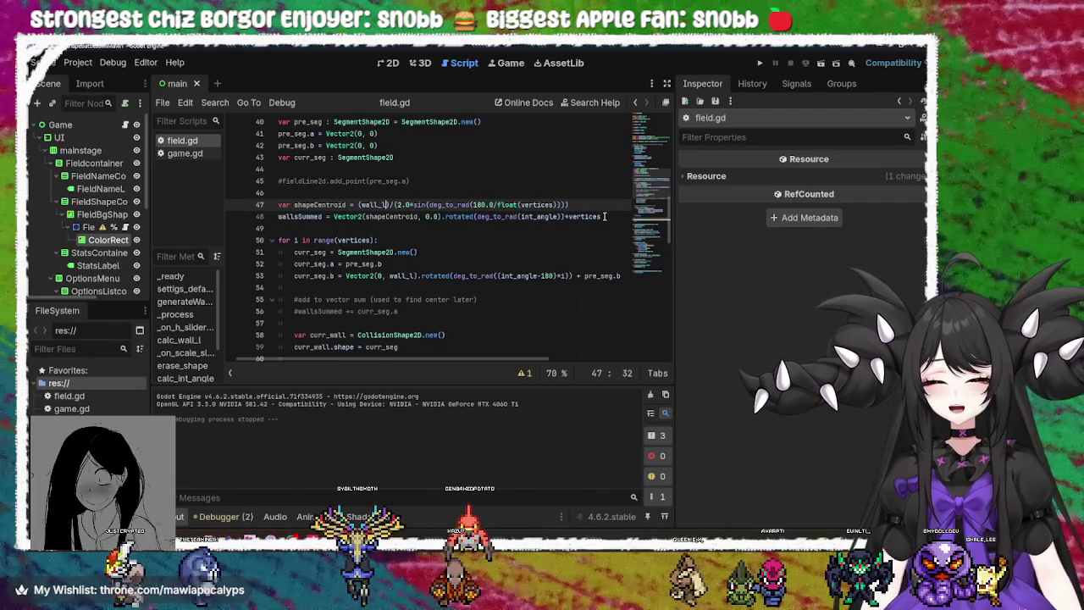
{"action": "key", "text": "Right"}
{"action": "key", "text": "Right"}
{"action": "key", "text": "Right"}
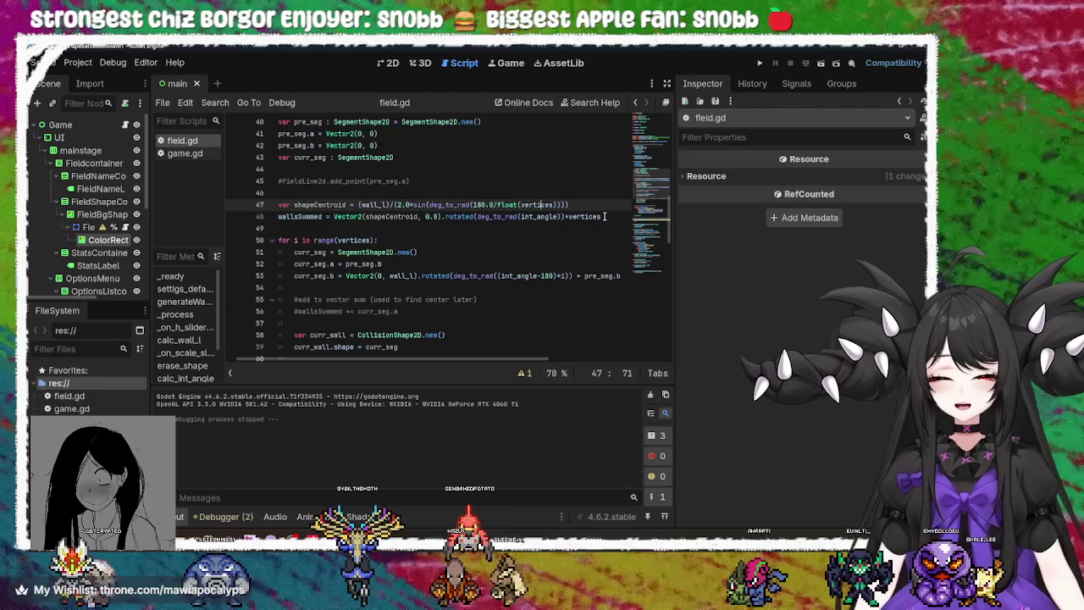
{"action": "key", "text": "Left"}
{"action": "key", "text": "Left"}
{"action": "key", "text": "Left"}
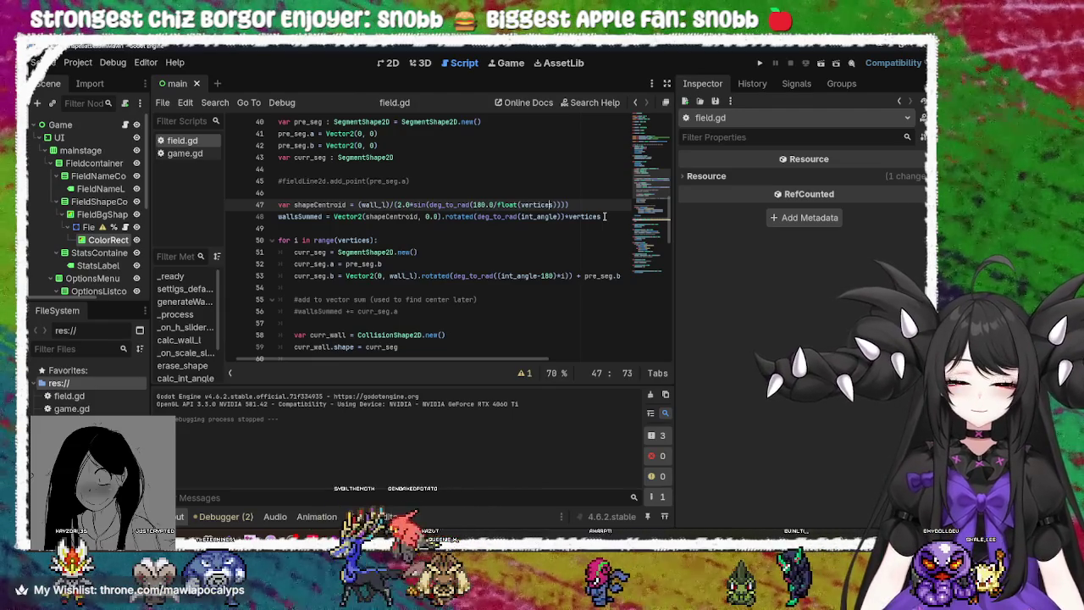
{"action": "key", "text": "Right"}
{"action": "key", "text": "Right"}
{"action": "key", "text": "Right"}
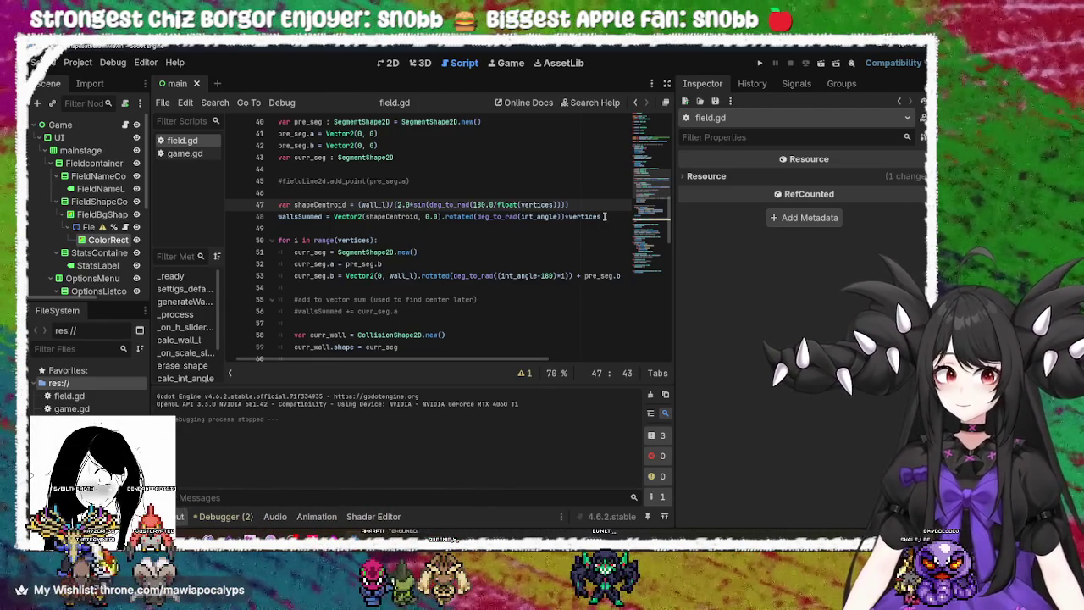
{"action": "left_click", "coordinate": [399, 217]}
{"action": "type", "text": "/"}
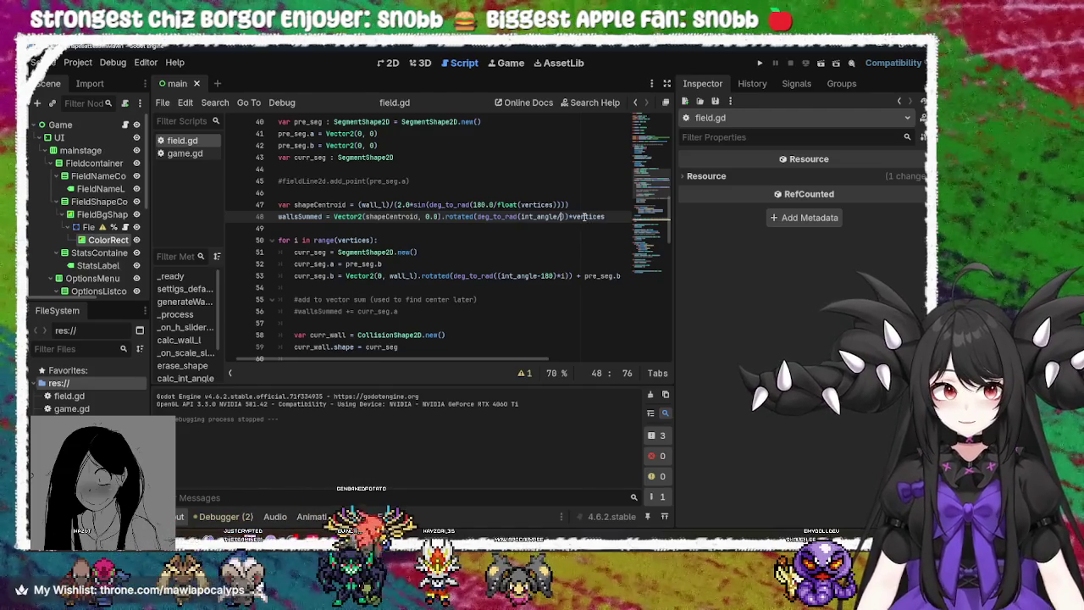
Make the rotation deg_to_rad(int_angle/2.0) and delete the *vertices multiplier on line 48
{"action": "type", "text": "2"}
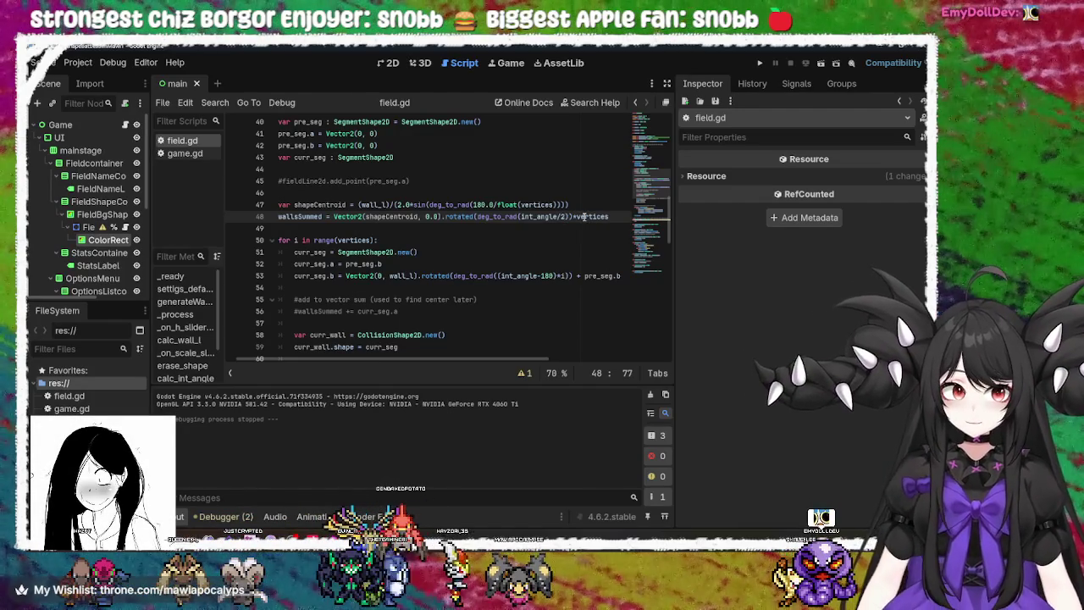
{"action": "left_click", "coordinate": [562, 217]}
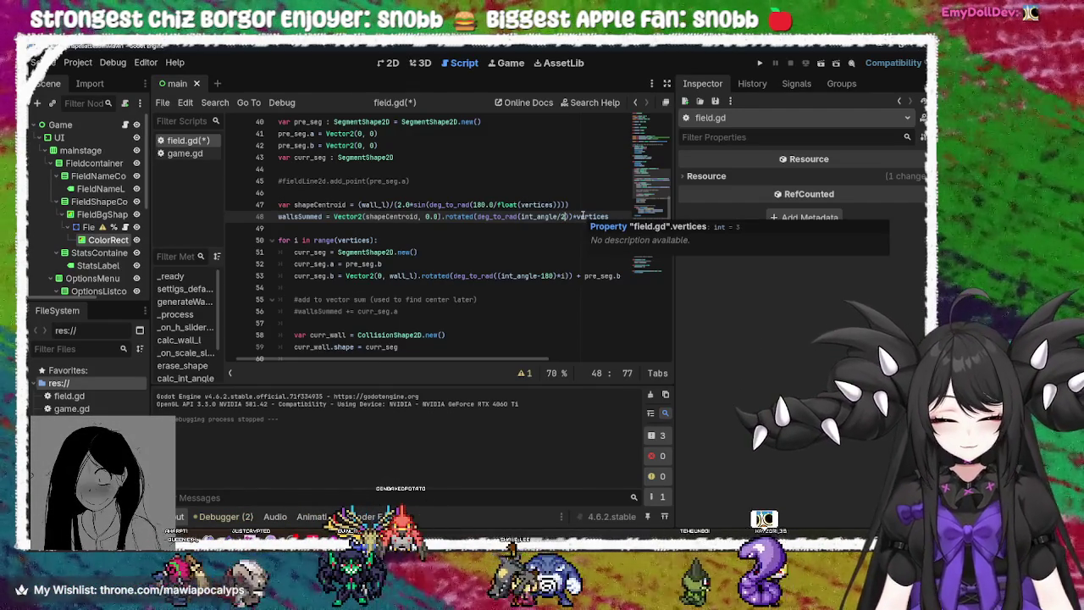
{"action": "type", "text": ".0"}
{"action": "double_click", "coordinate": [597, 217]}
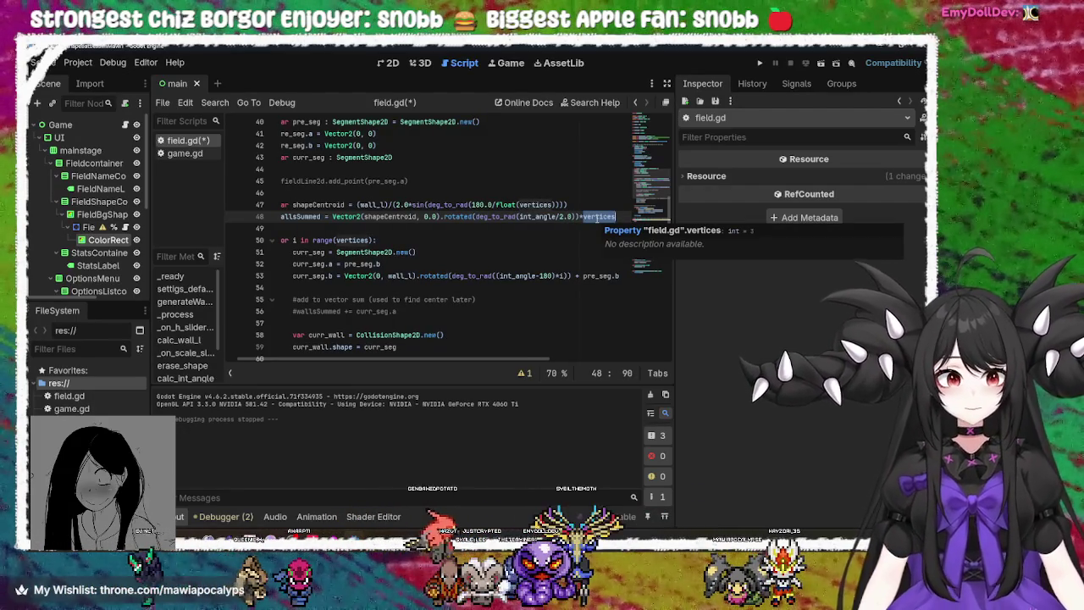
{"action": "key", "text": "BackSpace"}
{"action": "key", "text": "BackSpace"}
Change the Vector2 x offset to shapeCentroid+shapeCentroid, save field.gd and run the game
{"action": "left_click", "coordinate": [367, 217]}
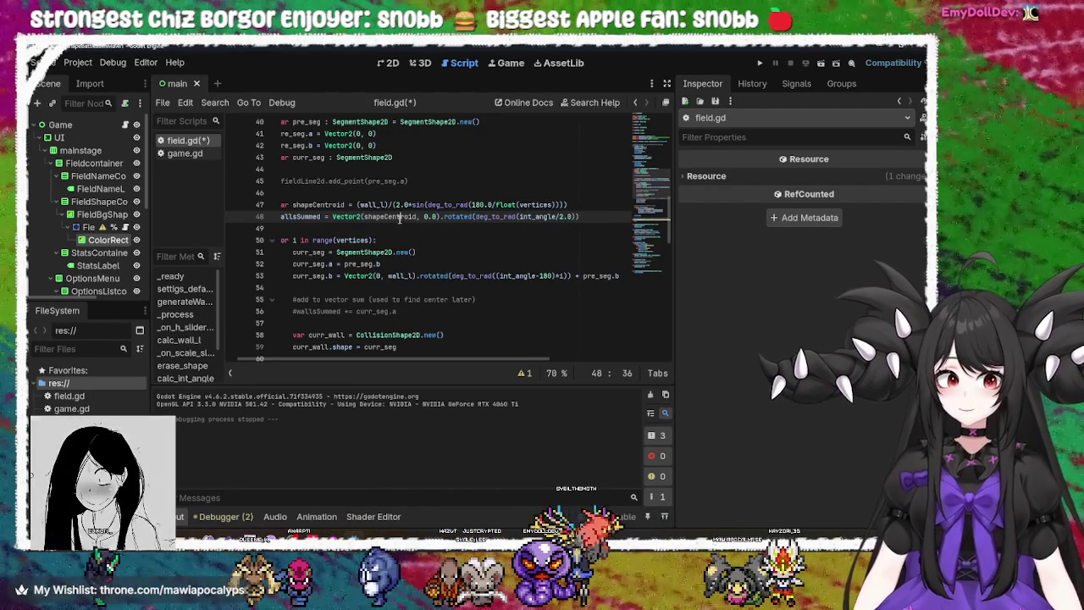
{"action": "left_click", "coordinate": [415, 217]}
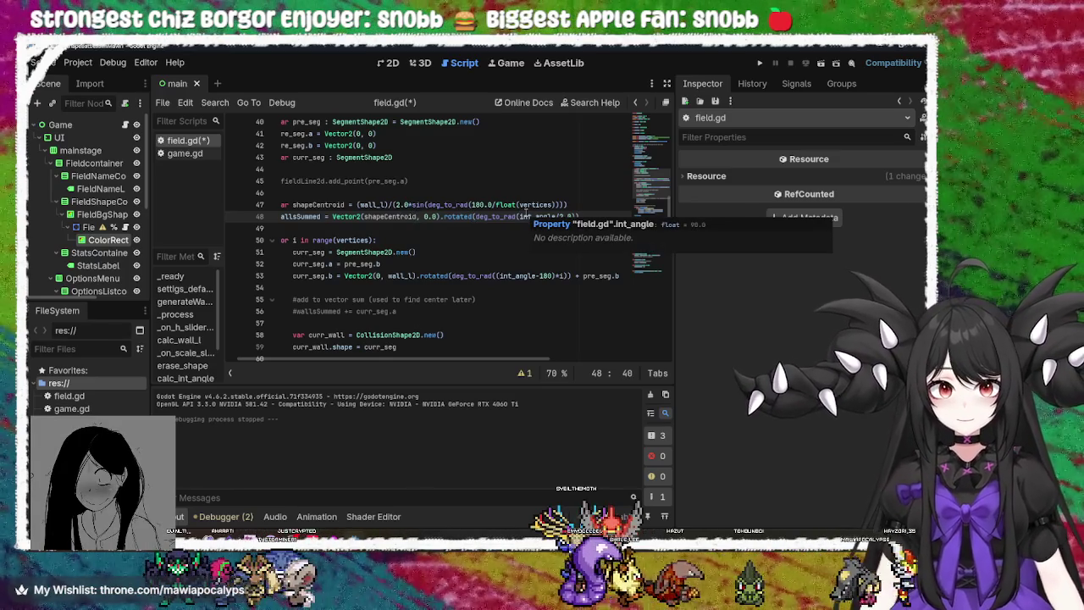
{"action": "type", "text": "*"}
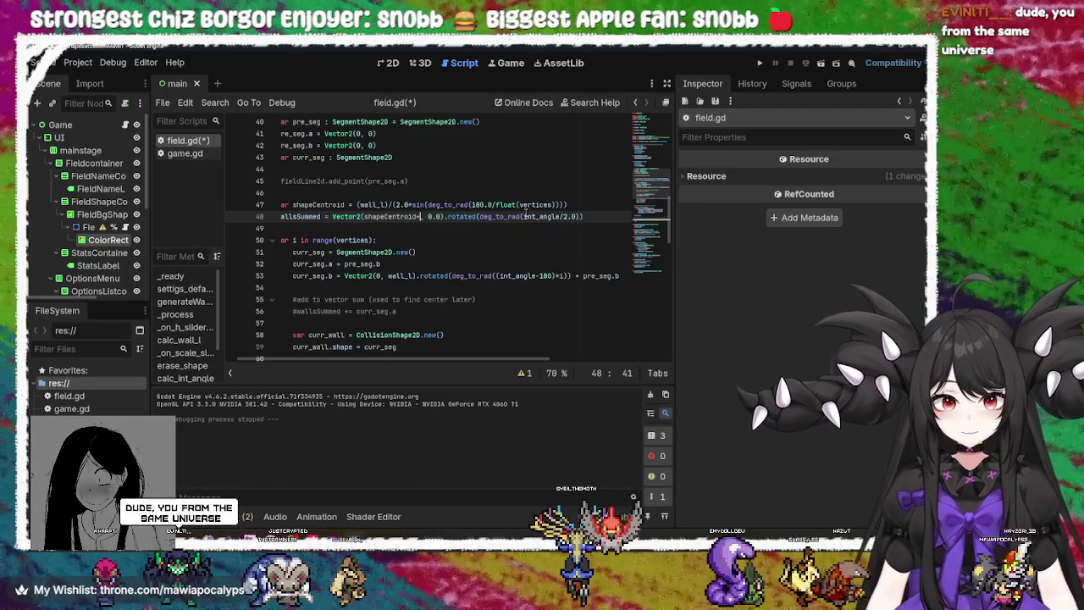
{"action": "key", "text": "BackSpace"}
{"action": "type", "text": "+shape"}
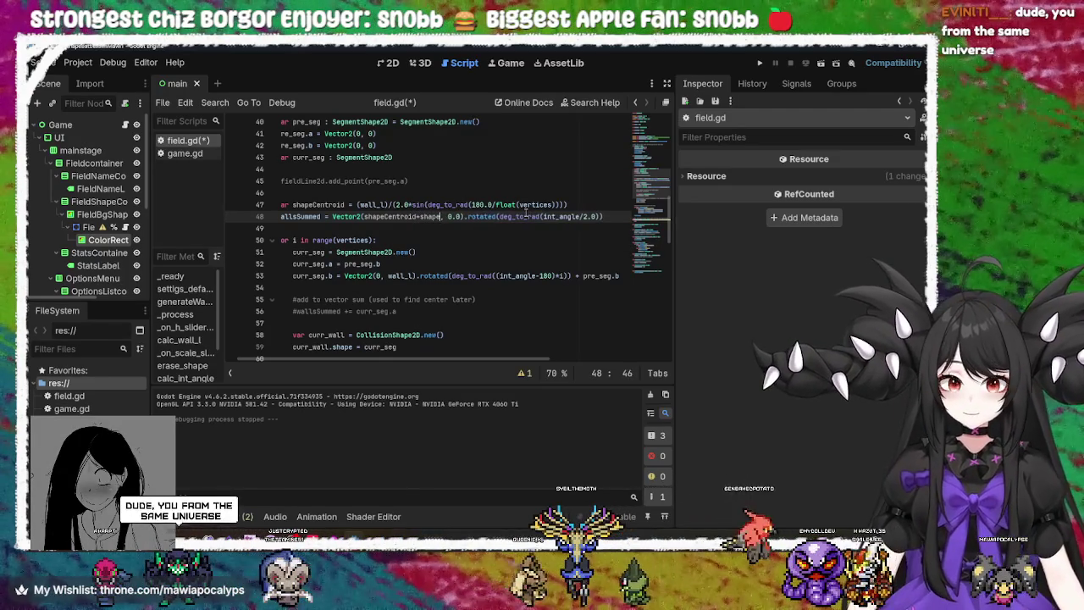
{"action": "key", "text": "Return"}
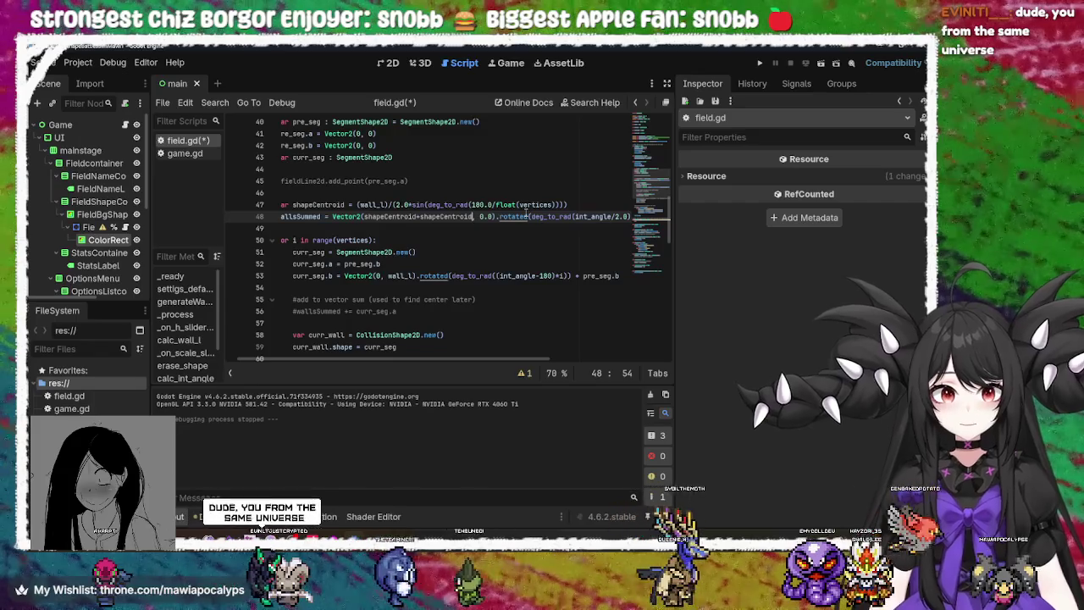
{"action": "key", "text": "ctrl+s"}
{"action": "key", "text": "F5"}
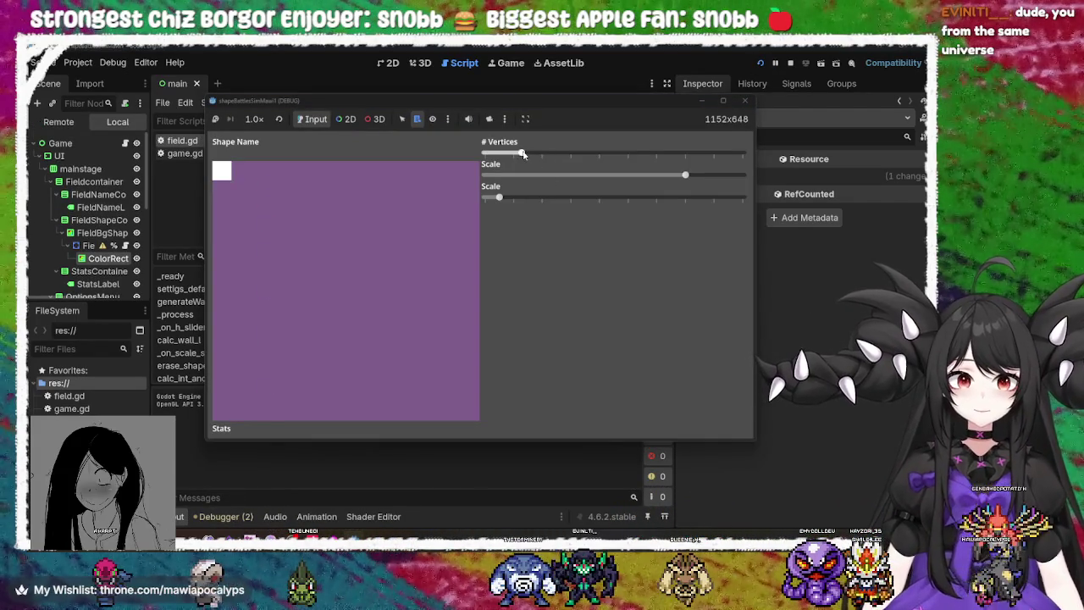
{"action": "mouse_move", "coordinate": [521, 154]}
{"action": "left_mouse_down"}
{"action": "mouse_move", "coordinate": [597, 153]}
{"action": "mouse_move", "coordinate": [530, 154]}
{"action": "mouse_move", "coordinate": [438, 188]}
{"action": "left_mouse_up"}
{"action": "mouse_move", "coordinate": [690, 179]}
{"action": "left_mouse_down"}
{"action": "mouse_move", "coordinate": [545, 176]}
{"action": "mouse_move", "coordinate": [705, 184]}
{"action": "mouse_move", "coordinate": [639, 185]}
{"action": "left_mouse_up"}
{"action": "mouse_move", "coordinate": [484, 153]}
{"action": "left_mouse_down"}
{"action": "mouse_move", "coordinate": [767, 152]}
{"action": "mouse_move", "coordinate": [481, 165]}
{"action": "mouse_move", "coordinate": [669, 173]}
{"action": "mouse_move", "coordinate": [505, 174]}
{"action": "left_mouse_up"}
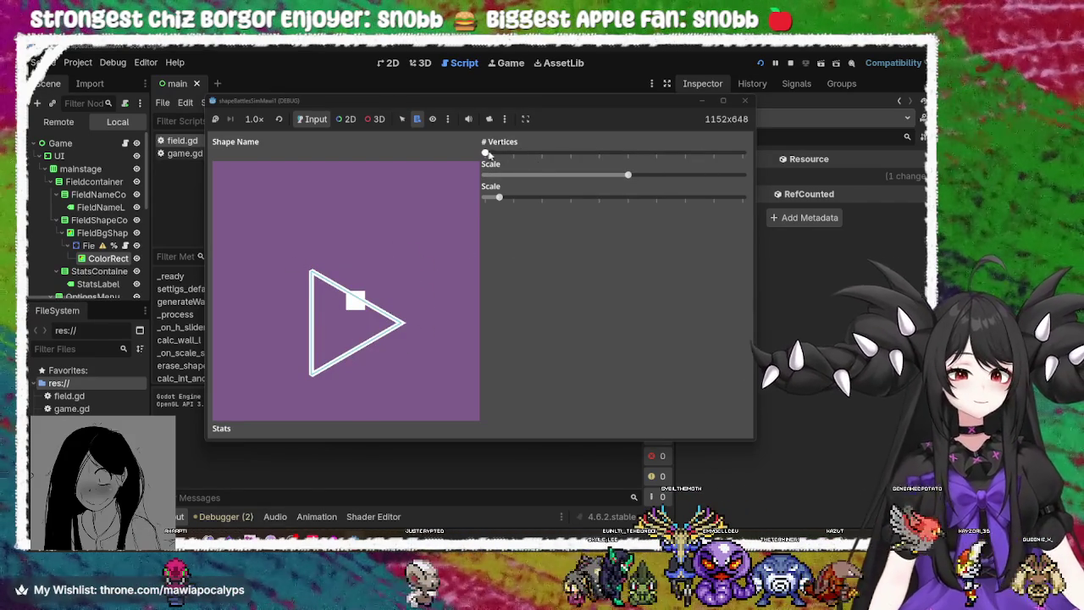
{"action": "left_click_drag", "start_coordinate": [488, 154], "coordinate": [520, 153]}
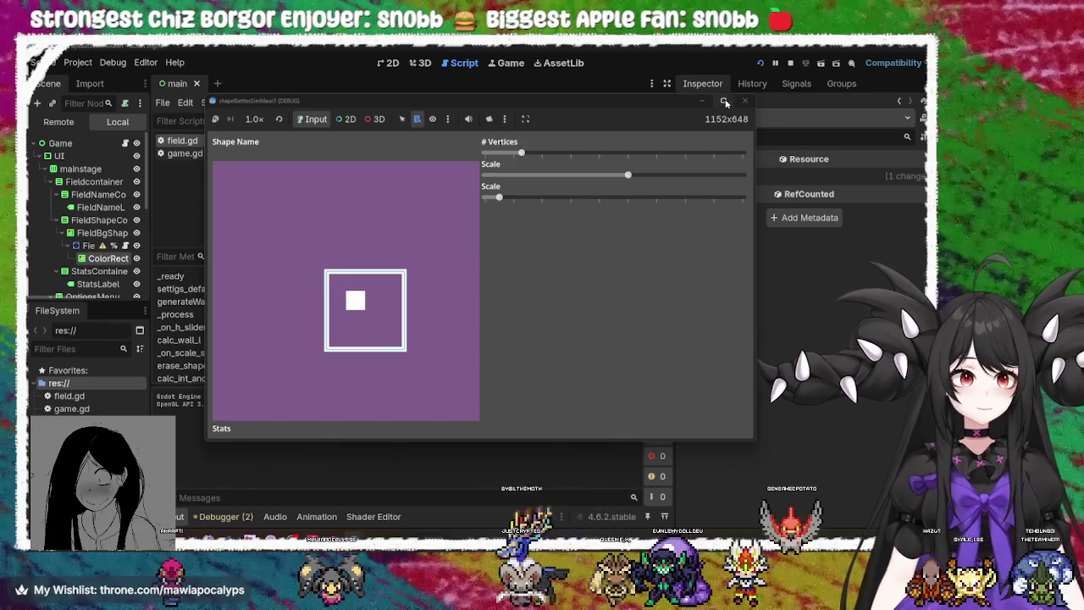
{"action": "key", "text": "F8"}
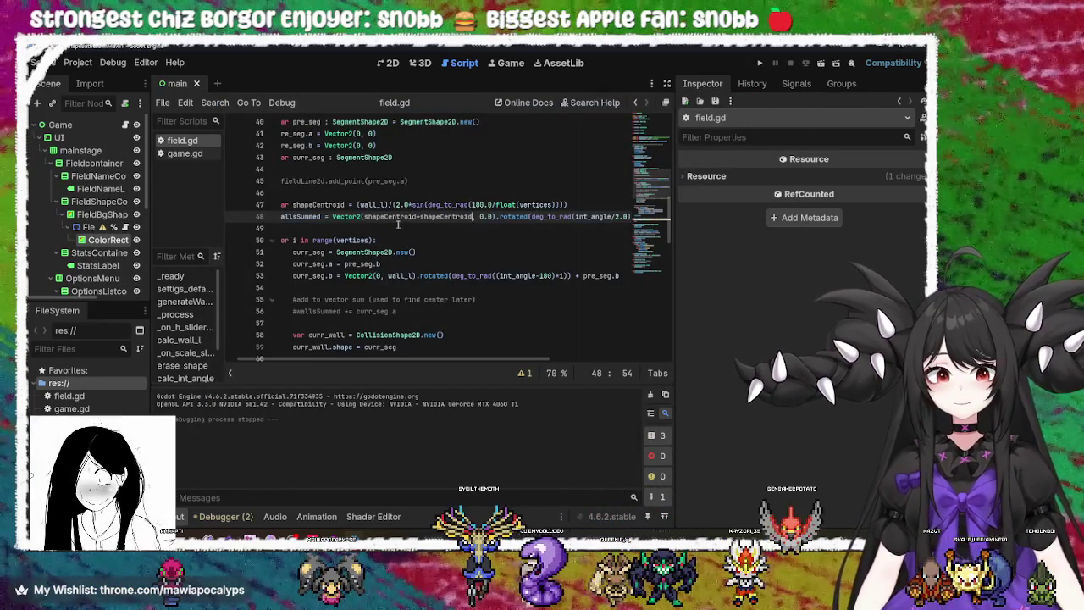
Remove the extra +shapeCentroid term from line 48's x offset
{"action": "double_click", "coordinate": [402, 217]}
{"action": "left_click_drag", "start_coordinate": [472, 216], "coordinate": [418, 216]}
{"action": "key", "text": "BackSpace"}
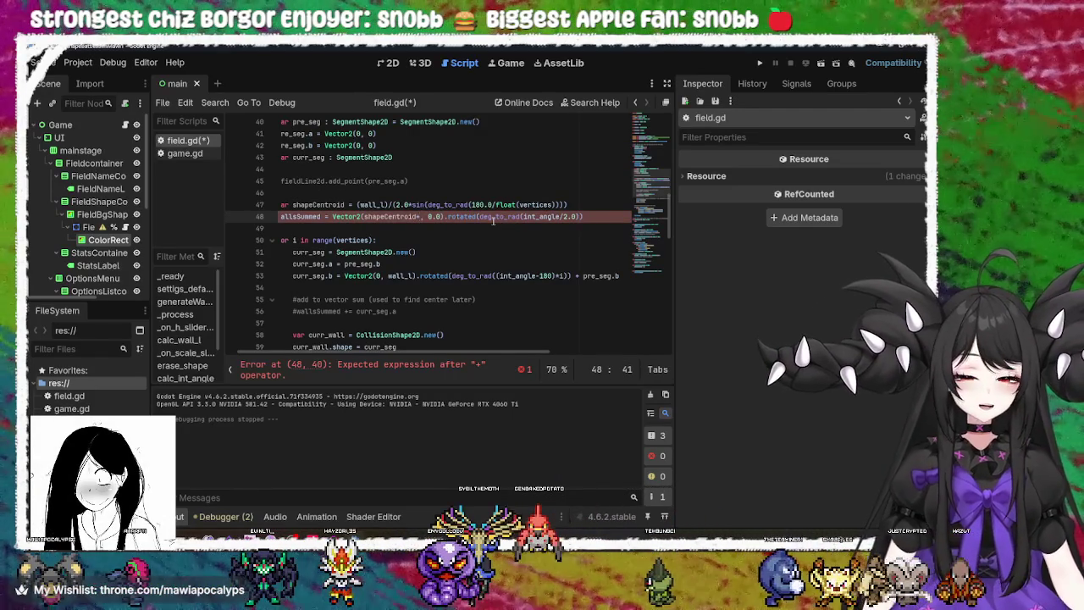
{"action": "key", "text": "BackSpace"}
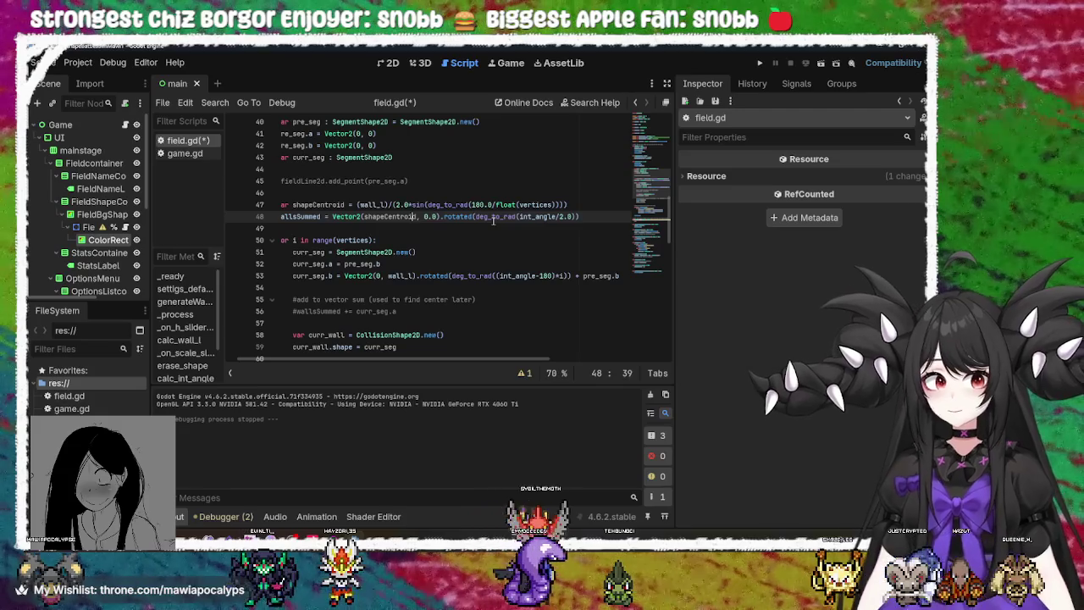
Insert wall_l* before shapeCentroid, save field.gd and run the project
{"action": "type", "text": "wall"}
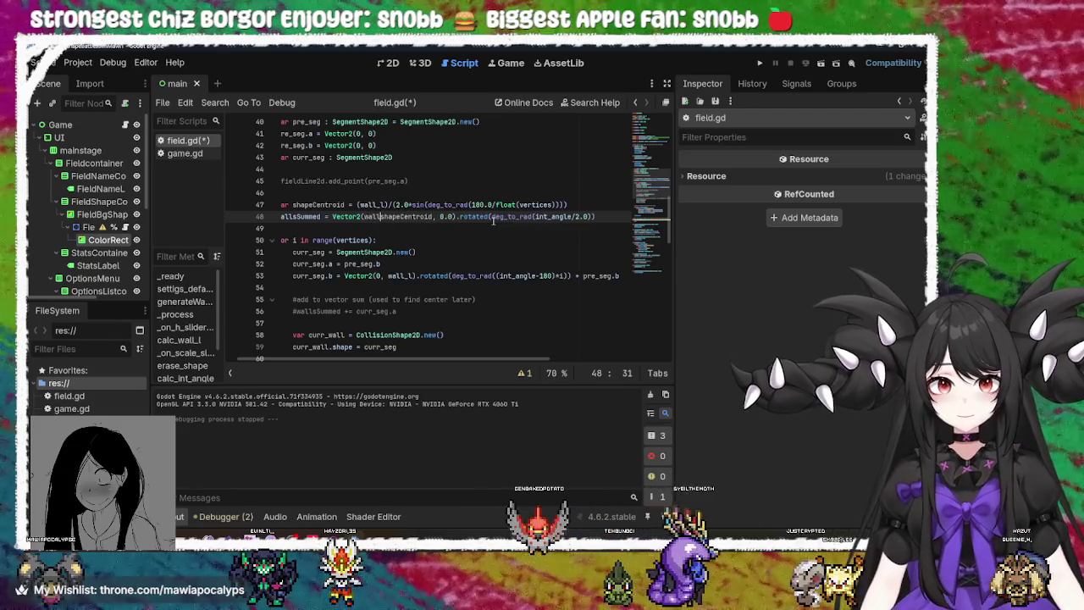
{"action": "type", "text": "_l"}
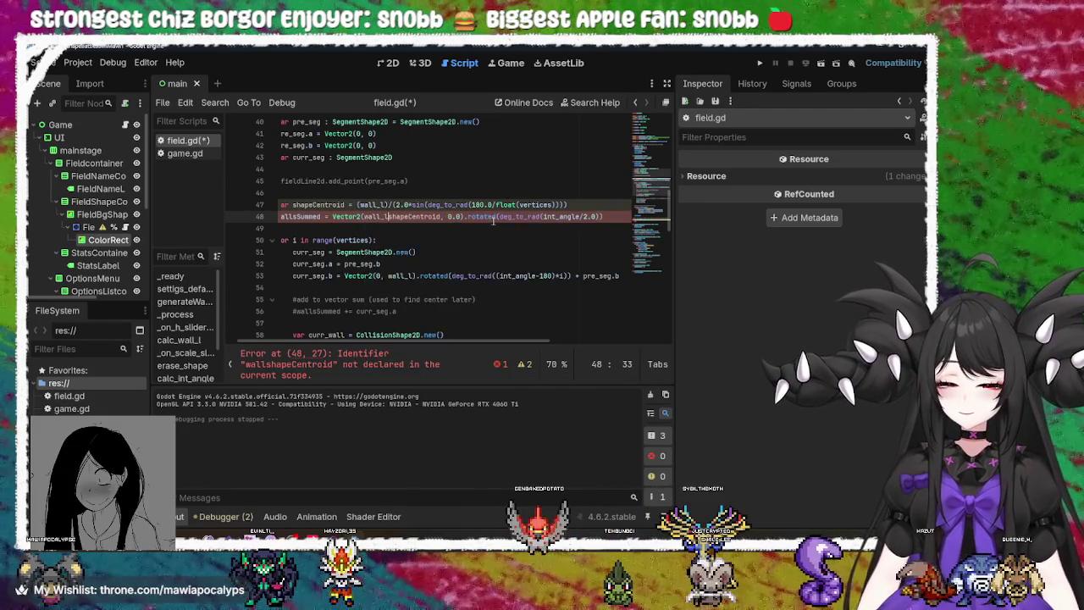
{"action": "type", "text": "*"}
{"action": "key", "text": "ctrl+s"}
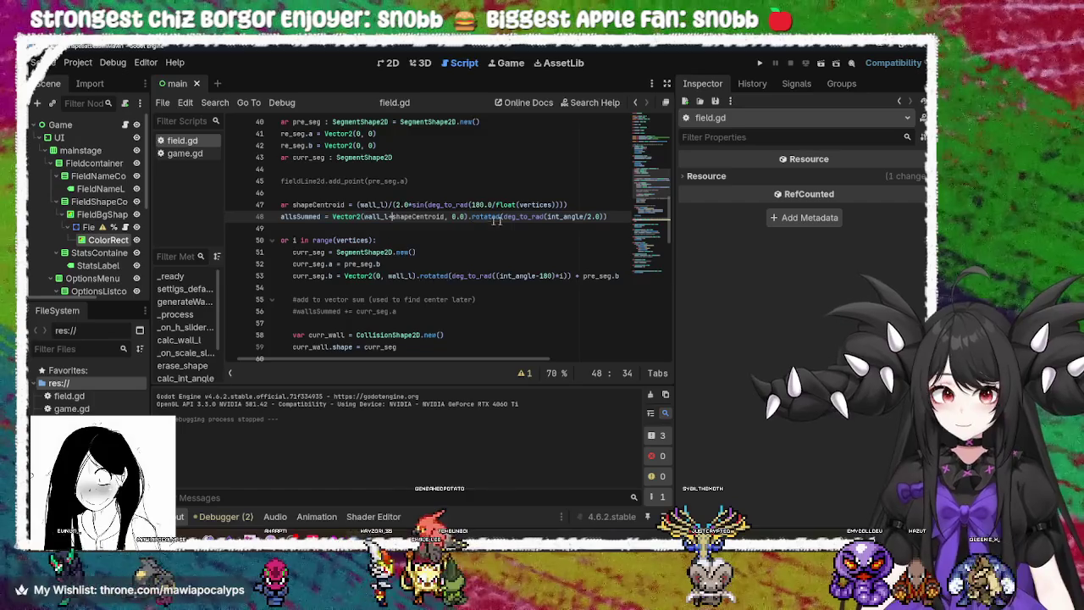
{"action": "left_click", "coordinate": [760, 63]}
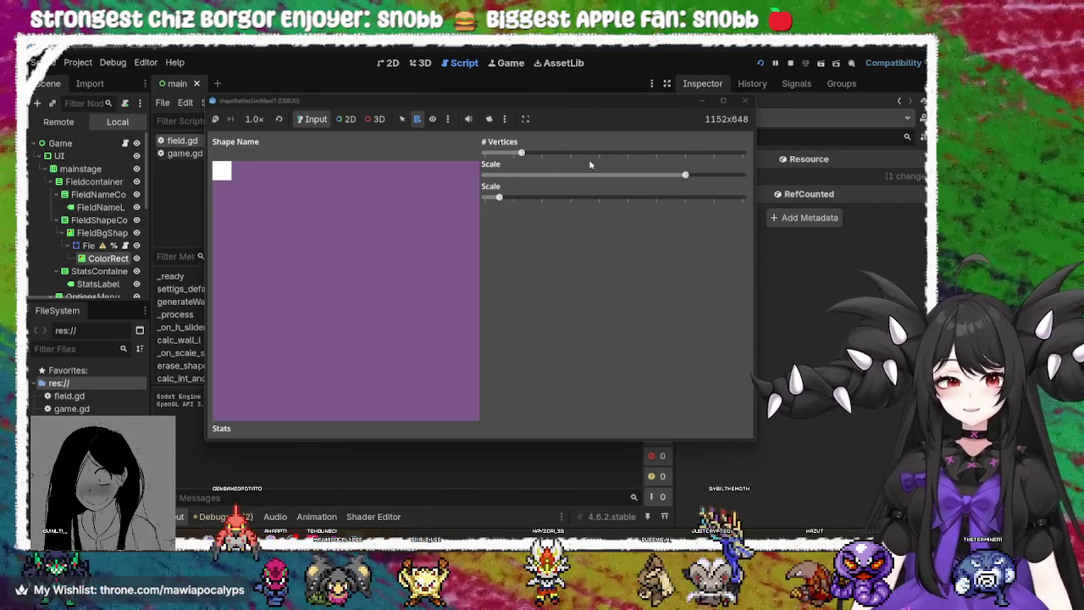
Try pentagon and square vertex counts, rotate and shrink the triangle, then close the game
{"action": "mouse_move", "coordinate": [521, 154]}
{"action": "left_mouse_down"}
{"action": "mouse_move", "coordinate": [561, 157]}
{"action": "mouse_move", "coordinate": [471, 155]}
{"action": "left_mouse_up"}
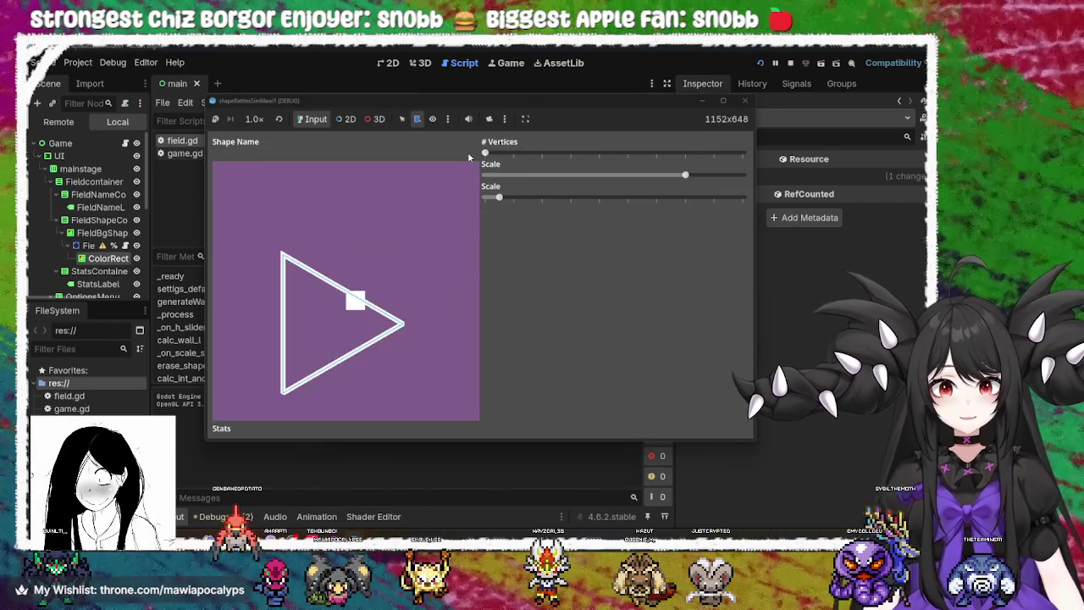
{"action": "mouse_move", "coordinate": [493, 202]}
{"action": "left_mouse_down"}
{"action": "mouse_move", "coordinate": [516, 200]}
{"action": "mouse_move", "coordinate": [458, 200]}
{"action": "mouse_move", "coordinate": [722, 197]}
{"action": "mouse_move", "coordinate": [475, 205]}
{"action": "left_mouse_up"}
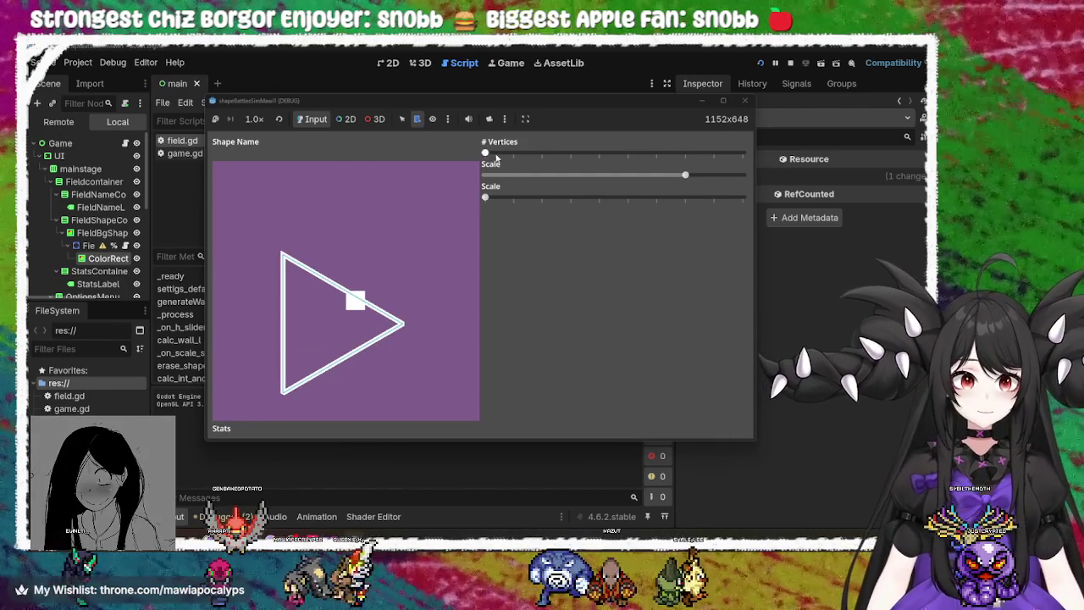
{"action": "left_click_drag", "start_coordinate": [686, 173], "coordinate": [570, 174]}
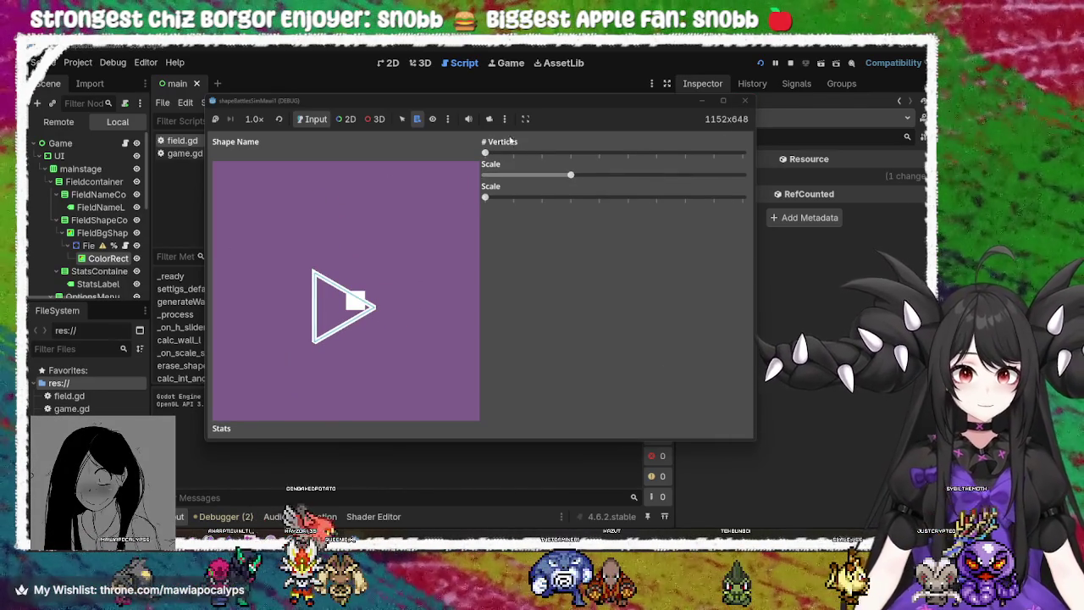
{"action": "mouse_move", "coordinate": [485, 154]}
{"action": "left_mouse_down"}
{"action": "mouse_move", "coordinate": [600, 154]}
{"action": "mouse_move", "coordinate": [485, 155]}
{"action": "left_mouse_up"}
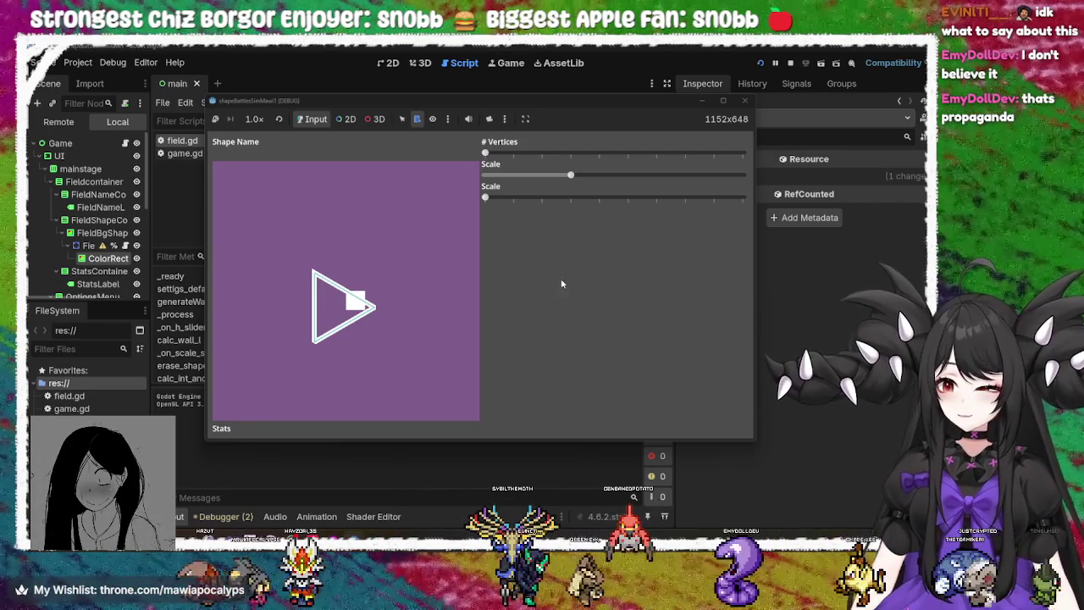
{"action": "left_click", "coordinate": [745, 100]}
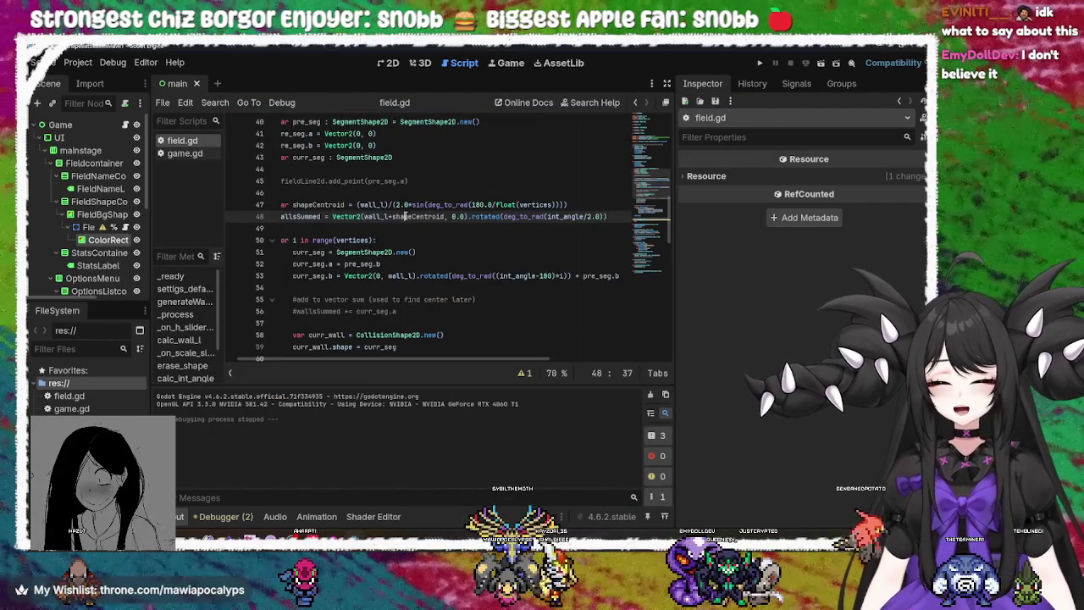
Inspect wall_l and deg_to_rad in line 47's centroid formula and line 48, then rerun the game
{"action": "double_click", "coordinate": [370, 205]}
{"action": "left_click", "coordinate": [417, 205]}
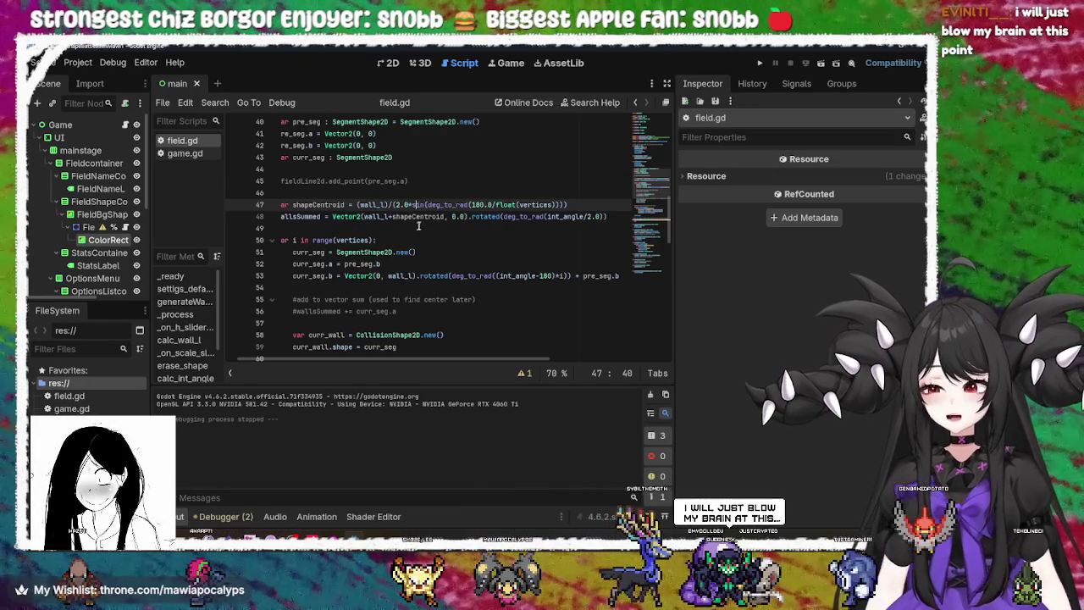
{"action": "double_click", "coordinate": [445, 205]}
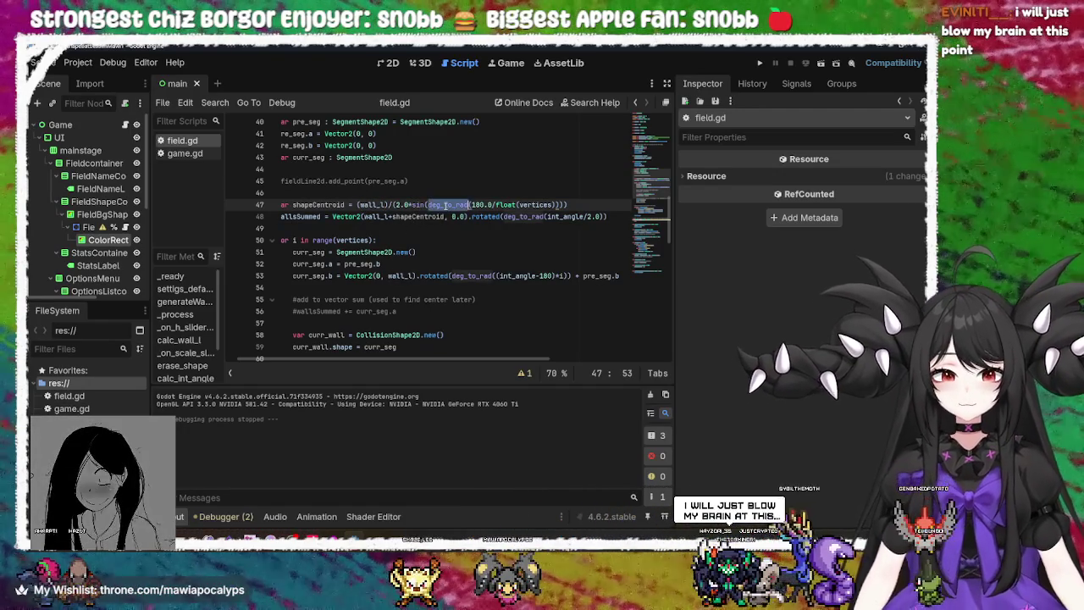
{"action": "left_click", "coordinate": [586, 203]}
{"action": "mouse_move", "coordinate": [547, 205]}
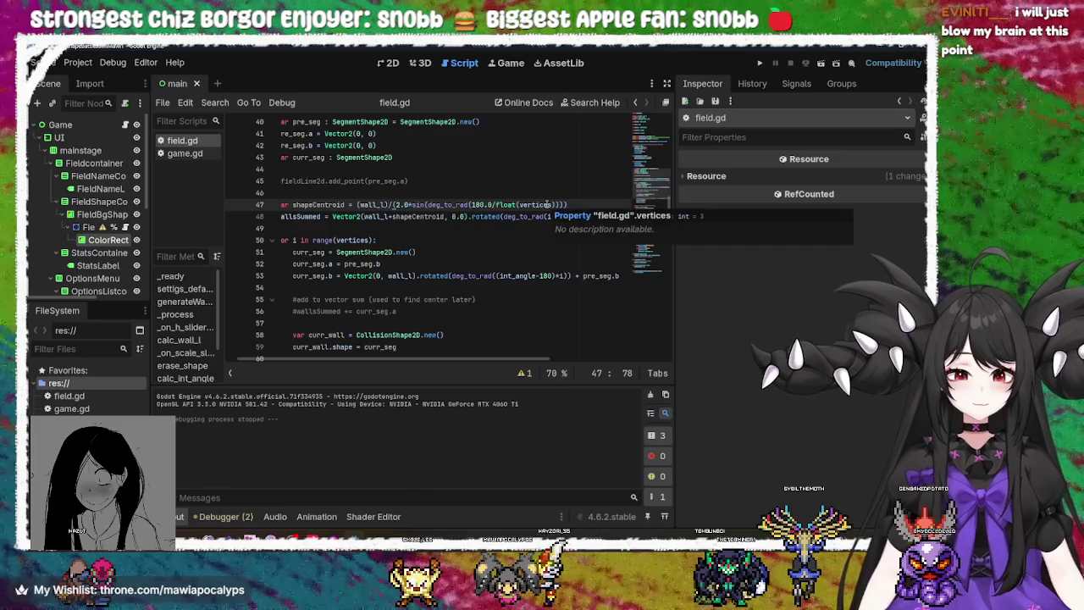
{"action": "left_click_drag", "start_coordinate": [478, 359], "coordinate": [458, 358]}
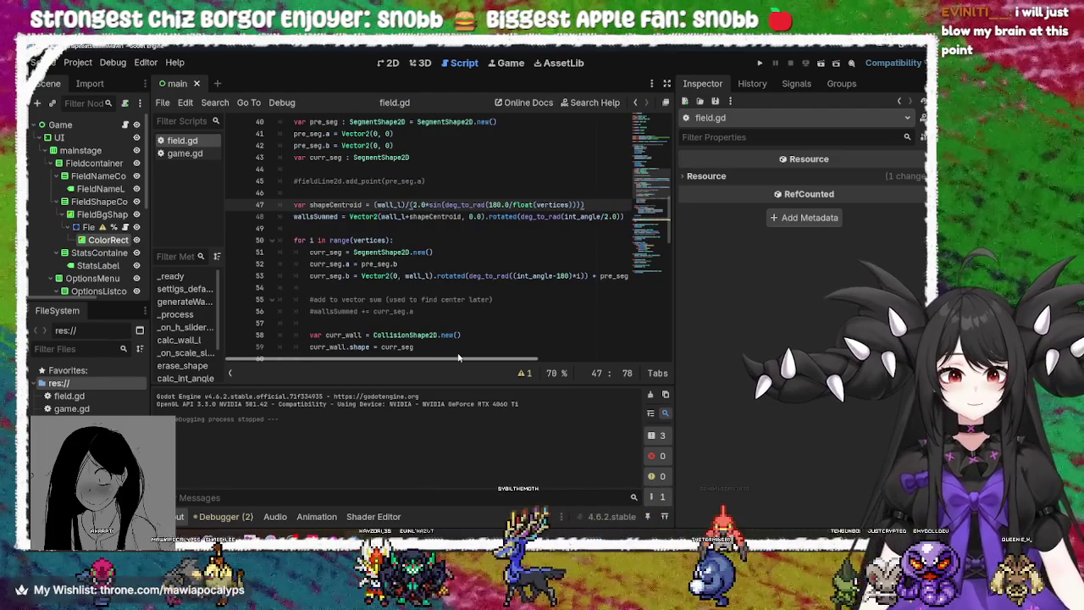
{"action": "left_click_drag", "start_coordinate": [458, 357], "coordinate": [478, 359]}
{"action": "left_click", "coordinate": [630, 217]}
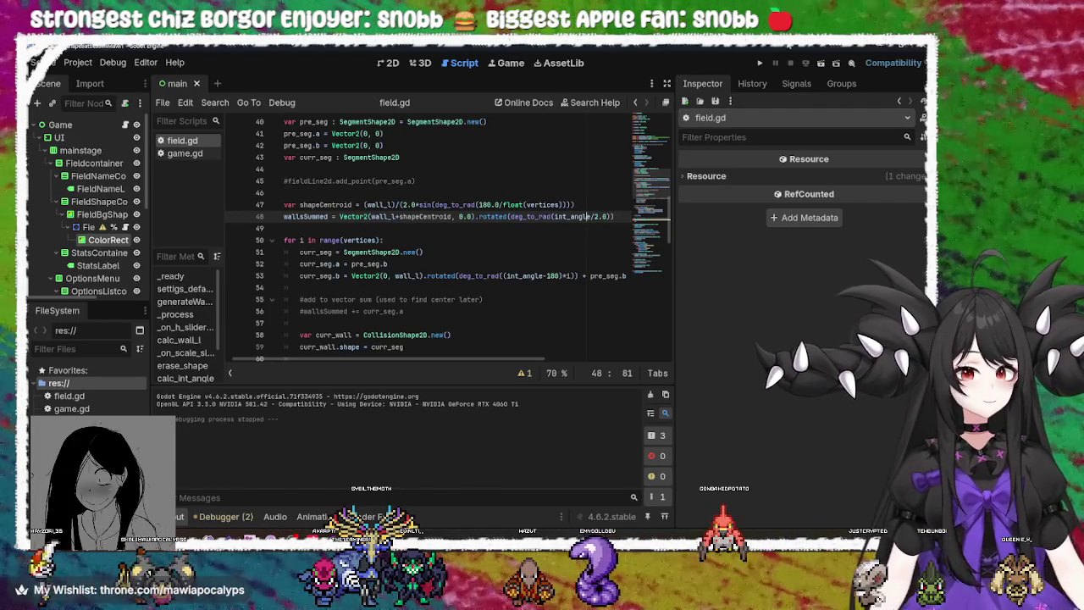
{"action": "left_click", "coordinate": [760, 64]}
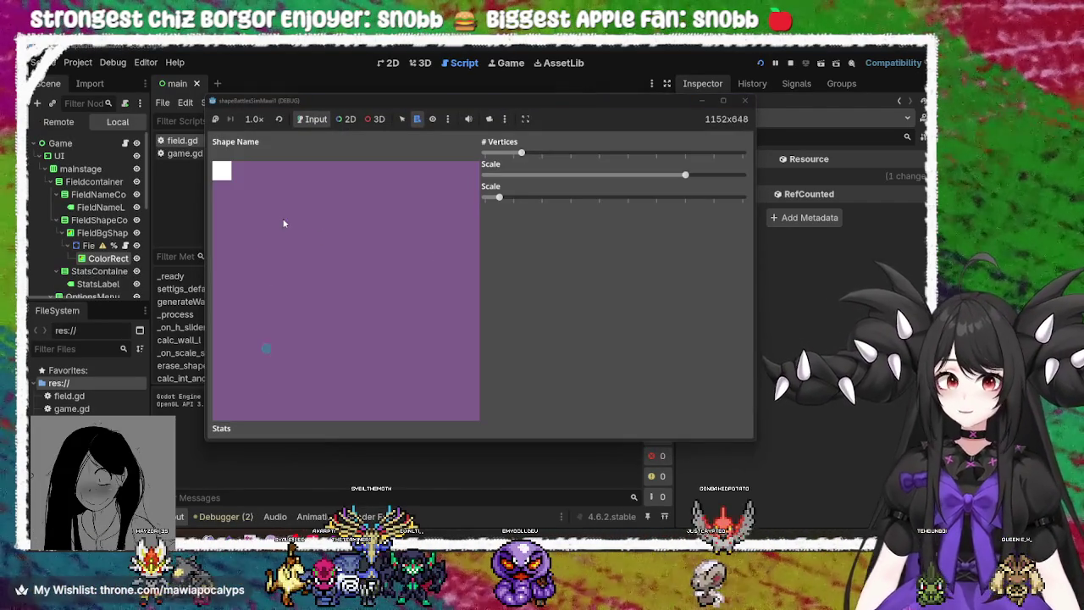
Drag the # Vertices slider through several shapes, then close the game window
{"action": "mouse_move", "coordinate": [521, 152]}
{"action": "left_mouse_down"}
{"action": "mouse_move", "coordinate": [593, 153]}
{"action": "mouse_move", "coordinate": [500, 159]}
{"action": "mouse_move", "coordinate": [521, 153]}
{"action": "left_mouse_up"}
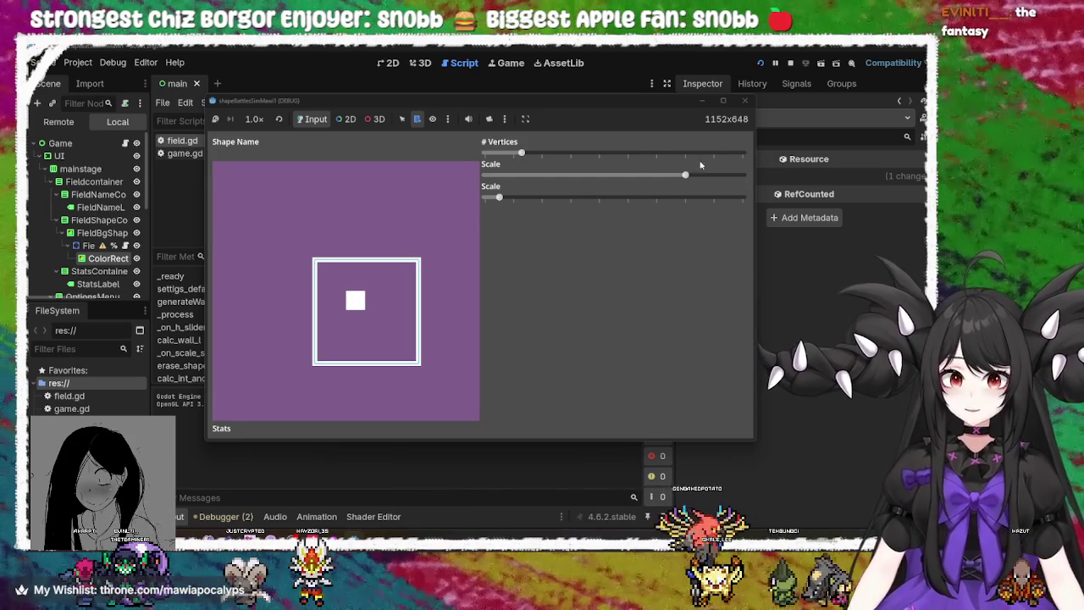
{"action": "left_click", "coordinate": [744, 100]}
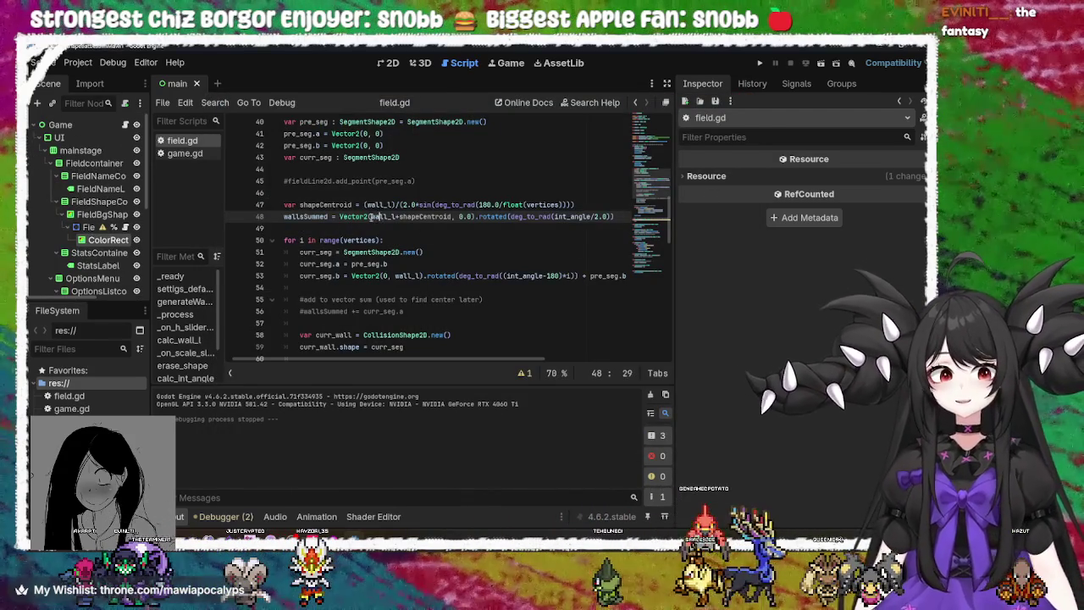
Append *float(vertices) to line 48, save field.gd and run the project
{"action": "mouse_move", "coordinate": [373, 216]}
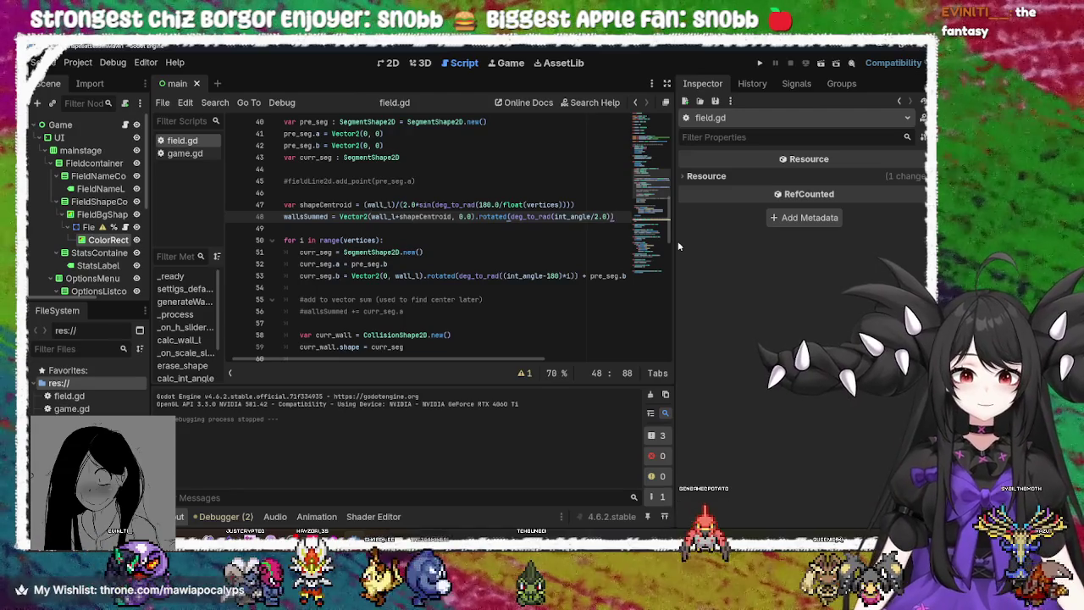
{"action": "type", "text": "*"}
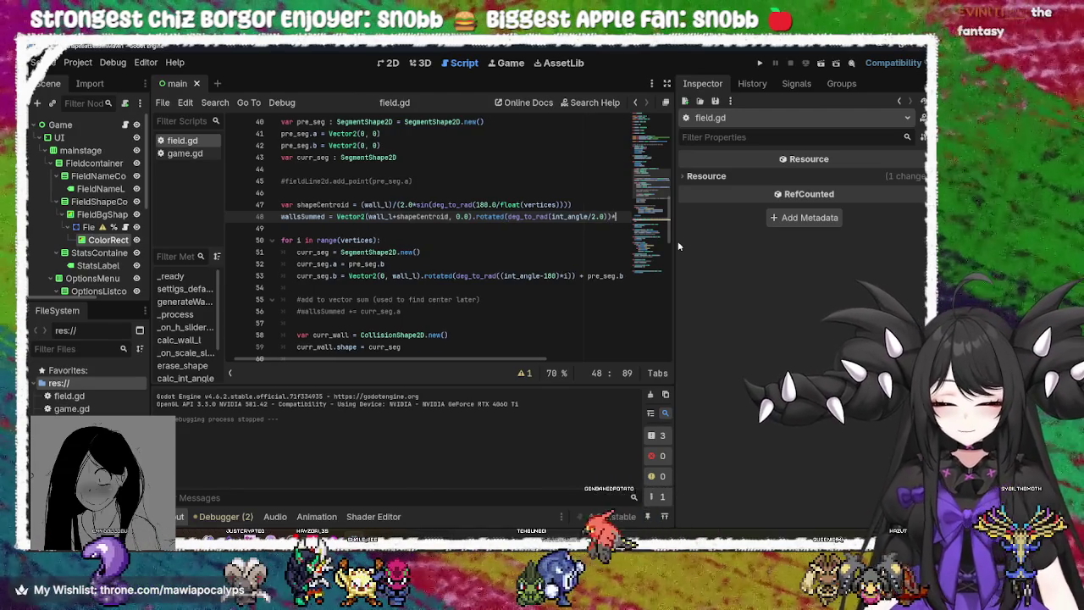
{"action": "type", "text": "floa"}
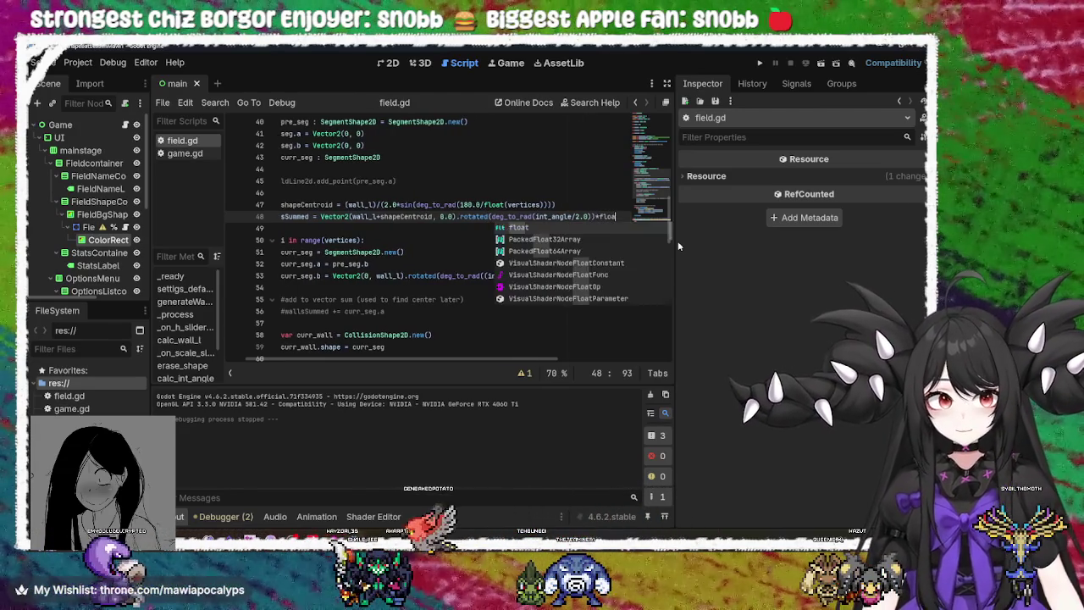
{"action": "type", "text": "t"}
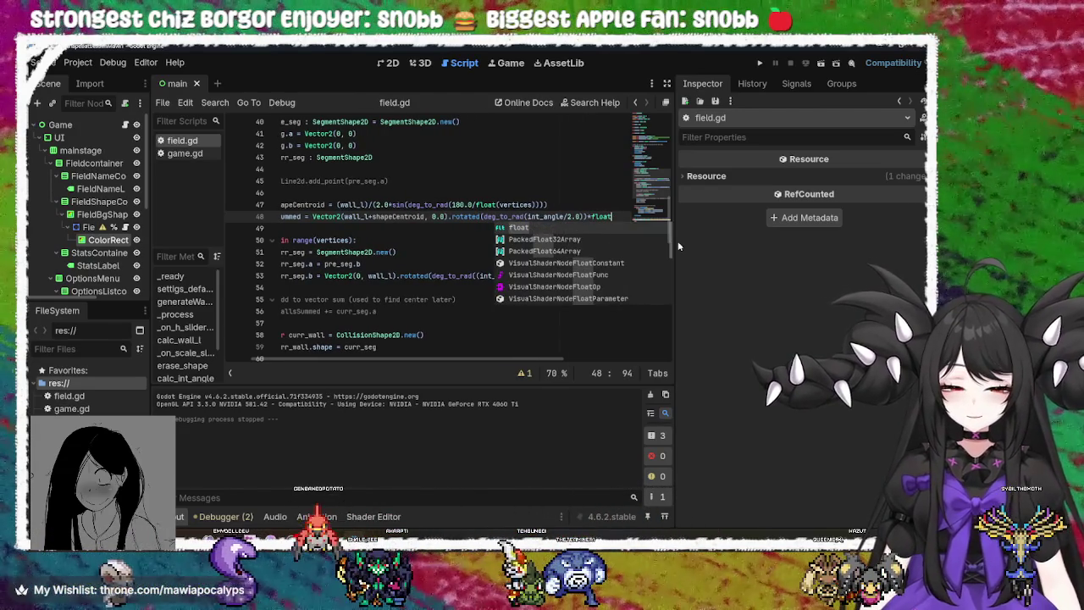
{"action": "type", "text": "()verto"}
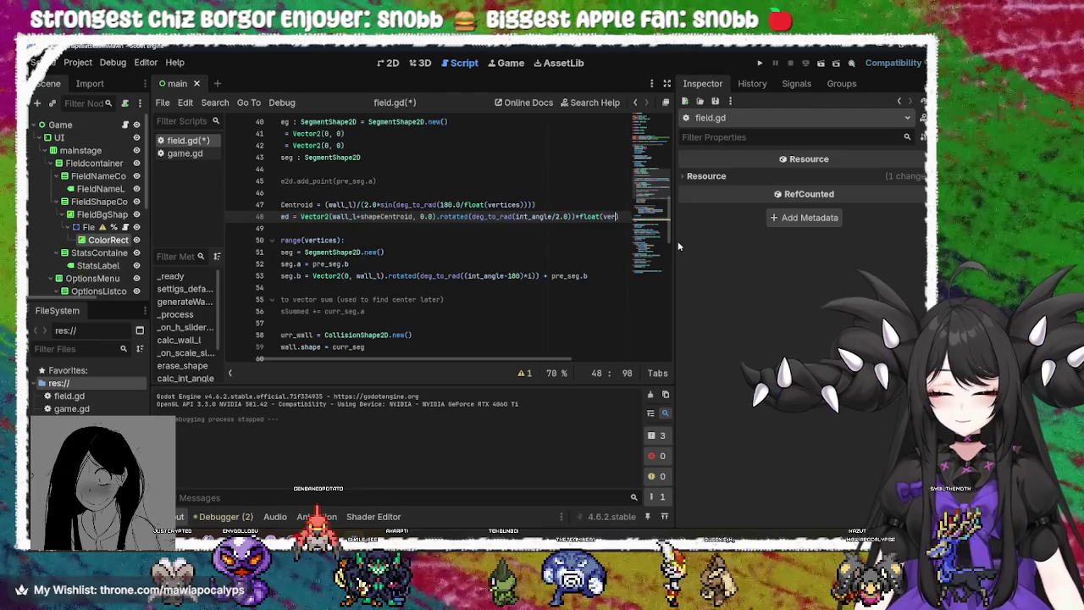
{"action": "type", "text": "ces"}
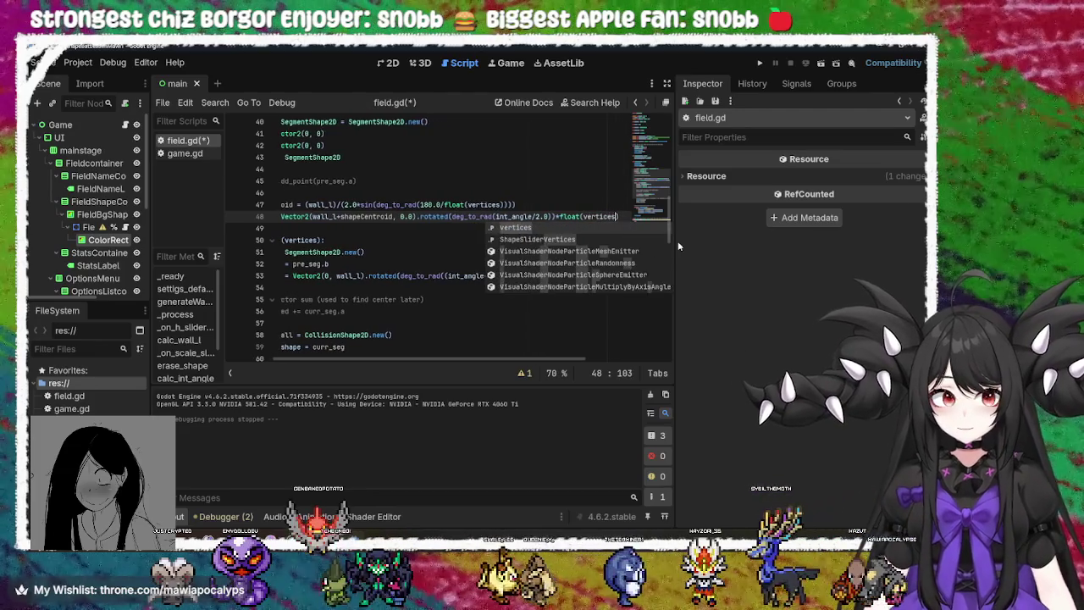
{"action": "key", "text": "ctrl+s"}
{"action": "left_click", "coordinate": [755, 63]}
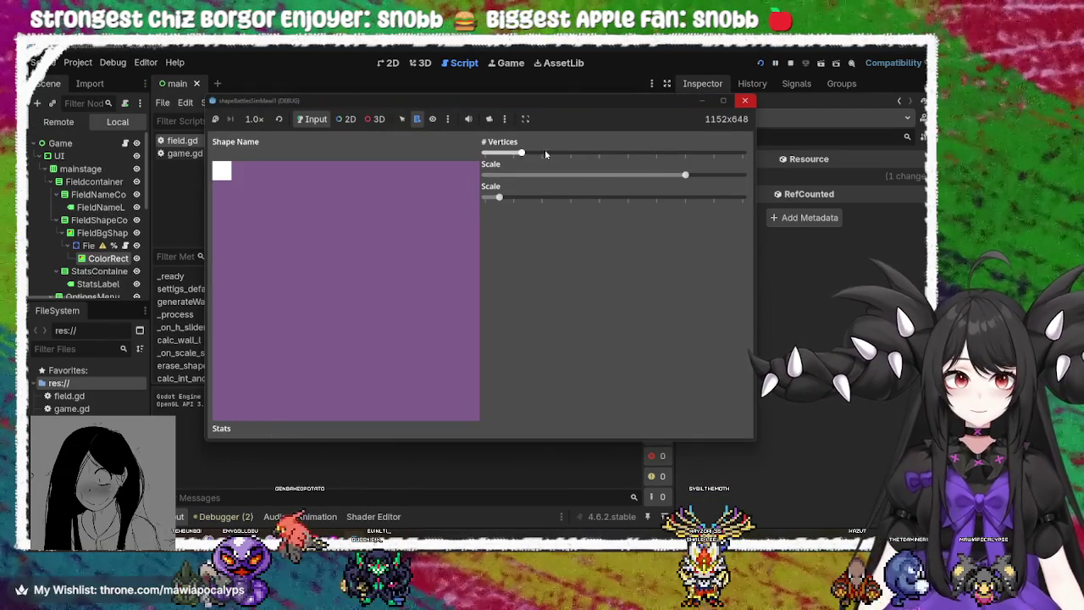
Test triangle through heptagon vertex counts and both Scale sliders, then close the game
{"action": "mouse_move", "coordinate": [521, 153]}
{"action": "left_mouse_down"}
{"action": "mouse_move", "coordinate": [556, 154]}
{"action": "mouse_move", "coordinate": [530, 166]}
{"action": "left_mouse_up"}
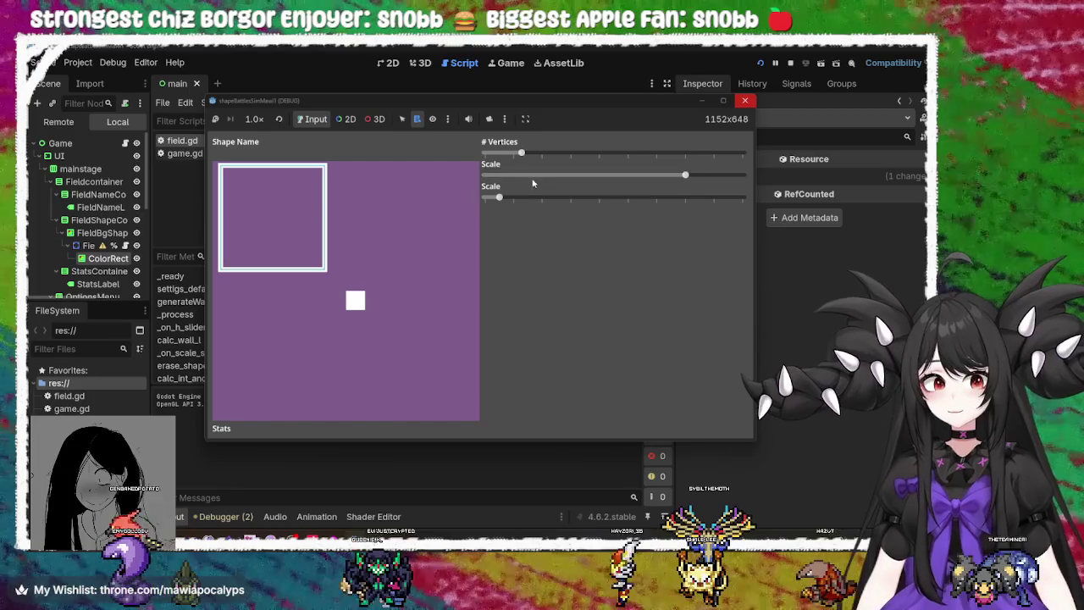
{"action": "mouse_move", "coordinate": [685, 175]}
{"action": "left_mouse_down"}
{"action": "mouse_move", "coordinate": [542, 175]}
{"action": "mouse_move", "coordinate": [656, 175]}
{"action": "left_mouse_up"}
{"action": "mouse_move", "coordinate": [521, 154]}
{"action": "left_mouse_down"}
{"action": "mouse_move", "coordinate": [584, 160]}
{"action": "mouse_move", "coordinate": [496, 161]}
{"action": "mouse_move", "coordinate": [538, 166]}
{"action": "left_mouse_up"}
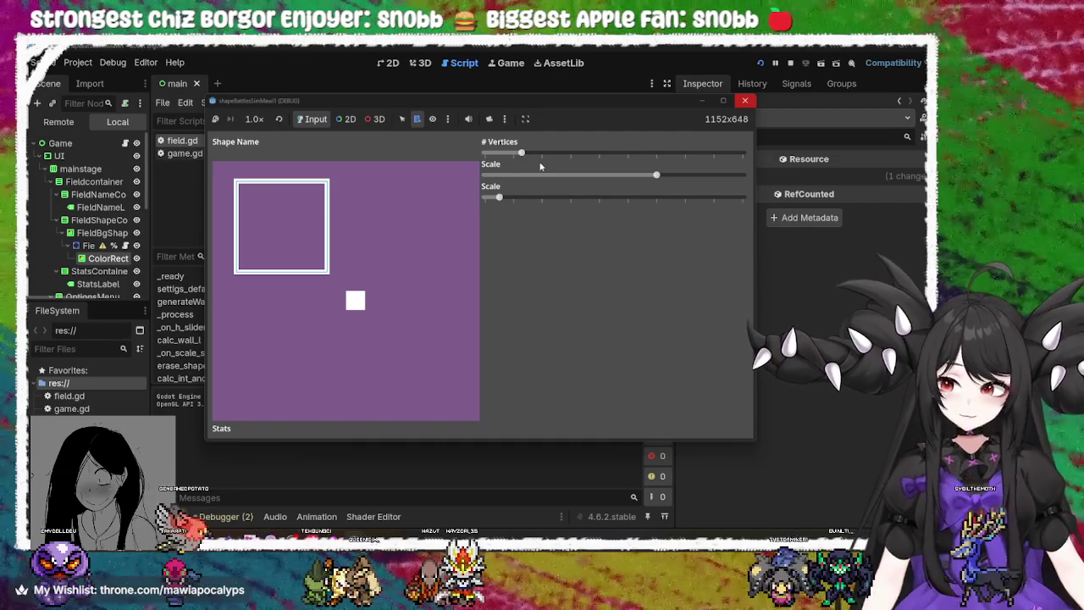
{"action": "mouse_move", "coordinate": [523, 155]}
{"action": "left_mouse_down"}
{"action": "mouse_move", "coordinate": [484, 150]}
{"action": "mouse_move", "coordinate": [694, 153]}
{"action": "mouse_move", "coordinate": [462, 130]}
{"action": "mouse_move", "coordinate": [516, 135]}
{"action": "left_mouse_up"}
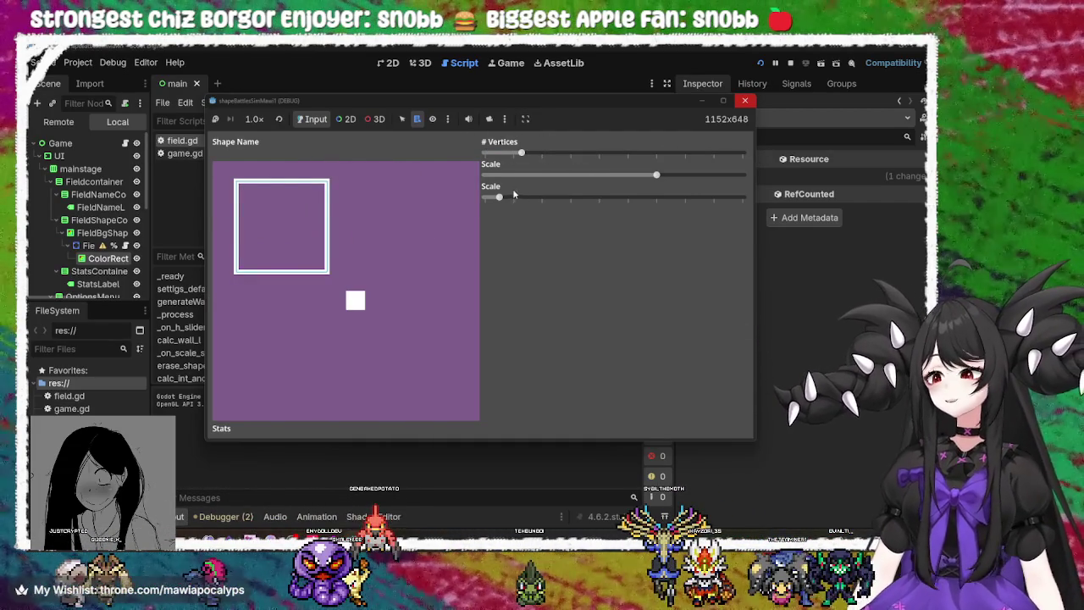
{"action": "mouse_move", "coordinate": [500, 200]}
{"action": "left_mouse_down"}
{"action": "mouse_move", "coordinate": [554, 200]}
{"action": "mouse_move", "coordinate": [365, 177]}
{"action": "mouse_move", "coordinate": [646, 212]}
{"action": "mouse_move", "coordinate": [444, 220]}
{"action": "left_mouse_up"}
{"action": "mouse_move", "coordinate": [521, 159]}
{"action": "left_mouse_down"}
{"action": "mouse_move", "coordinate": [665, 153]}
{"action": "mouse_move", "coordinate": [431, 175]}
{"action": "mouse_move", "coordinate": [633, 153]}
{"action": "mouse_move", "coordinate": [460, 175]}
{"action": "mouse_move", "coordinate": [633, 154]}
{"action": "mouse_move", "coordinate": [474, 170]}
{"action": "mouse_move", "coordinate": [634, 154]}
{"action": "mouse_move", "coordinate": [518, 156]}
{"action": "left_mouse_up"}
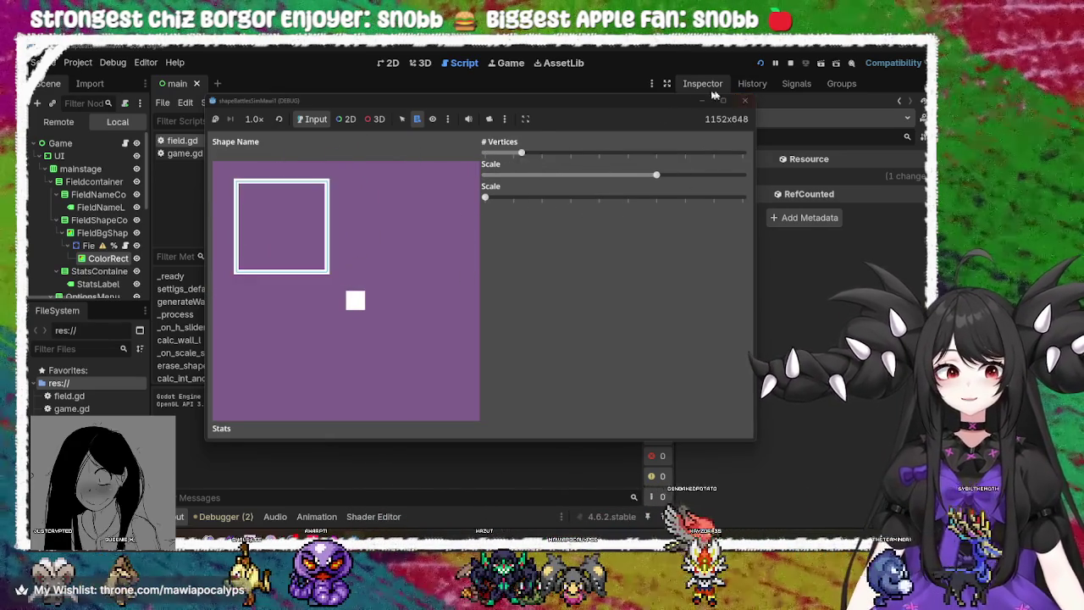
{"action": "left_click", "coordinate": [745, 100]}
{"action": "left_click", "coordinate": [440, 229]}
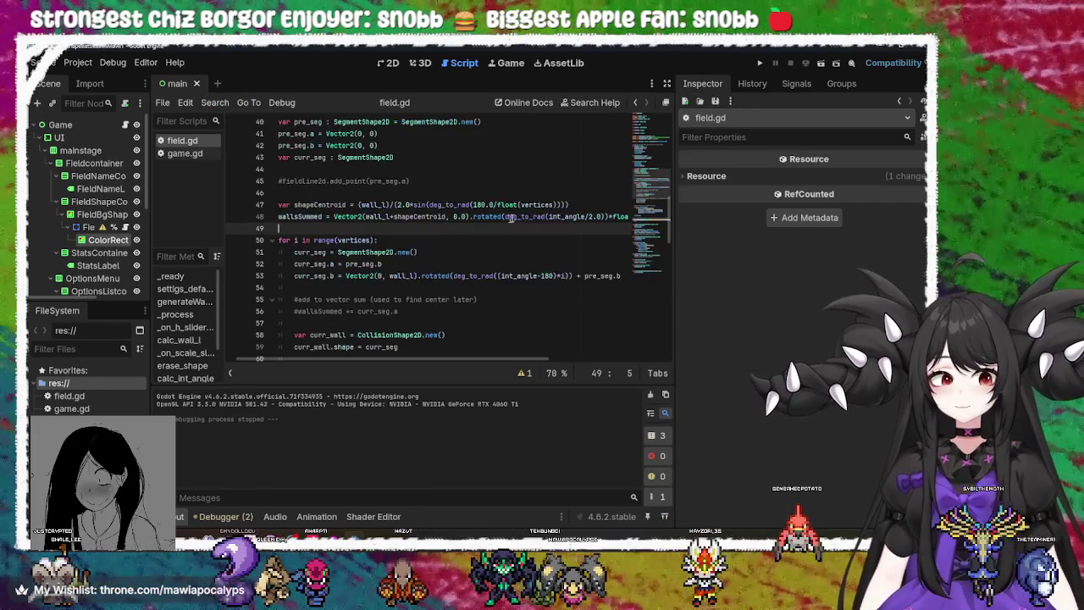
View the unused-parameter script warning, then close the warnings list
{"action": "mouse_move", "coordinate": [415, 360]}
{"action": "left_mouse_down"}
{"action": "mouse_move", "coordinate": [483, 364]}
{"action": "mouse_move", "coordinate": [424, 361]}
{"action": "left_mouse_up"}
{"action": "left_click", "coordinate": [525, 372]}
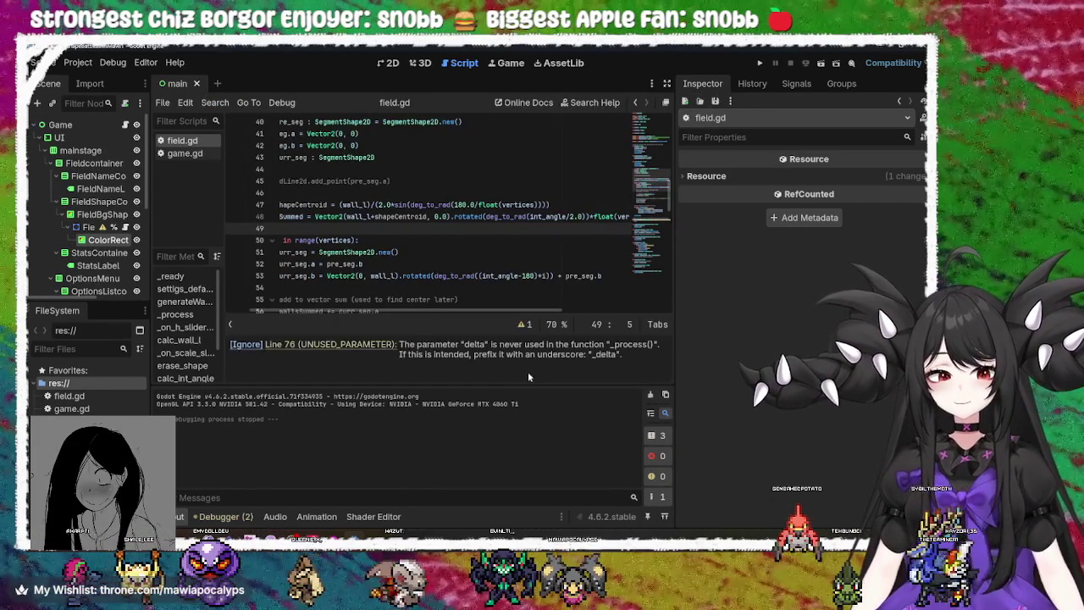
{"action": "left_click", "coordinate": [526, 325]}
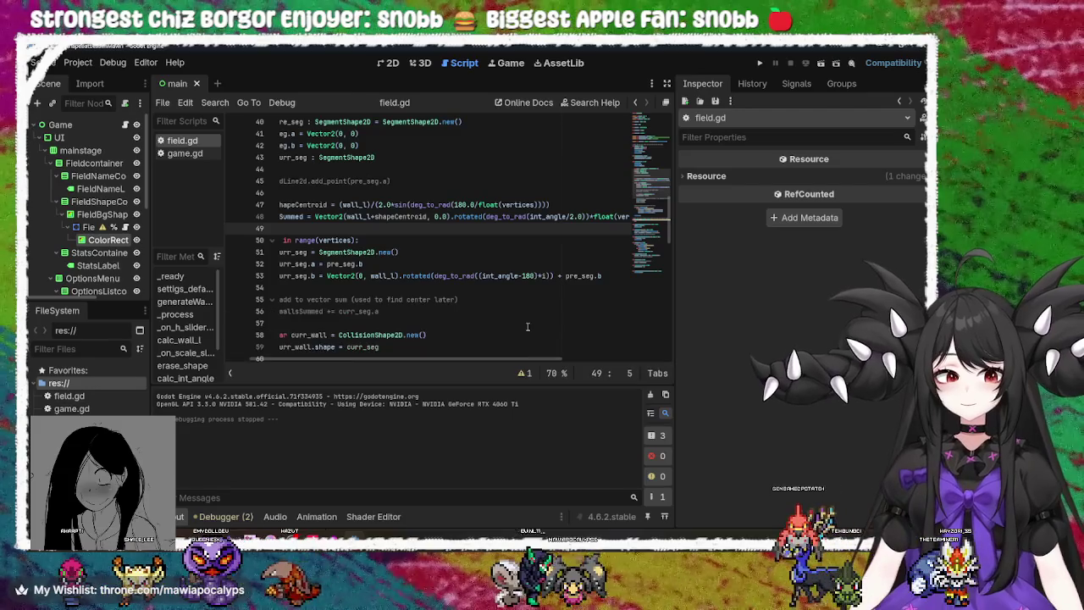
Re-examine shapeCentroid on line 48, then switch to the Krita triangle sketch
{"action": "left_click", "coordinate": [400, 217]}
{"action": "double_click", "coordinate": [403, 217]}
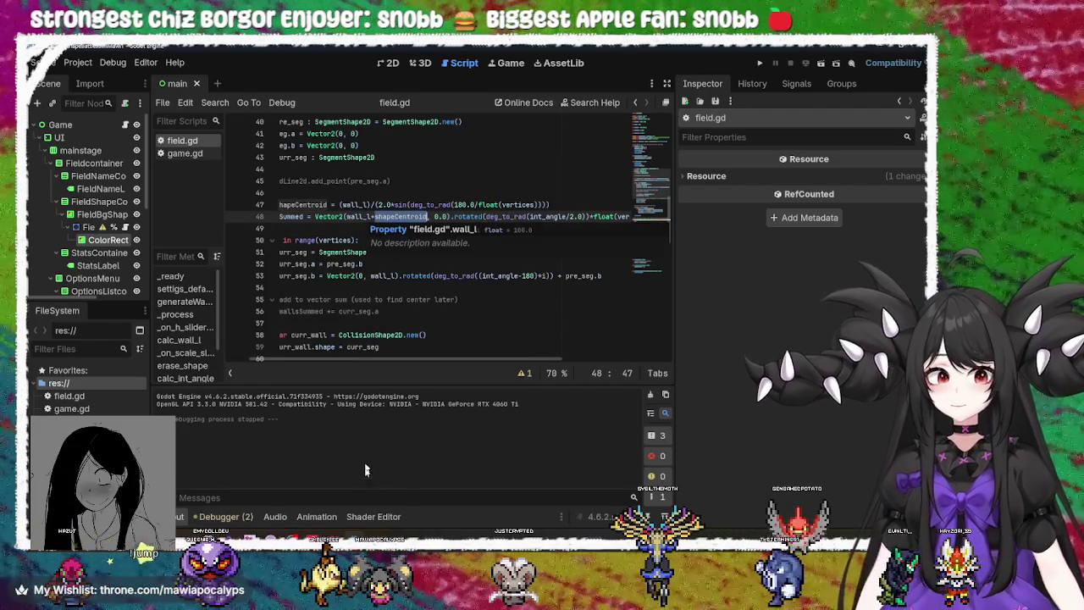
{"action": "left_click", "coordinate": [362, 218]}
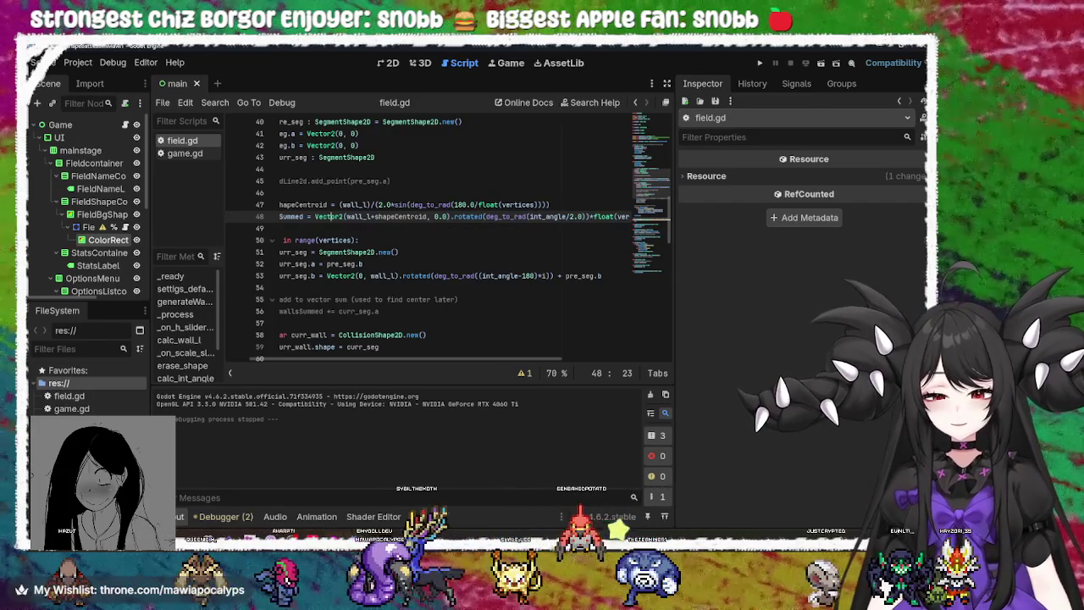
{"action": "mouse_move", "coordinate": [334, 550]}
{"action": "left_click", "coordinate": [333, 491]}
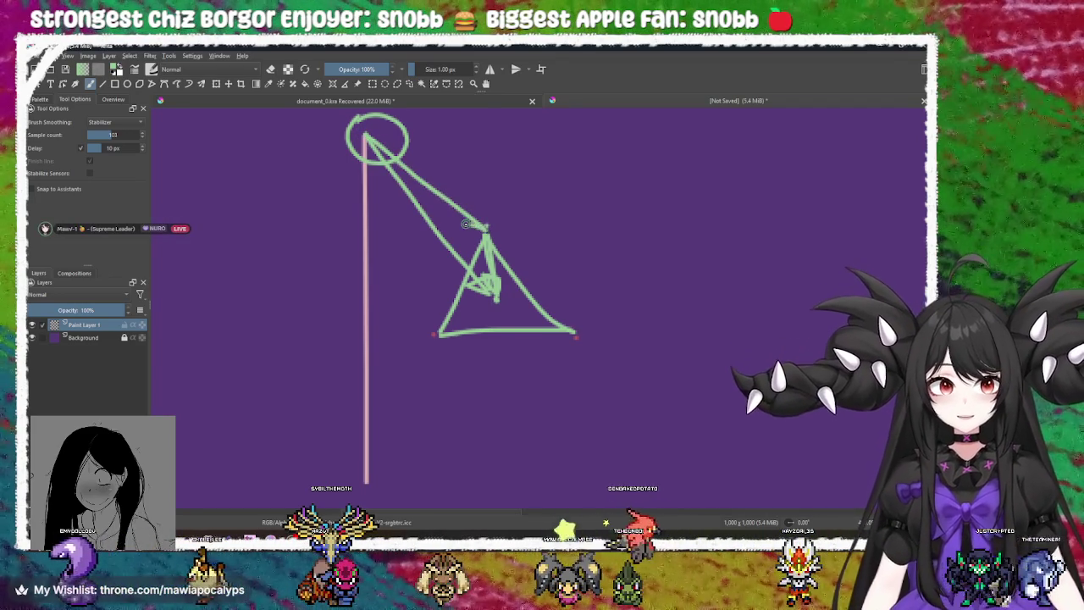
Draw a green arrowhead, a curved leftward arrow, and extend the vertical line downward
{"action": "left_click_drag", "start_coordinate": [465, 223], "coordinate": [489, 229]}
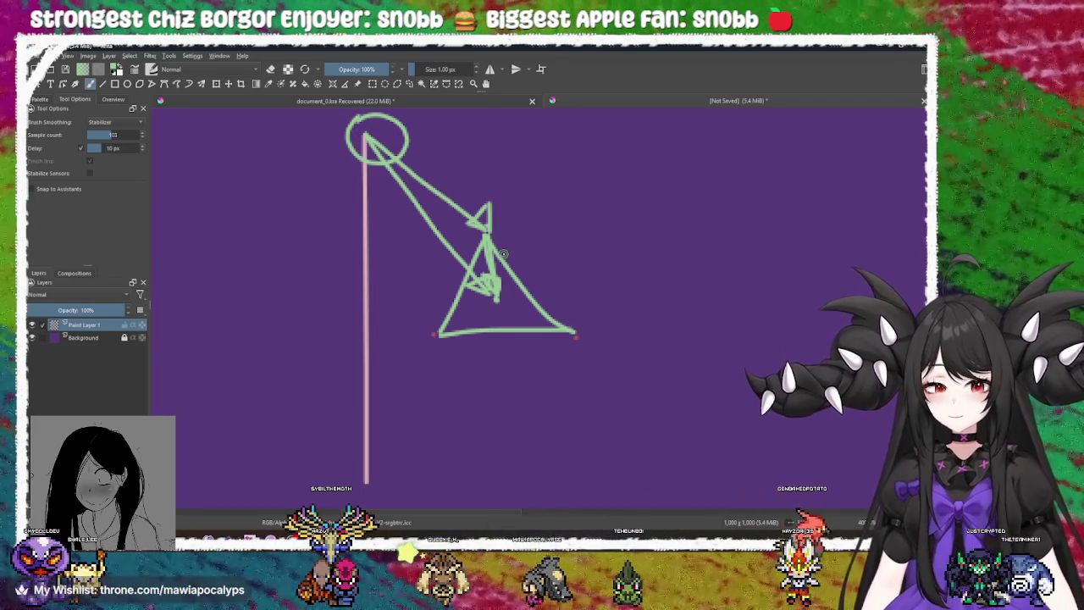
{"action": "mouse_move", "coordinate": [479, 242]}
{"action": "left_mouse_down"}
{"action": "mouse_move", "coordinate": [372, 266]}
{"action": "mouse_move", "coordinate": [367, 255]}
{"action": "left_mouse_up"}
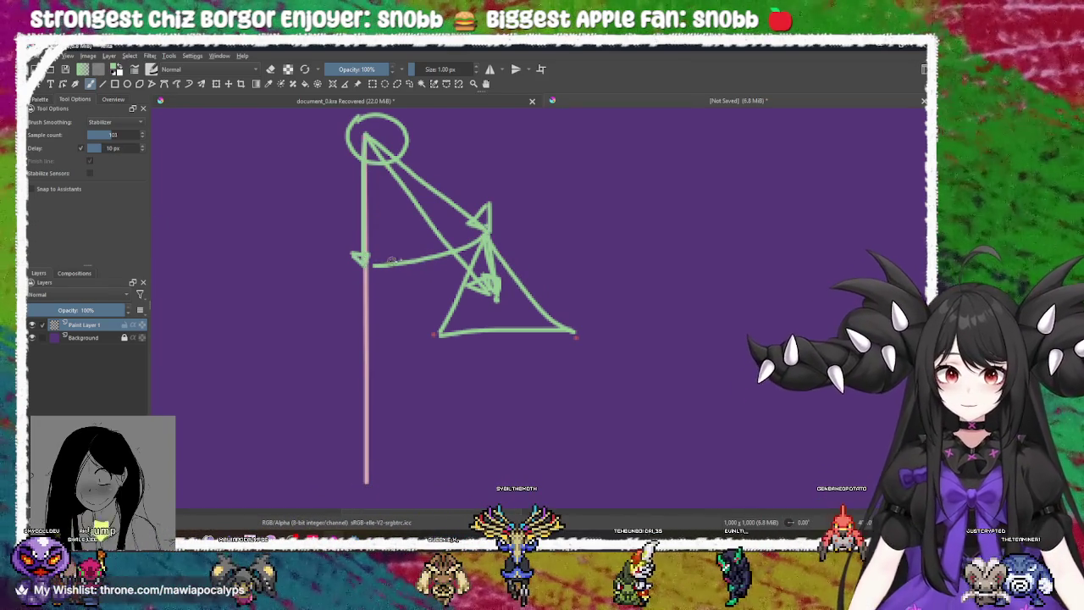
{"action": "mouse_move", "coordinate": [443, 233]}
{"action": "left_mouse_down"}
{"action": "mouse_move", "coordinate": [441, 248]}
{"action": "mouse_move", "coordinate": [446, 232]}
{"action": "left_mouse_up"}
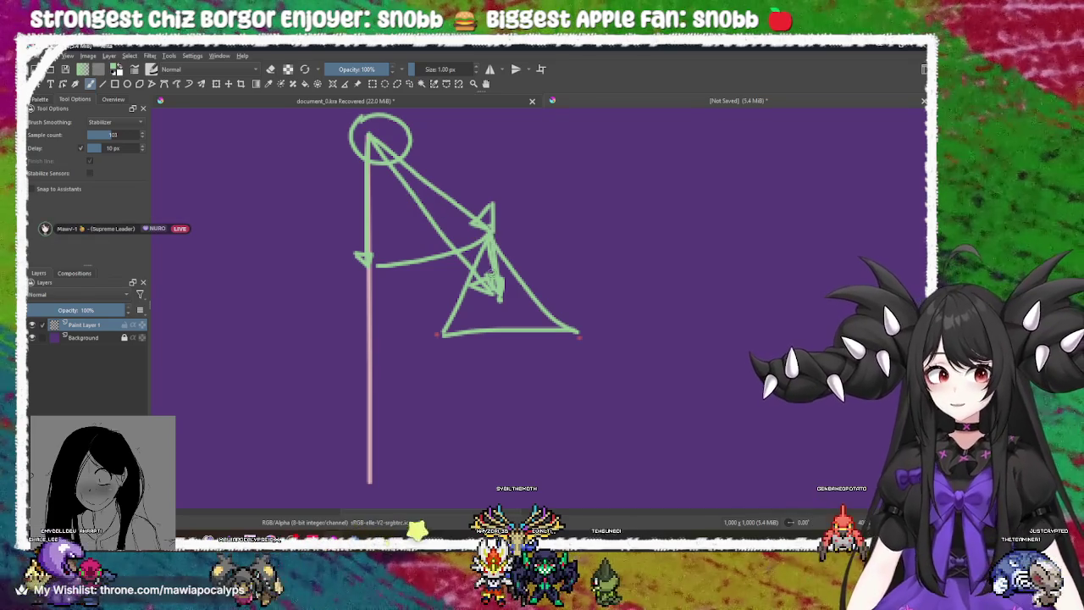
{"action": "left_click_drag", "start_coordinate": [373, 284], "coordinate": [370, 315]}
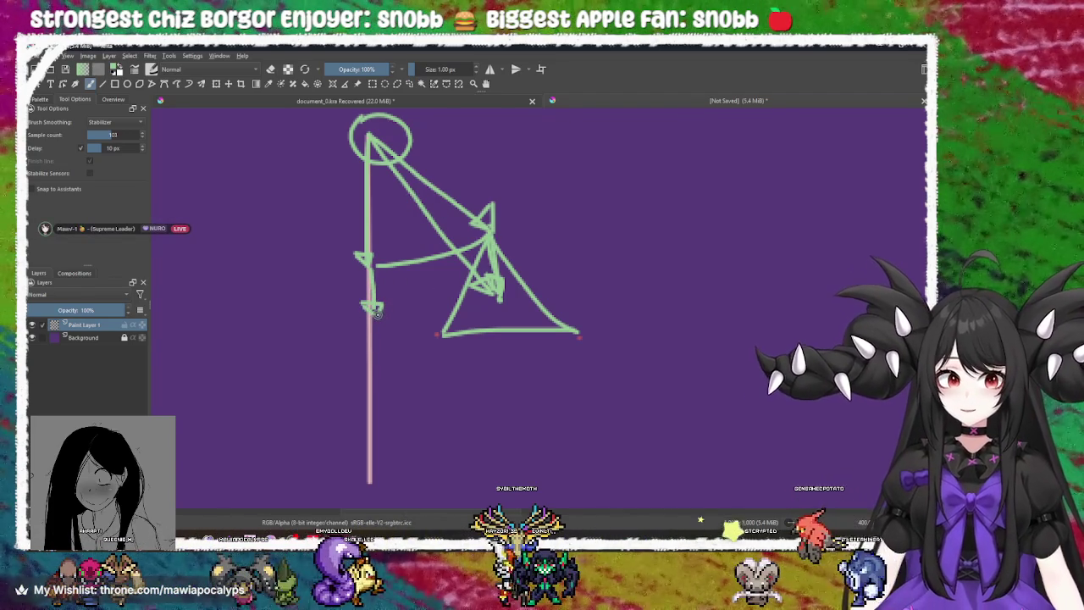
Draw a green line from the vertical line to the triangle, undoing misdrawn strokes
{"action": "left_click_drag", "start_coordinate": [445, 302], "coordinate": [493, 286]}
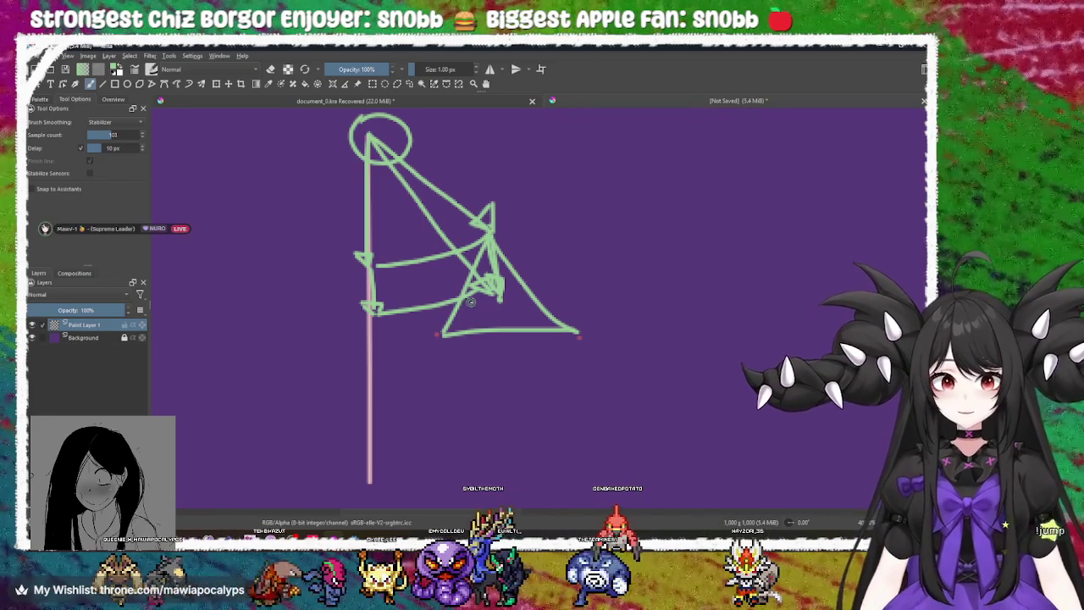
{"action": "key", "text": "ctrl+z"}
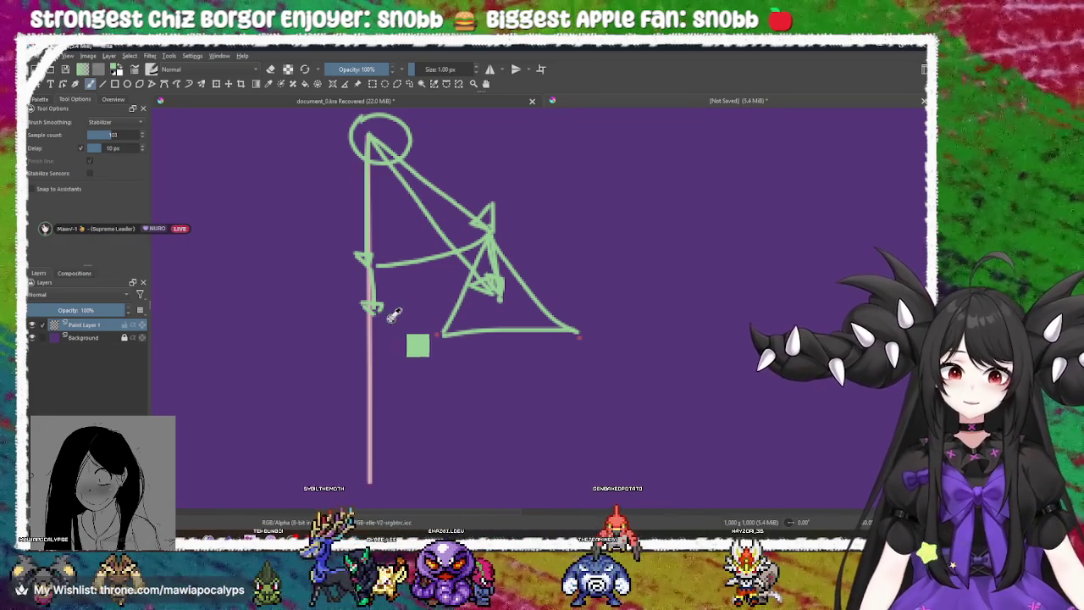
{"action": "left_click_drag", "start_coordinate": [379, 312], "coordinate": [508, 315]}
{"action": "key", "text": "ctrl+z"}
{"action": "mouse_move", "coordinate": [374, 314]}
{"action": "left_mouse_down"}
{"action": "mouse_move", "coordinate": [462, 315]}
{"action": "mouse_move", "coordinate": [491, 302]}
{"action": "left_mouse_up"}
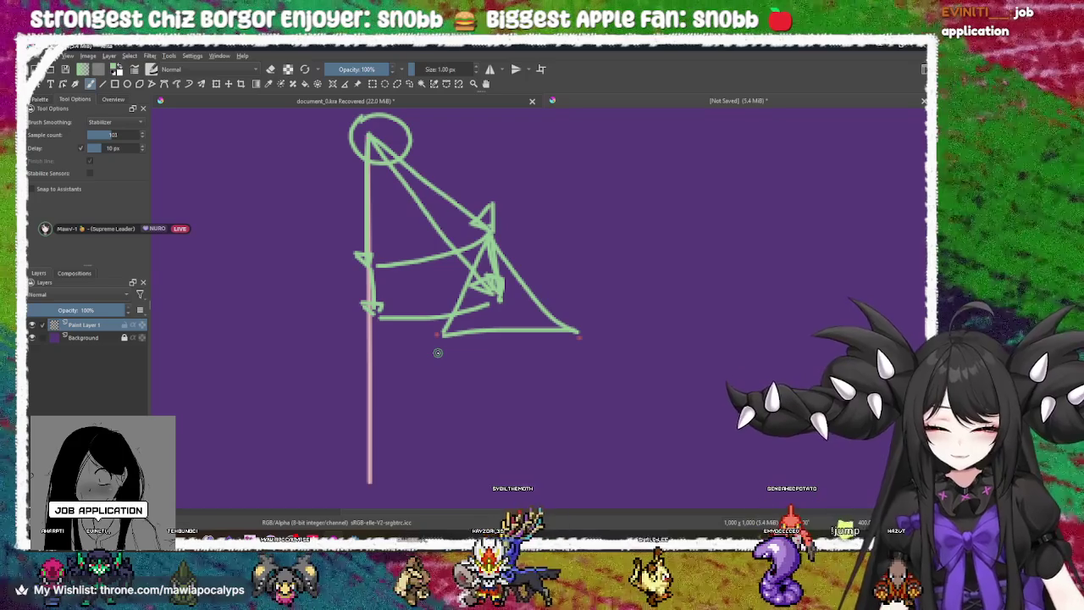
{"action": "key", "text": "alt+Tab"}
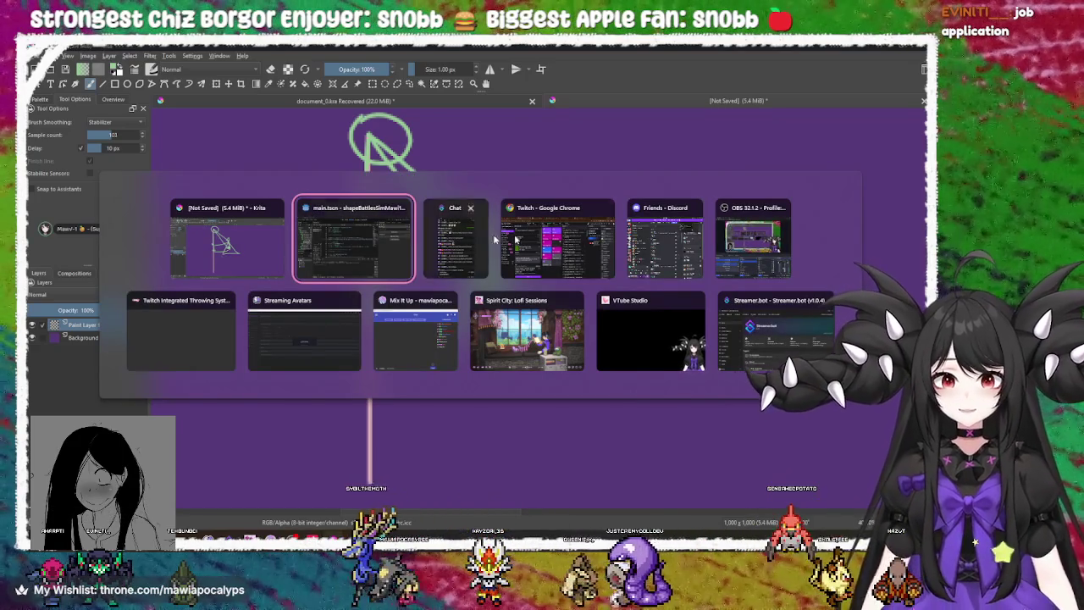
{"action": "left_click", "coordinate": [193, 250]}
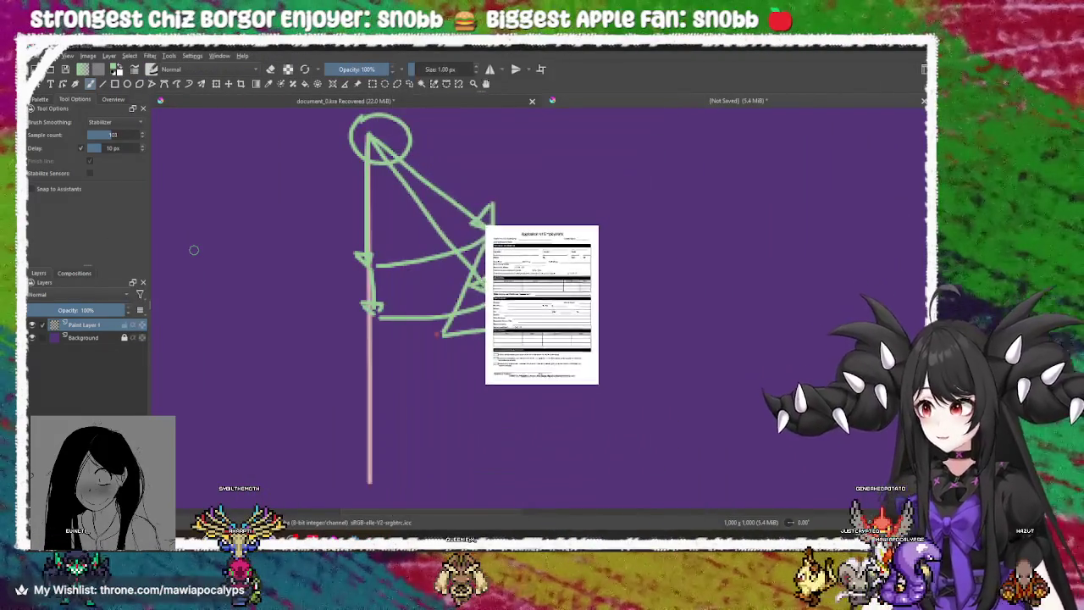
{"action": "key", "text": "alt+Tab"}
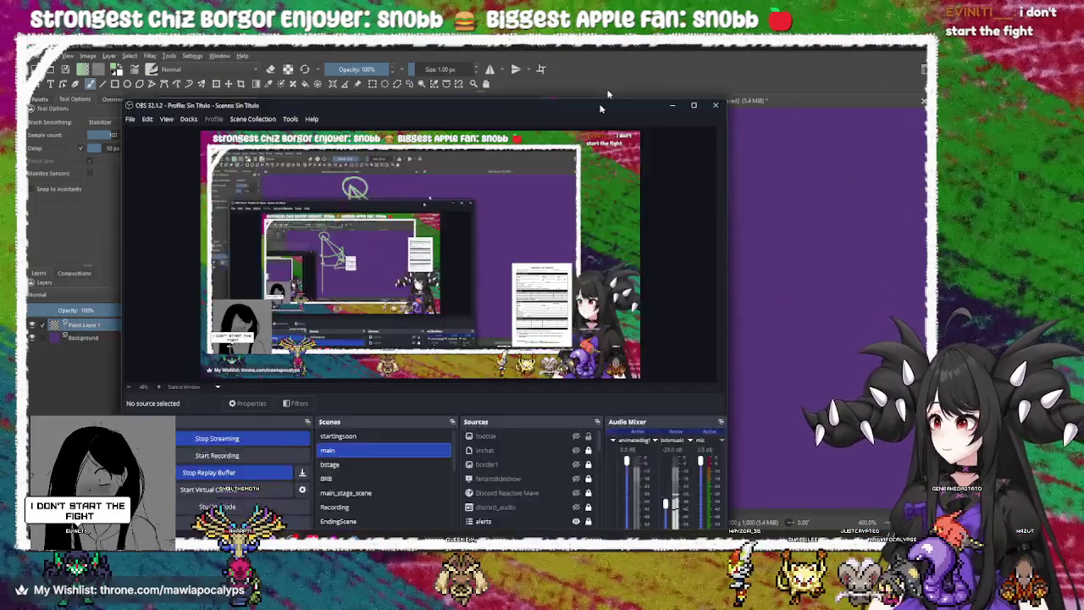
{"action": "double_click", "coordinate": [599, 107]}
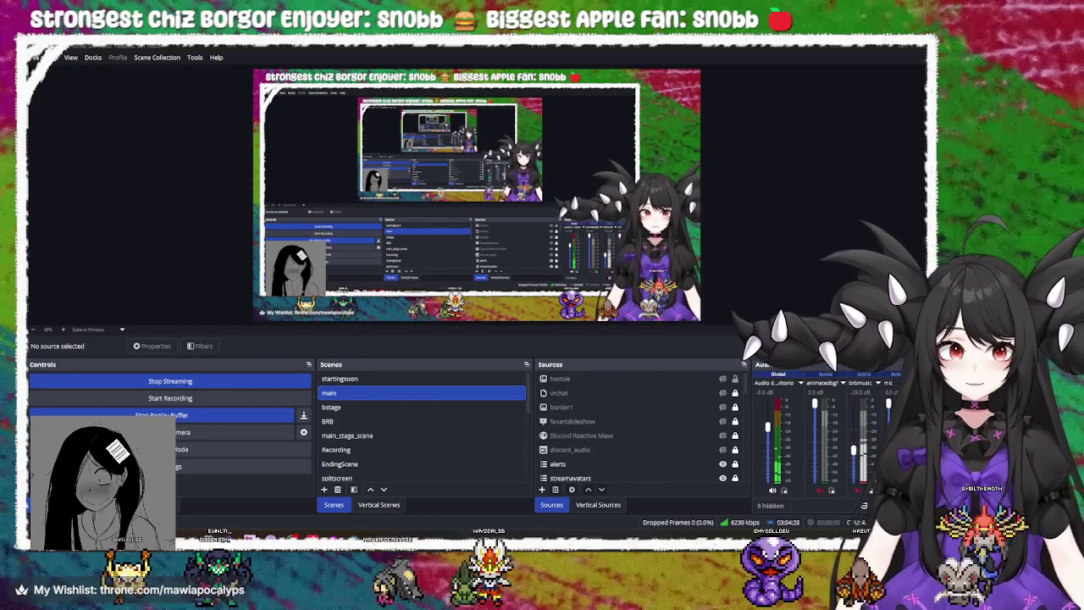
{"action": "mouse_move", "coordinate": [237, 47]}
{"action": "left_mouse_down"}
{"action": "mouse_move", "coordinate": [237, 237]}
{"action": "mouse_move", "coordinate": [165, 226]}
{"action": "left_mouse_up"}
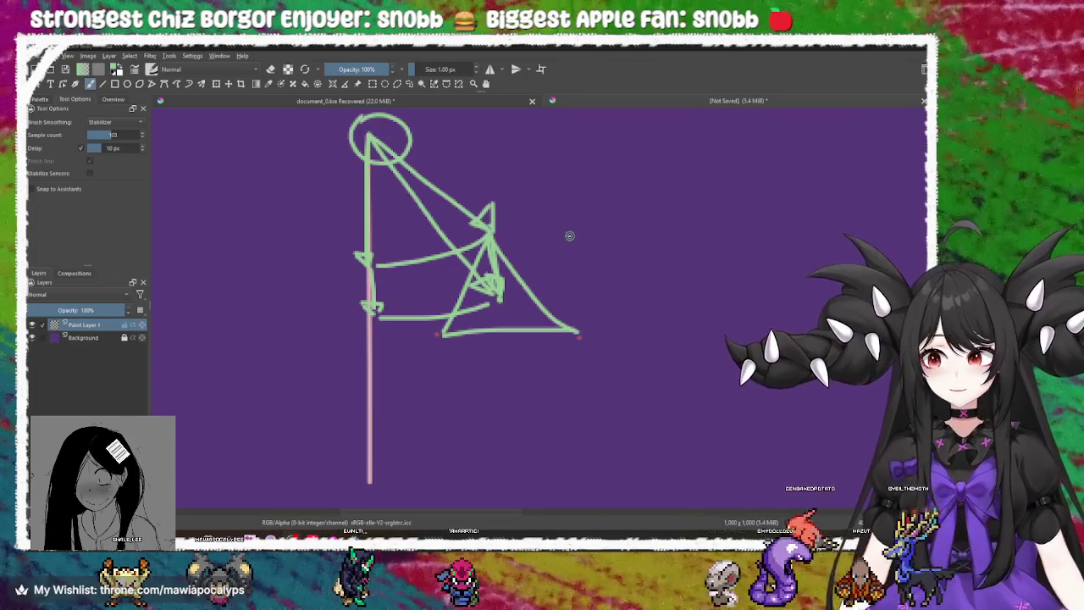
{"action": "key", "text": "alt+Tab"}
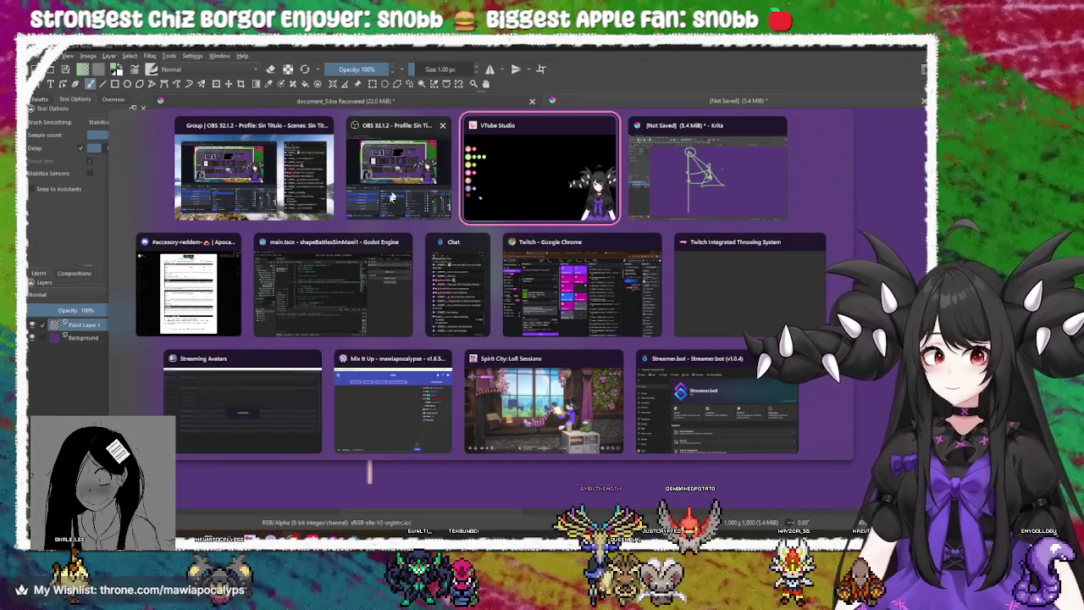
{"action": "left_click", "coordinate": [338, 284]}
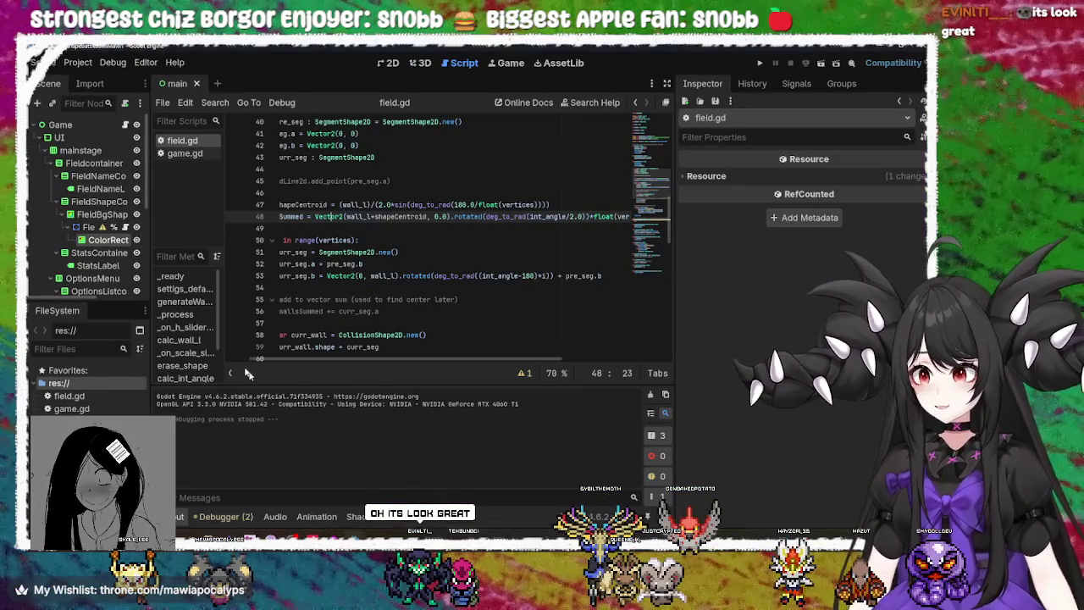
Review the vertices loop on lines 50–56 of field.gd
{"action": "key", "text": "alt+Tab"}
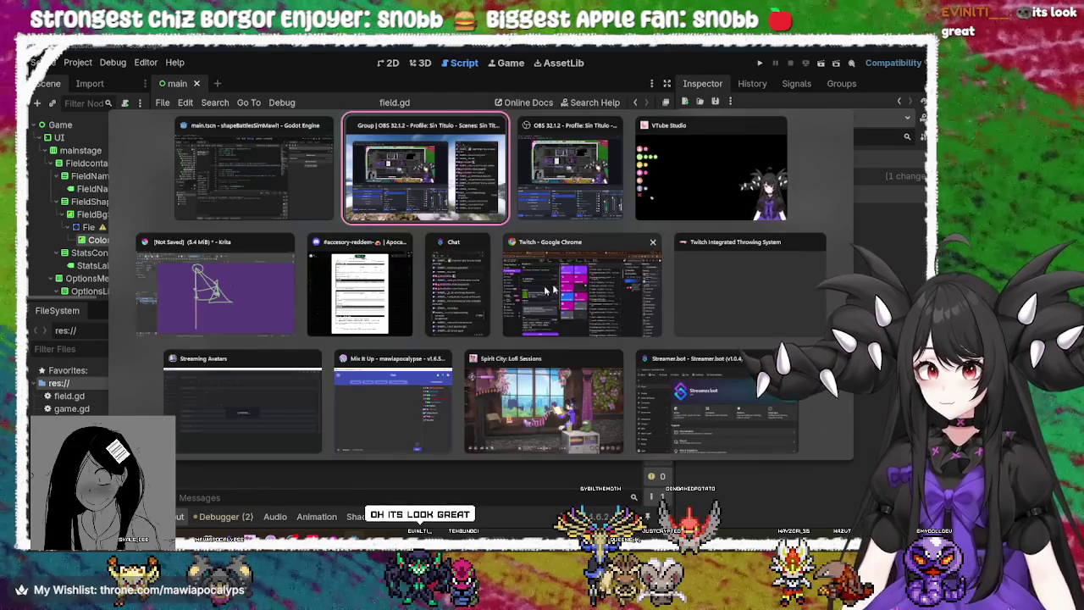
{"action": "key", "text": "Escape"}
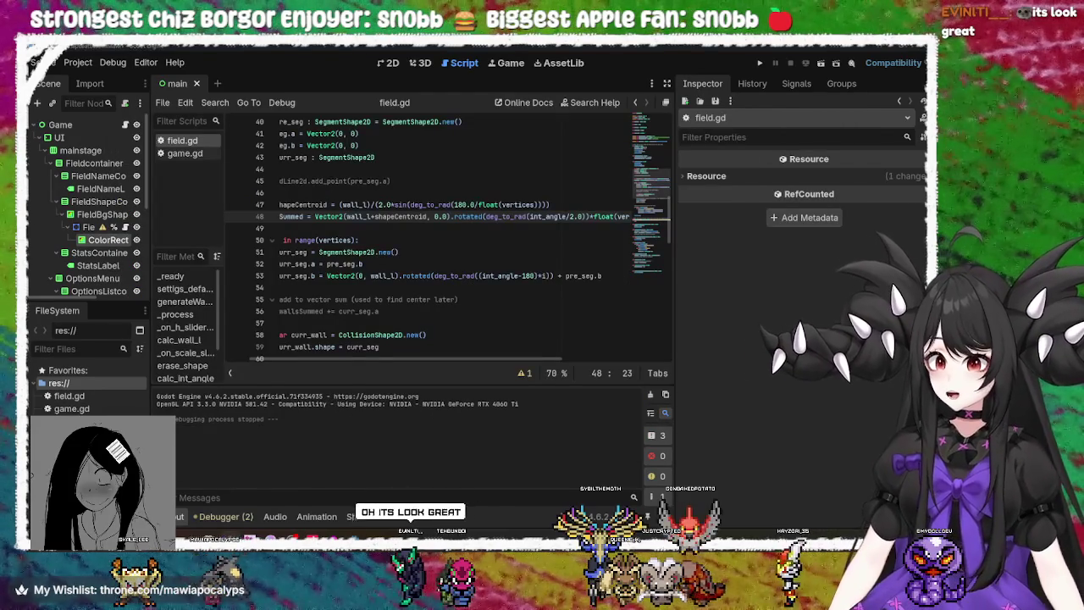
{"action": "left_click", "coordinate": [469, 310]}
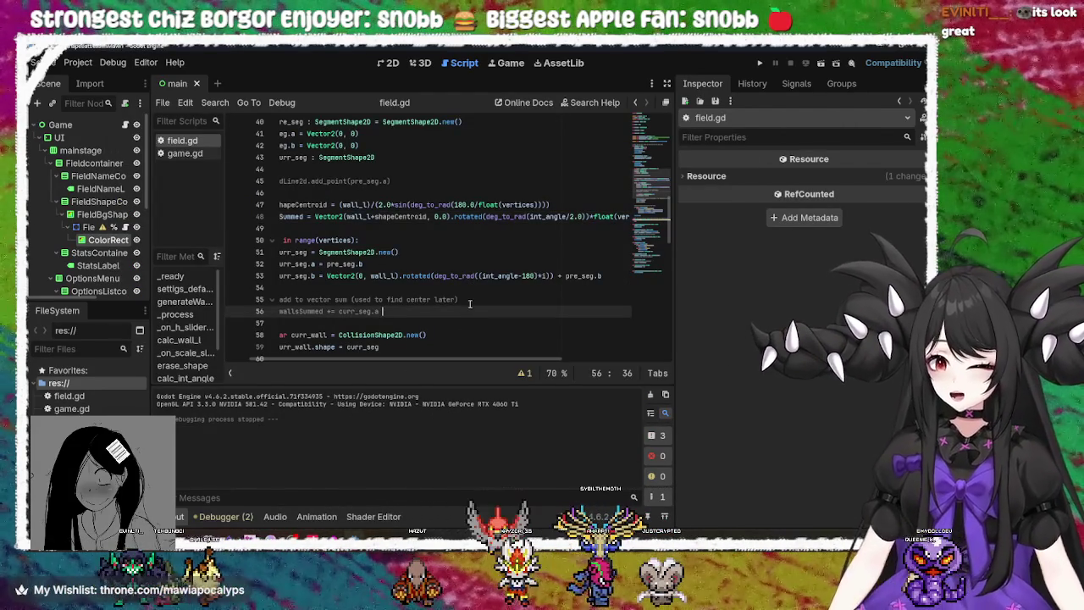
{"action": "left_click", "coordinate": [436, 259]}
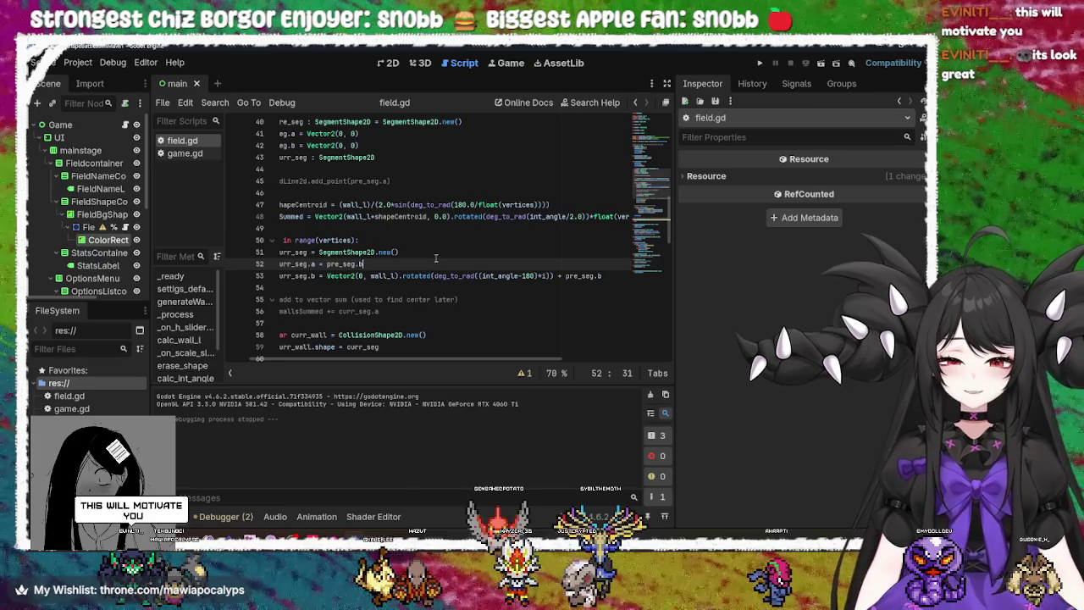
{"action": "left_click", "coordinate": [434, 252]}
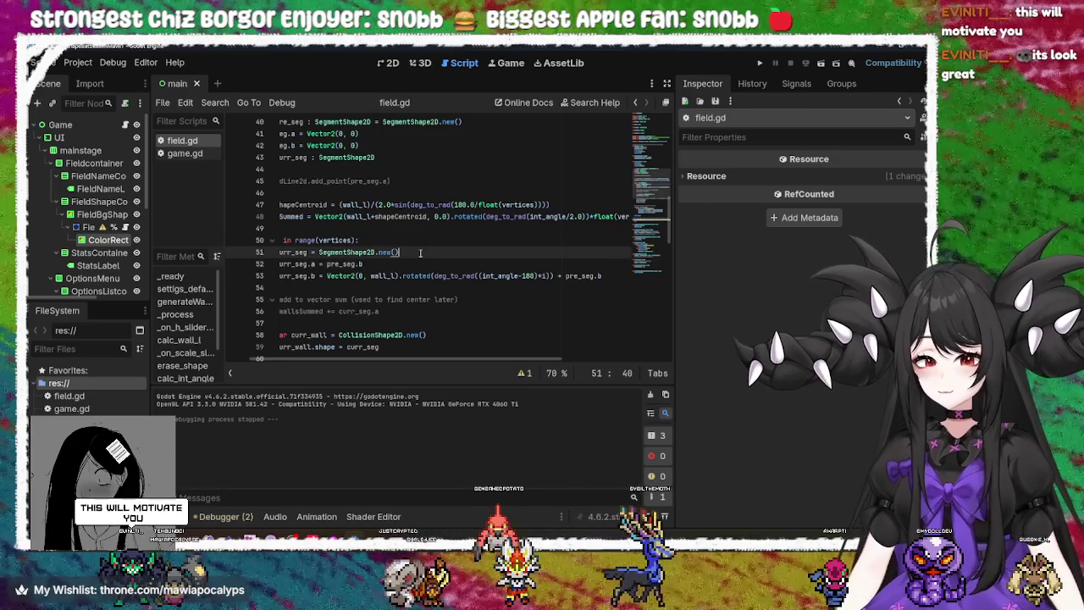
{"action": "left_click", "coordinate": [384, 241]}
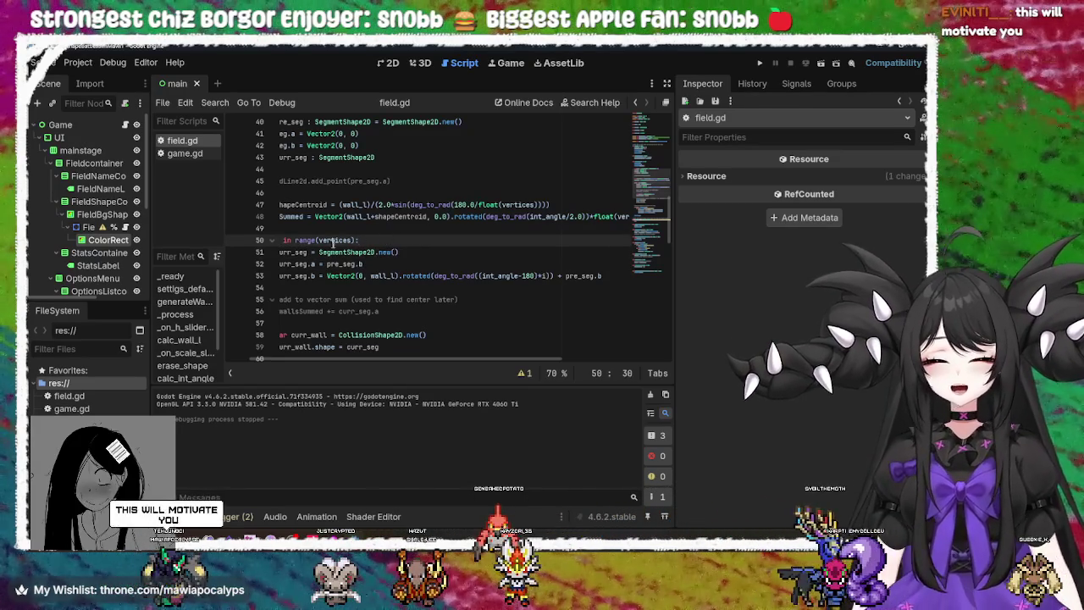
{"action": "double_click", "coordinate": [331, 241]}
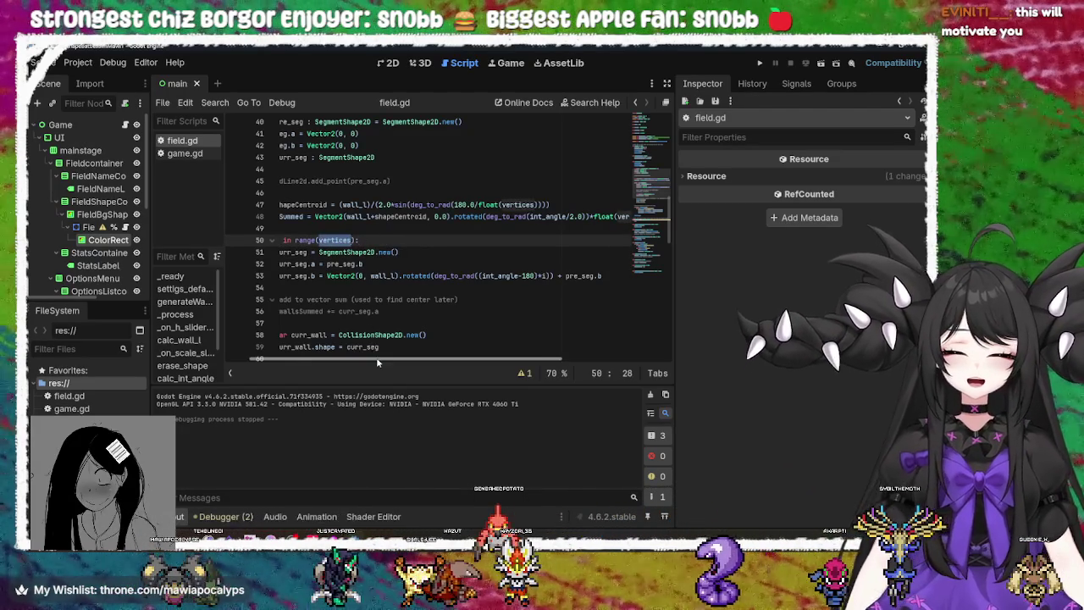
{"action": "left_click_drag", "start_coordinate": [302, 361], "coordinate": [284, 360]}
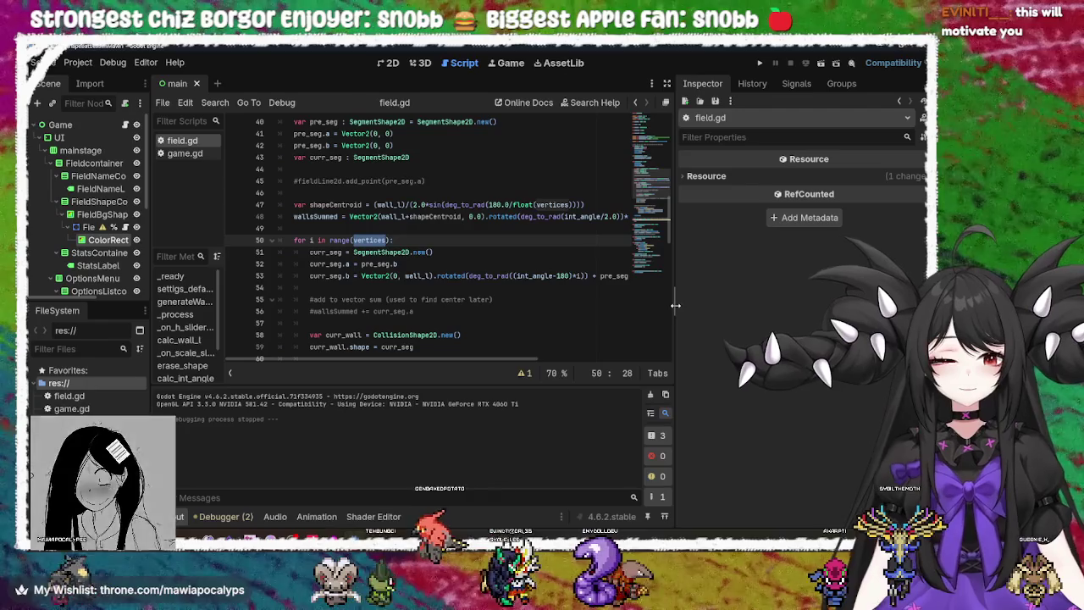
Widen the code editor and inspect wall_l, sin and vertices in lines 47–48
{"action": "mouse_move", "coordinate": [676, 278]}
{"action": "left_mouse_down"}
{"action": "mouse_move", "coordinate": [750, 301]}
{"action": "mouse_move", "coordinate": [720, 302]}
{"action": "left_mouse_up"}
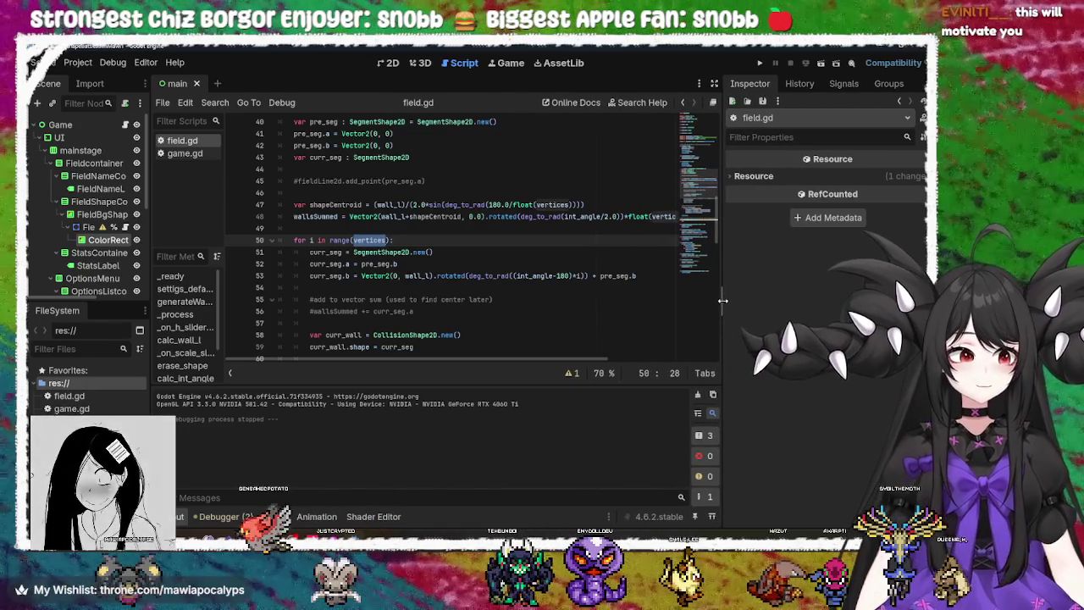
{"action": "left_click", "coordinate": [450, 249]}
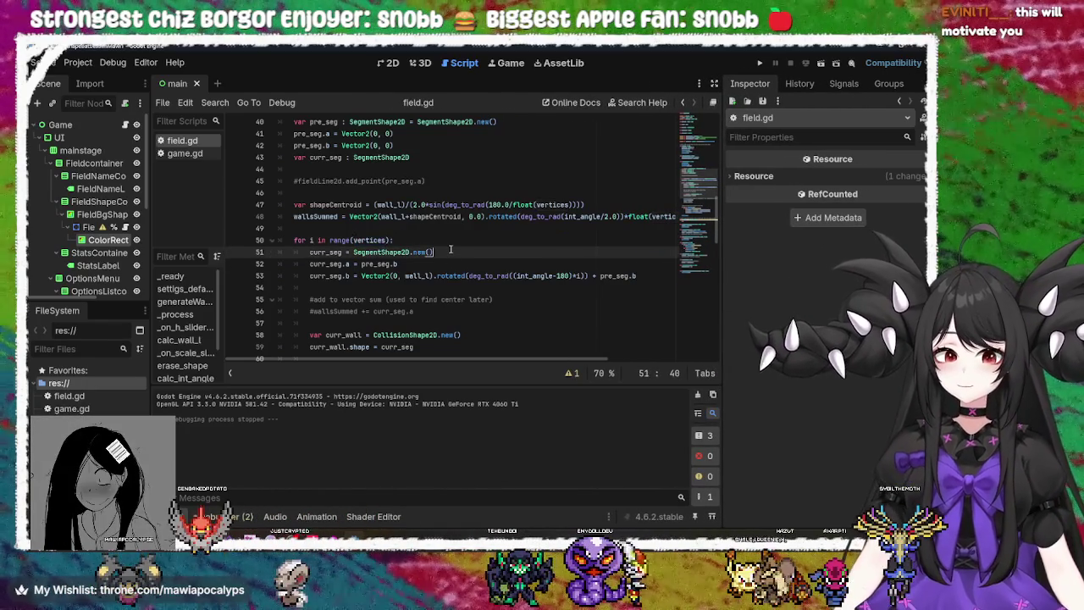
{"action": "double_click", "coordinate": [371, 241]}
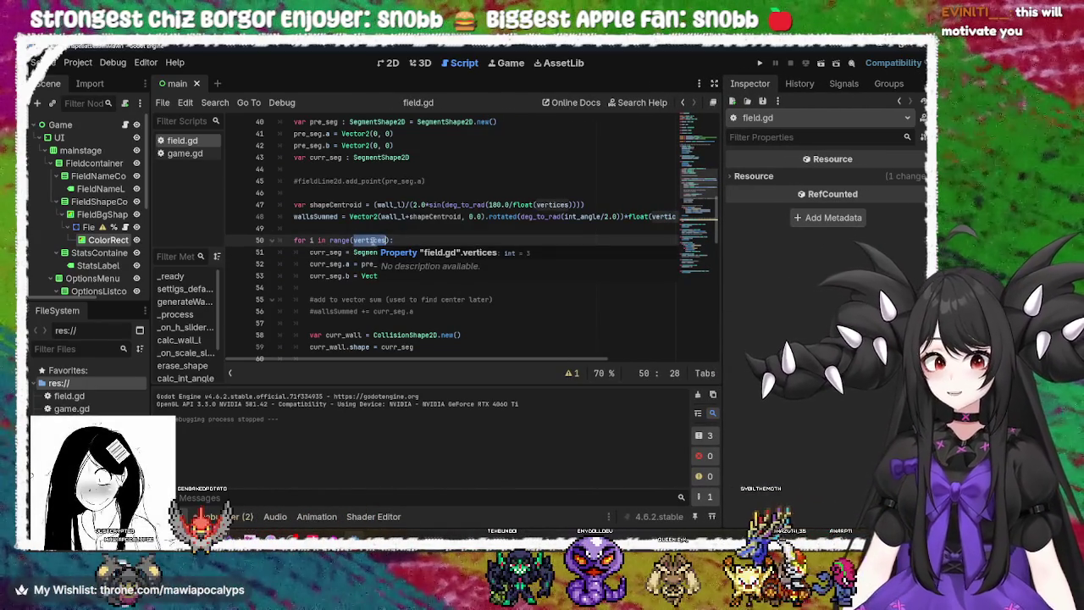
{"action": "double_click", "coordinate": [438, 216]}
{"action": "double_click", "coordinate": [392, 216]}
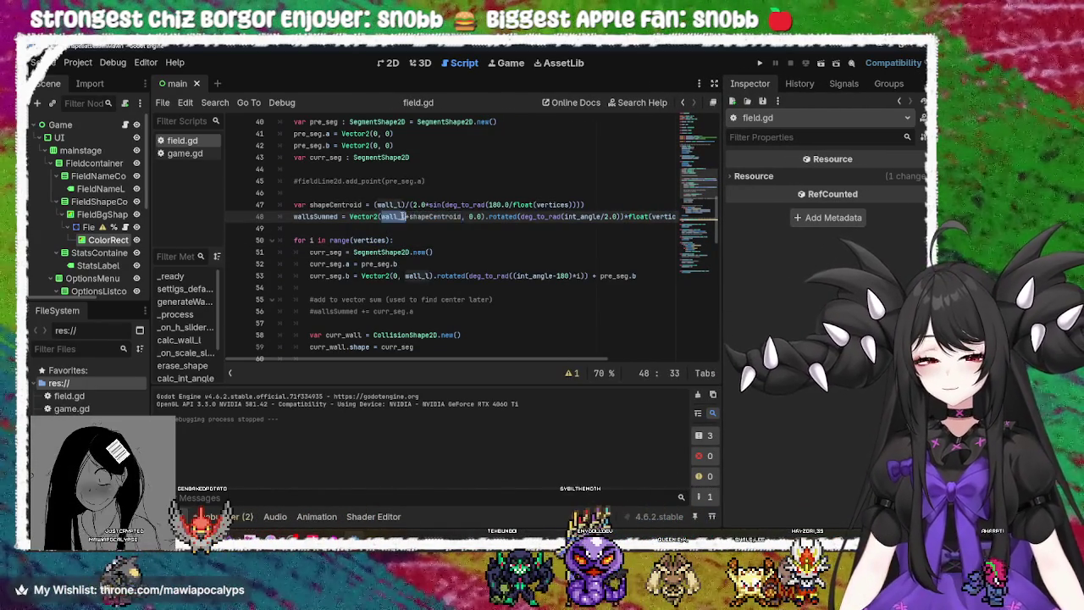
{"action": "double_click", "coordinate": [390, 204]}
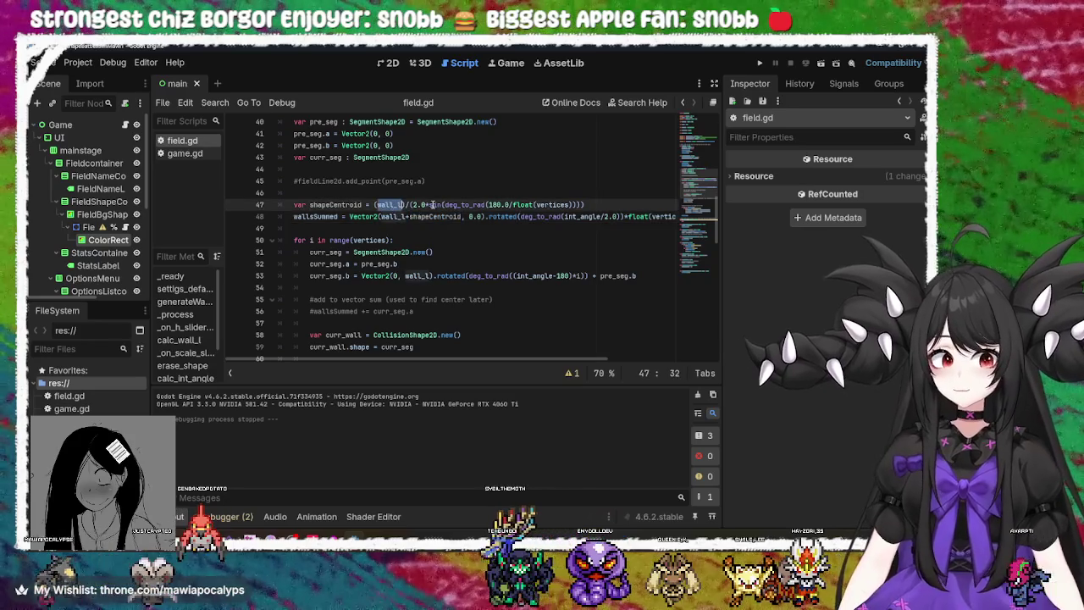
{"action": "double_click", "coordinate": [435, 204]}
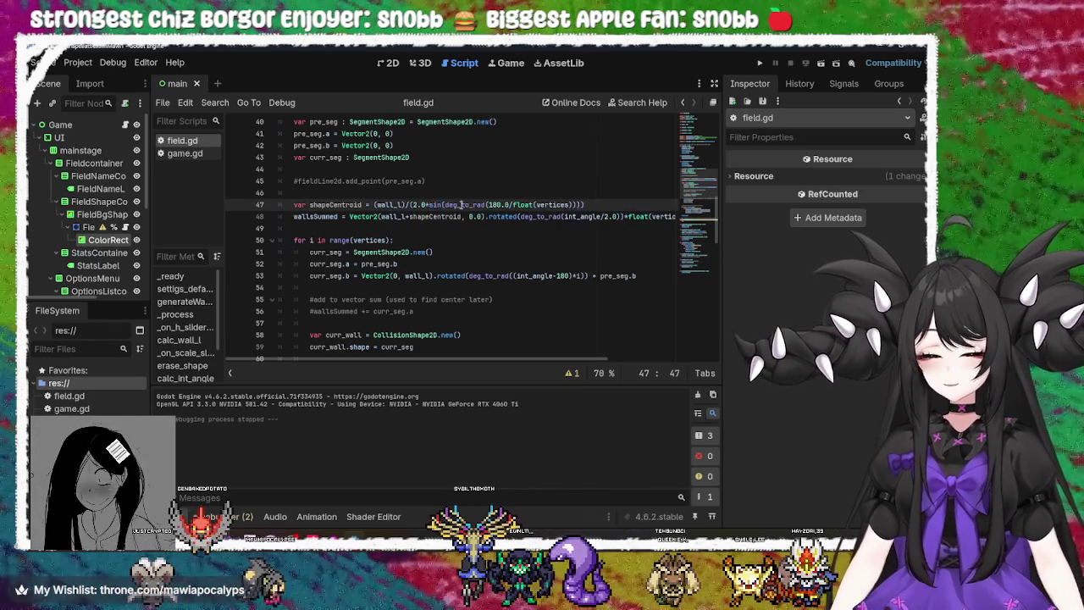
{"action": "double_click", "coordinate": [460, 204]}
{"action": "double_click", "coordinate": [552, 204]}
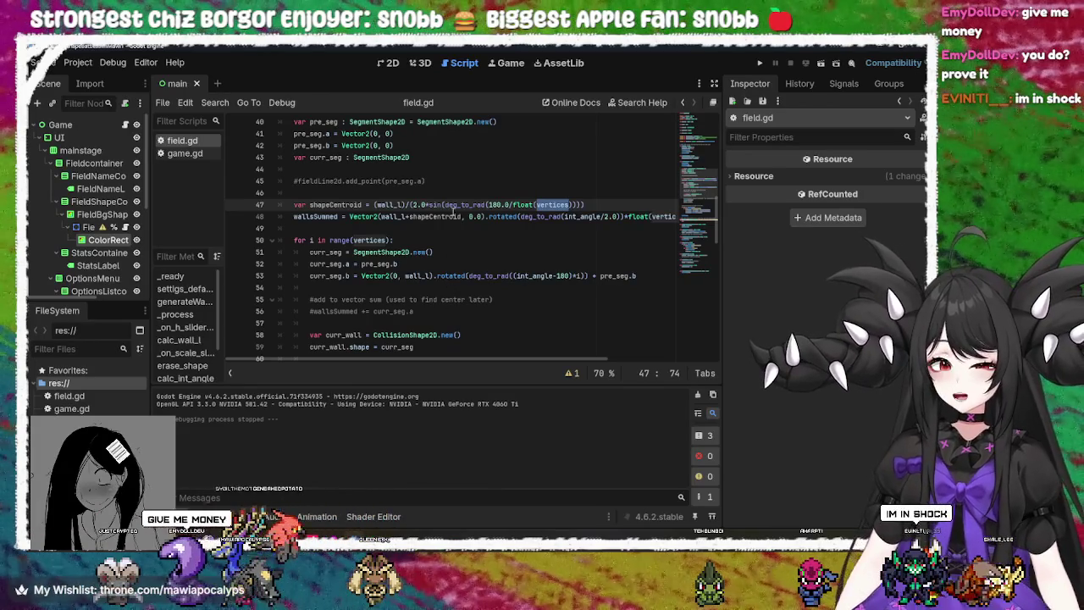
Recheck the deg_to_rad, sin and shapeCentroid terms on lines 47–48, then run the project
{"action": "double_click", "coordinate": [449, 205]}
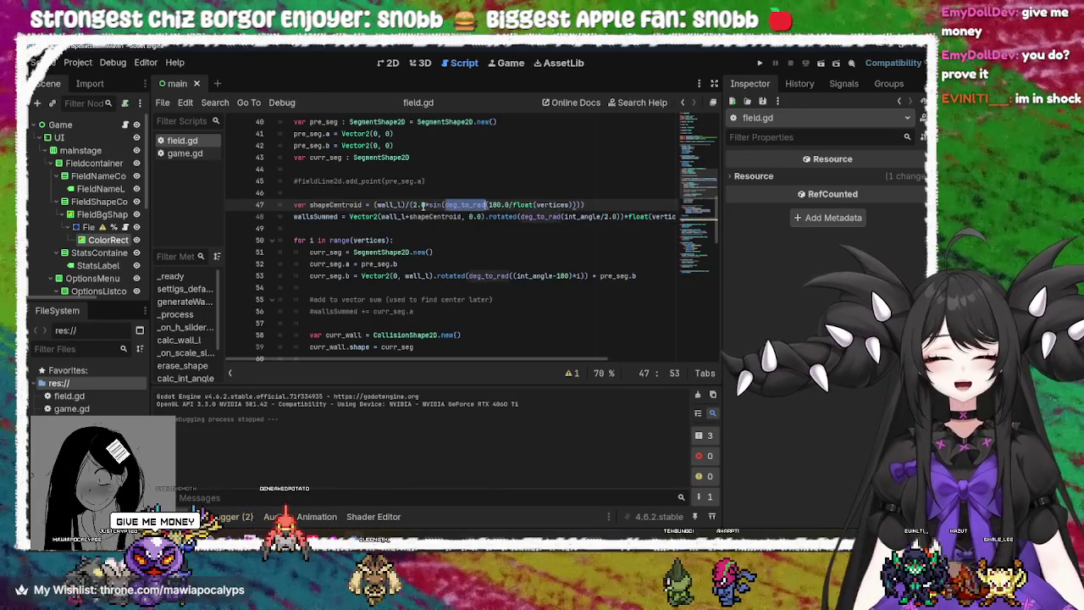
{"action": "double_click", "coordinate": [434, 204]}
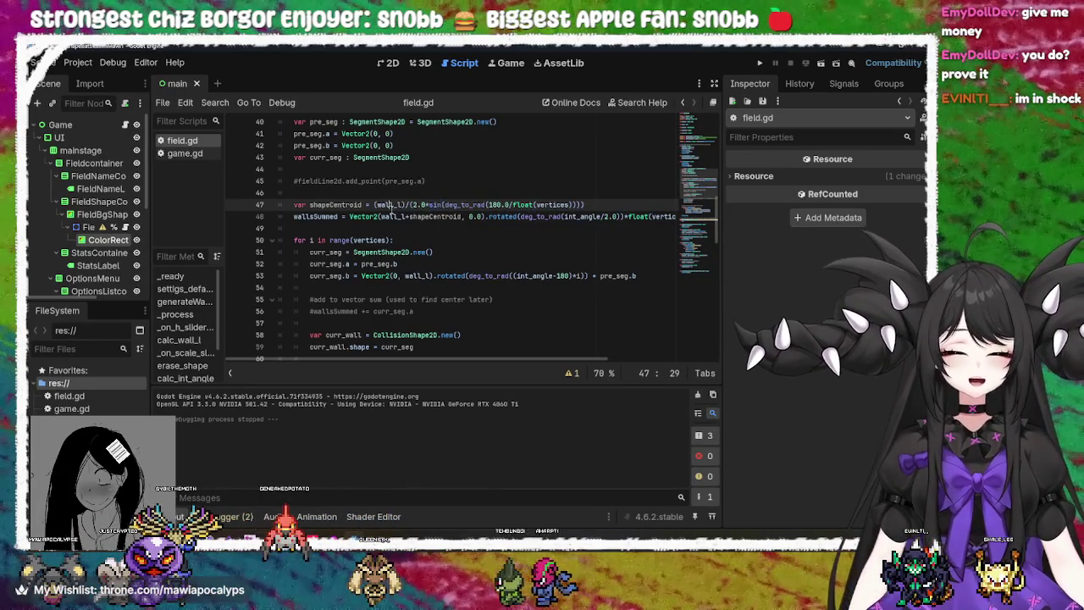
{"action": "double_click", "coordinate": [389, 204]}
{"action": "double_click", "coordinate": [437, 217]}
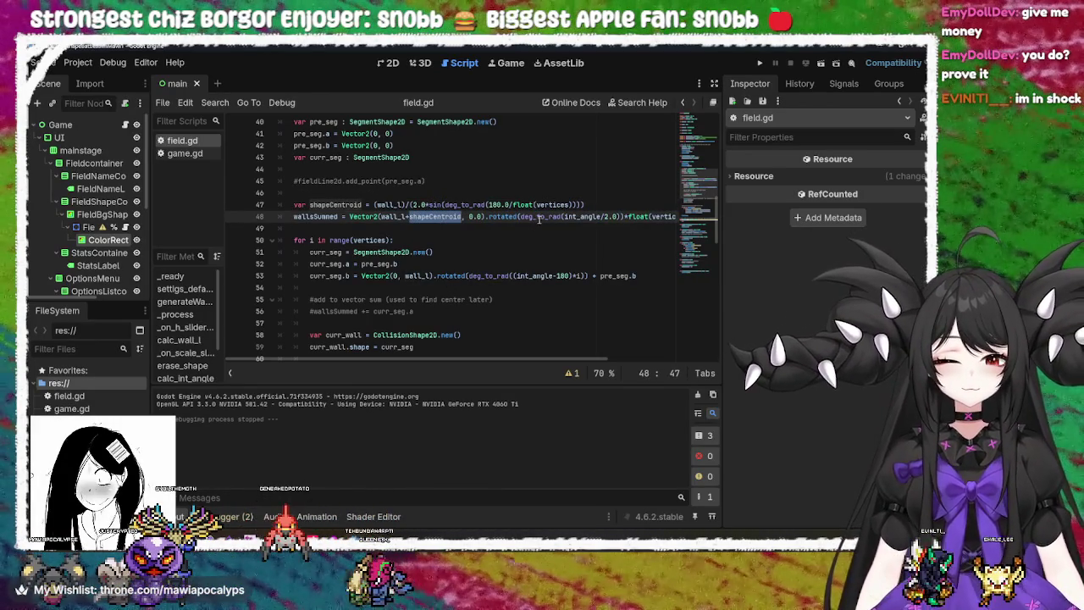
{"action": "double_click", "coordinate": [537, 216]}
{"action": "mouse_move", "coordinate": [488, 359]}
{"action": "left_mouse_down"}
{"action": "mouse_move", "coordinate": [595, 360]}
{"action": "mouse_move", "coordinate": [483, 359]}
{"action": "left_mouse_up"}
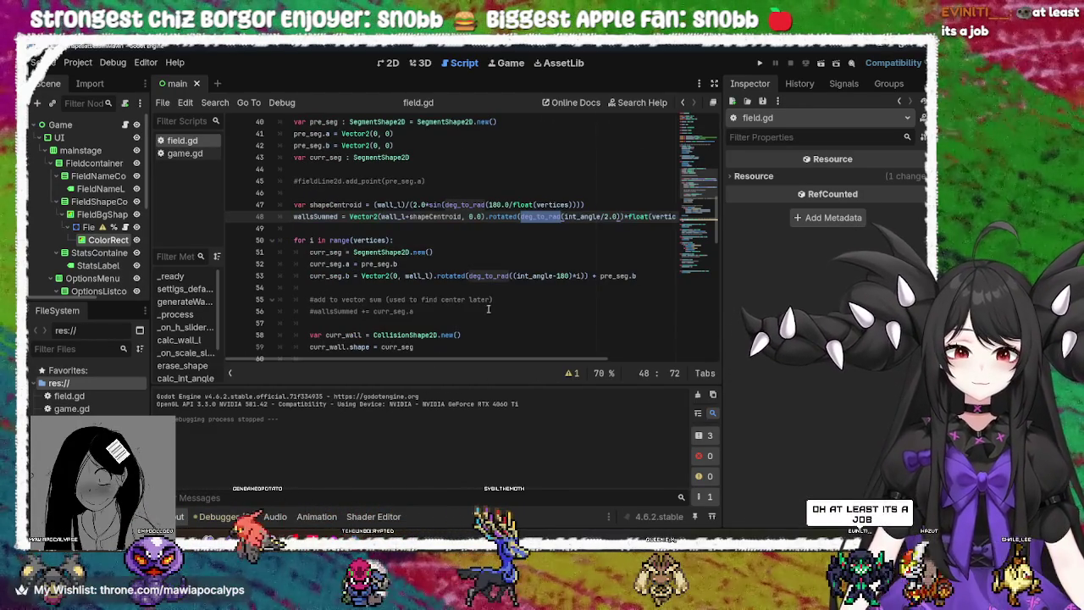
{"action": "left_click", "coordinate": [756, 63]}
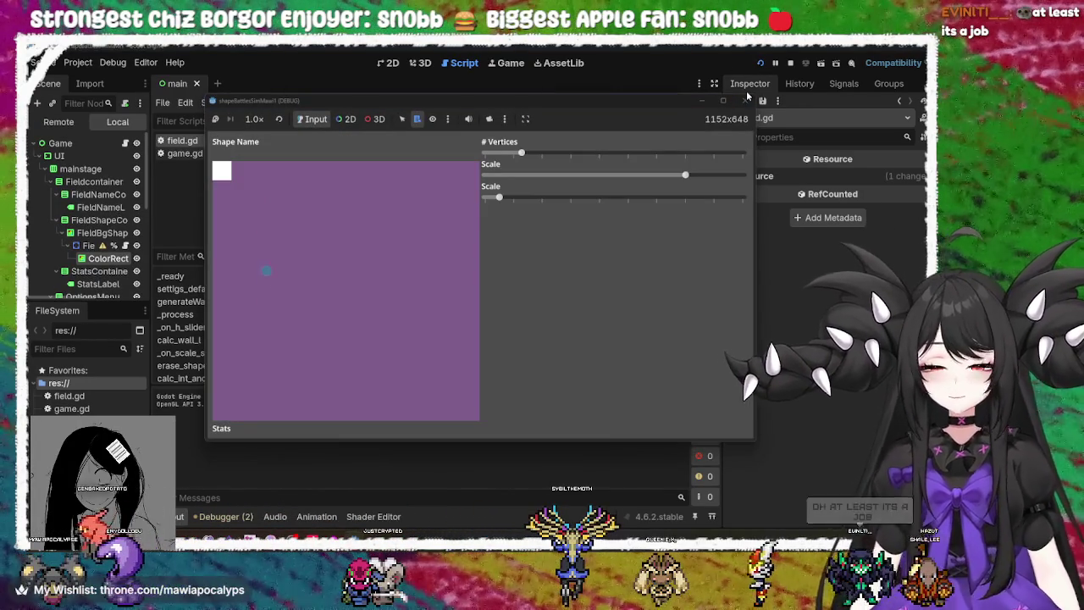
{"action": "mouse_move", "coordinate": [522, 154]}
{"action": "left_mouse_down"}
{"action": "mouse_move", "coordinate": [611, 156]}
{"action": "mouse_move", "coordinate": [501, 168]}
{"action": "mouse_move", "coordinate": [551, 165]}
{"action": "mouse_move", "coordinate": [527, 166]}
{"action": "left_mouse_up"}
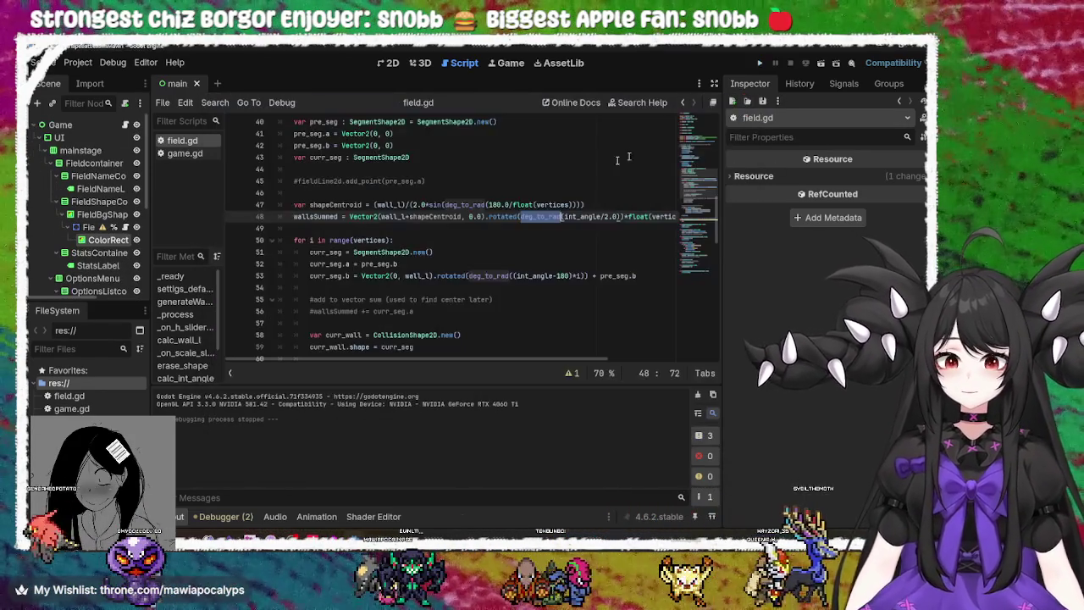
{"action": "left_click", "coordinate": [745, 100]}
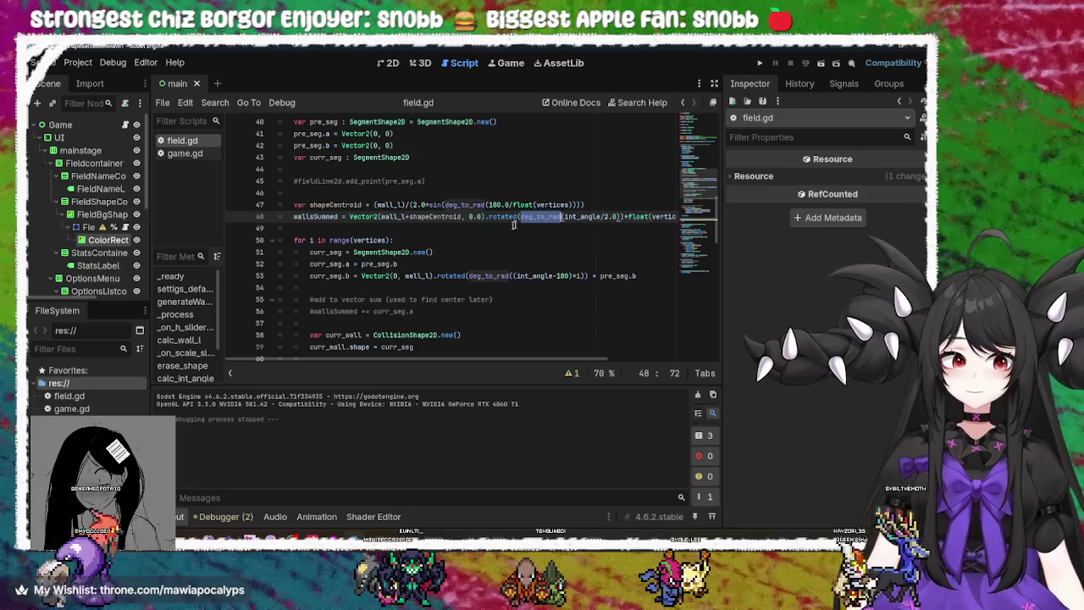
Delete the *float(vertices) multiplier from the end of line 48
{"action": "left_click_drag", "start_coordinate": [399, 359], "coordinate": [557, 362]}
{"action": "left_click_drag", "start_coordinate": [552, 216], "coordinate": [489, 219]}
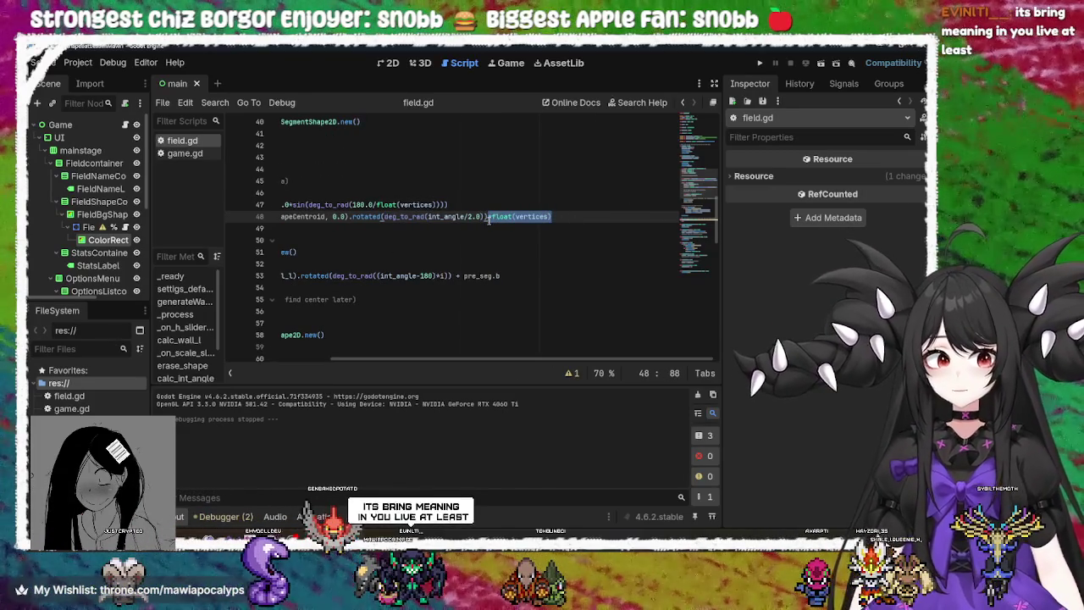
{"action": "key", "text": "BackSpace"}
Rerun the game and drag the # Vertices slider to a pentagon and back to a triangle
{"action": "left_click", "coordinate": [768, 65]}
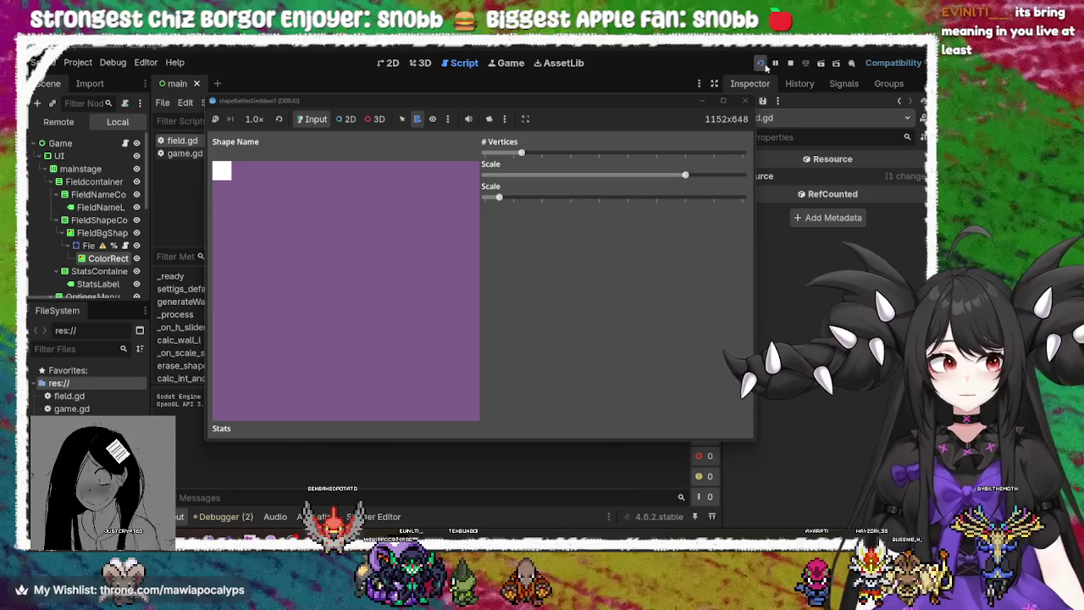
{"action": "mouse_move", "coordinate": [521, 153]}
{"action": "left_mouse_down"}
{"action": "mouse_move", "coordinate": [556, 154]}
{"action": "mouse_move", "coordinate": [485, 154]}
{"action": "left_mouse_up"}
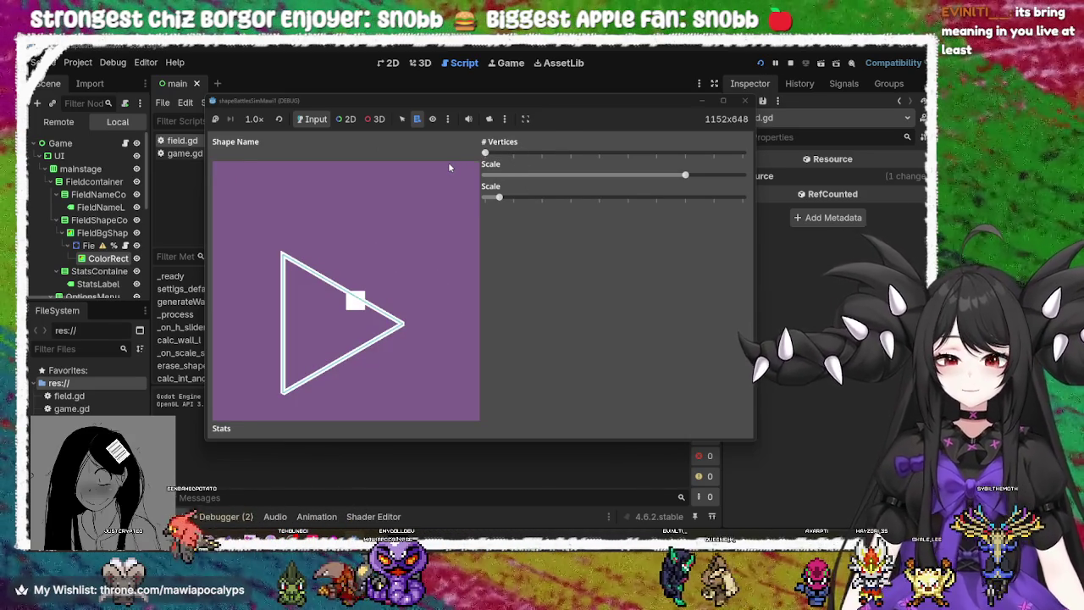
{"action": "mouse_move", "coordinate": [485, 153]}
{"action": "left_mouse_down"}
{"action": "mouse_move", "coordinate": [556, 154]}
{"action": "mouse_move", "coordinate": [485, 154]}
{"action": "left_mouse_up"}
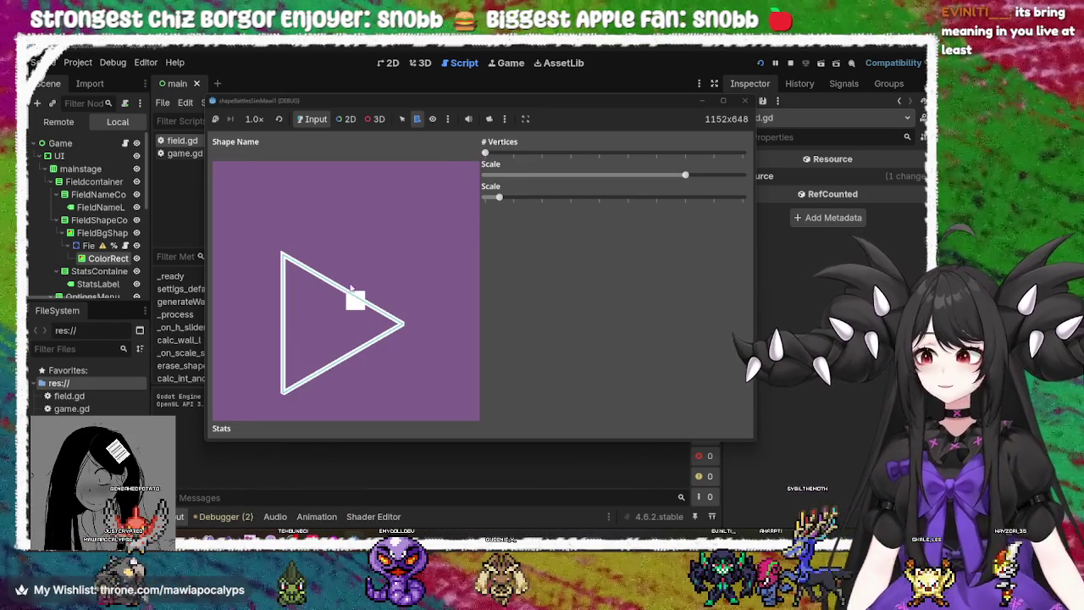
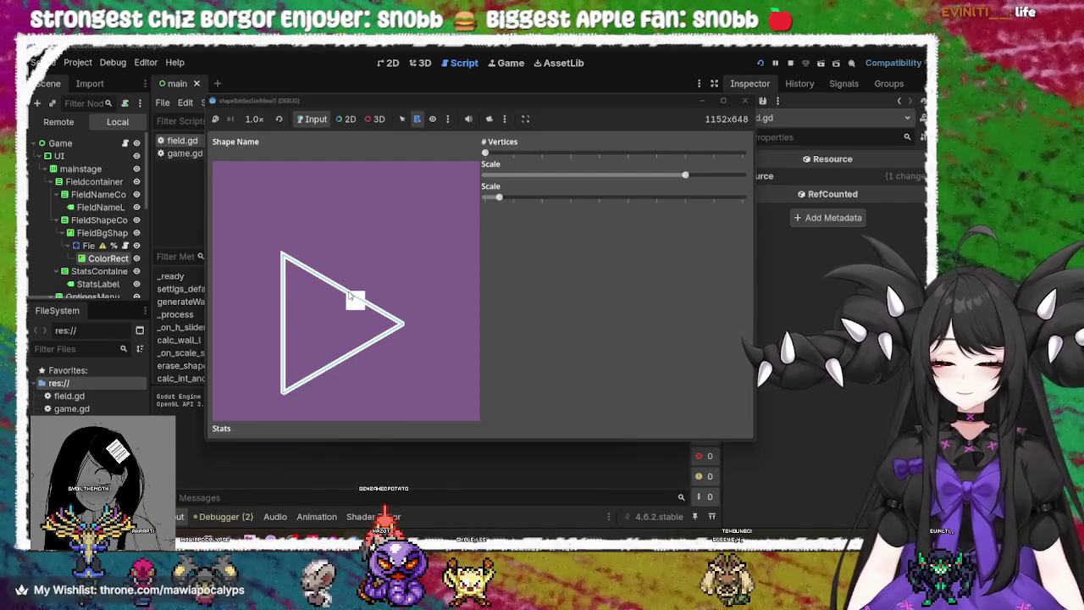
Close the running triangle-outline game and return to line 53 of field.gd
{"action": "left_click", "coordinate": [744, 100]}
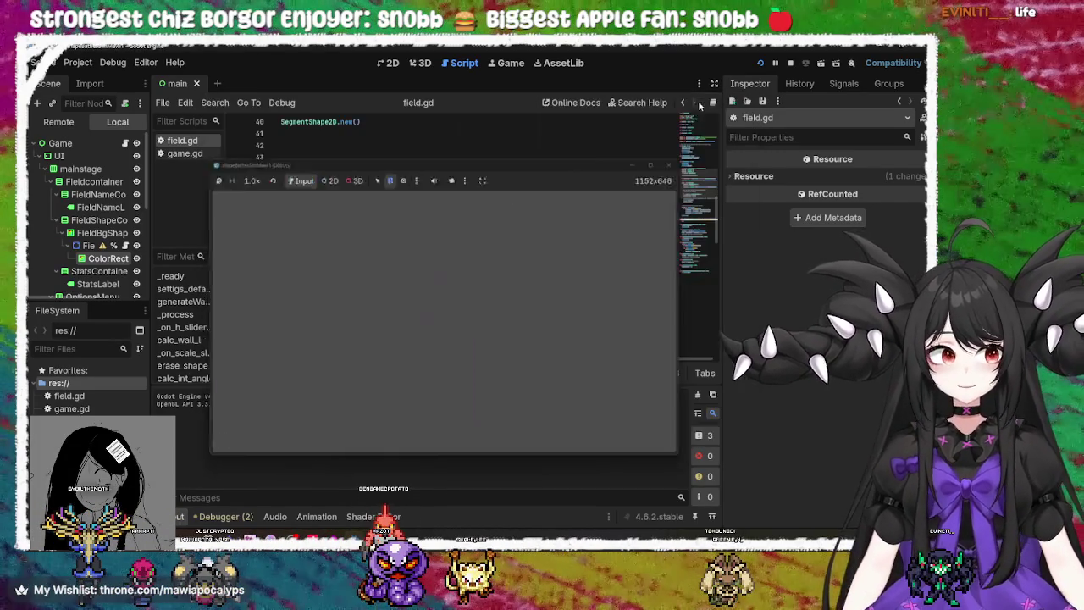
{"action": "scroll", "coordinate": [399, 254], "scroll_direction": "left", "scroll_amount": 5}
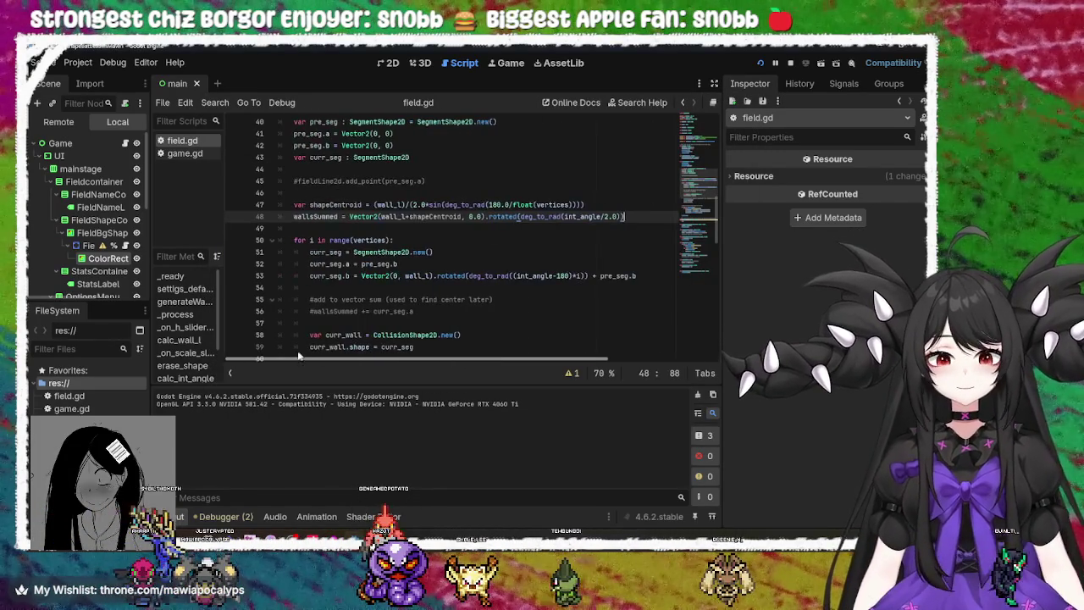
{"action": "mouse_move", "coordinate": [392, 220]}
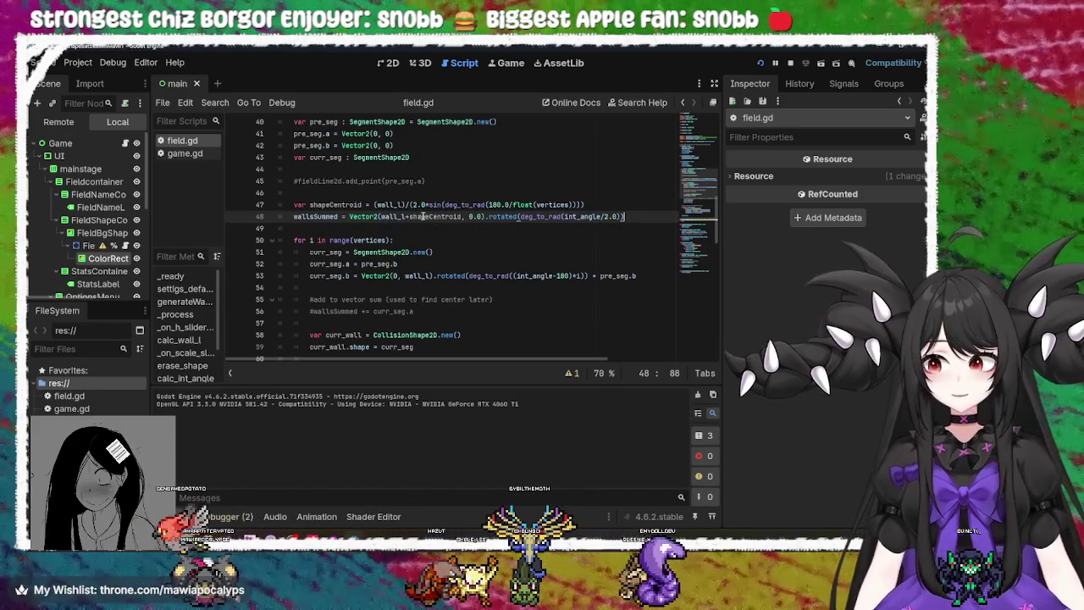
{"action": "key", "text": "alt+Tab"}
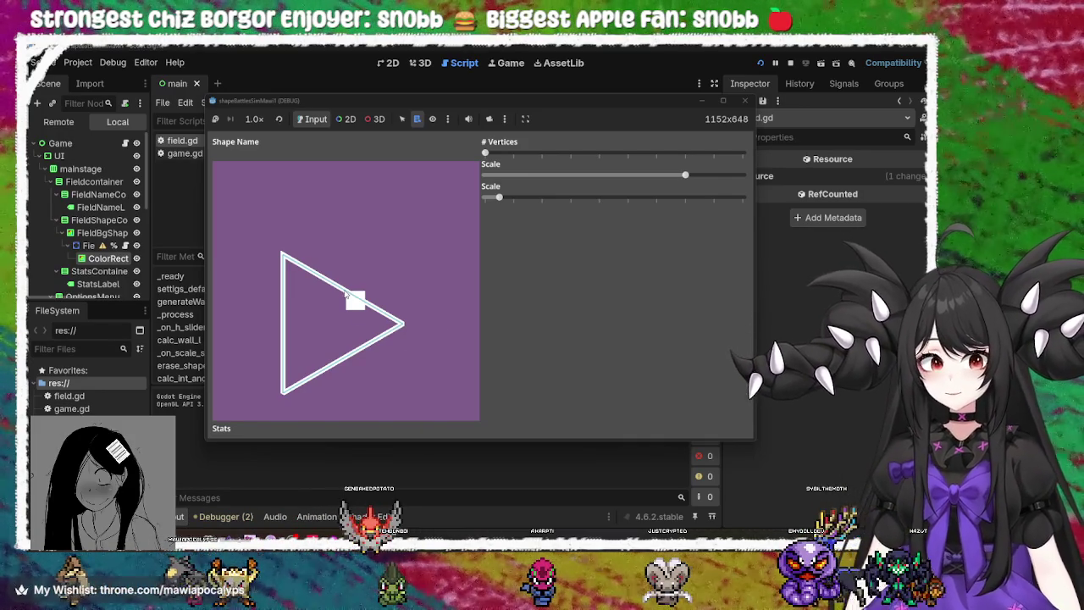
{"action": "left_click", "coordinate": [745, 100]}
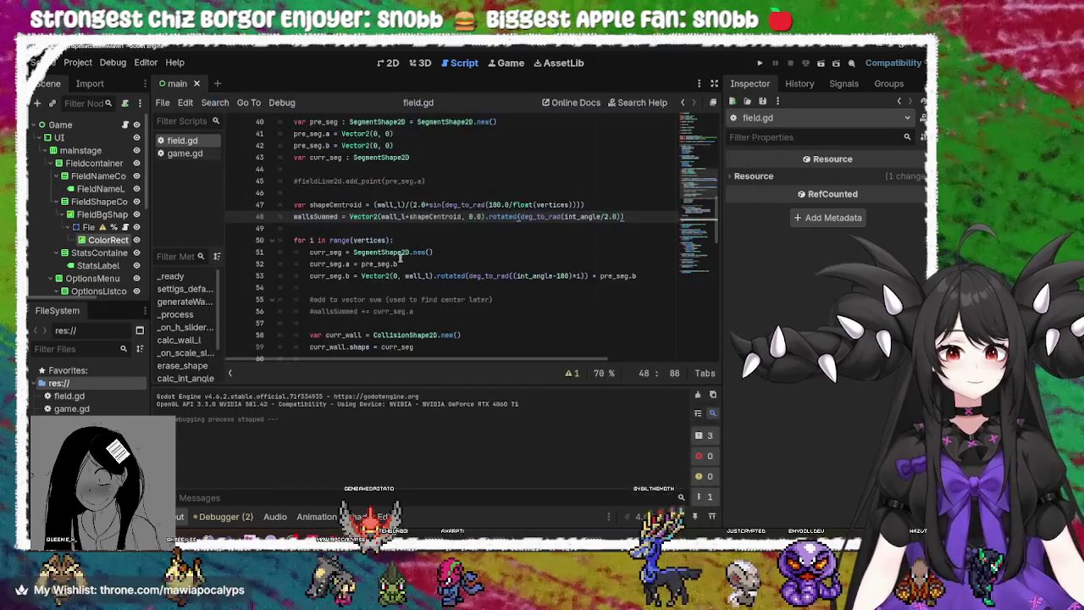
{"action": "left_click", "coordinate": [406, 276]}
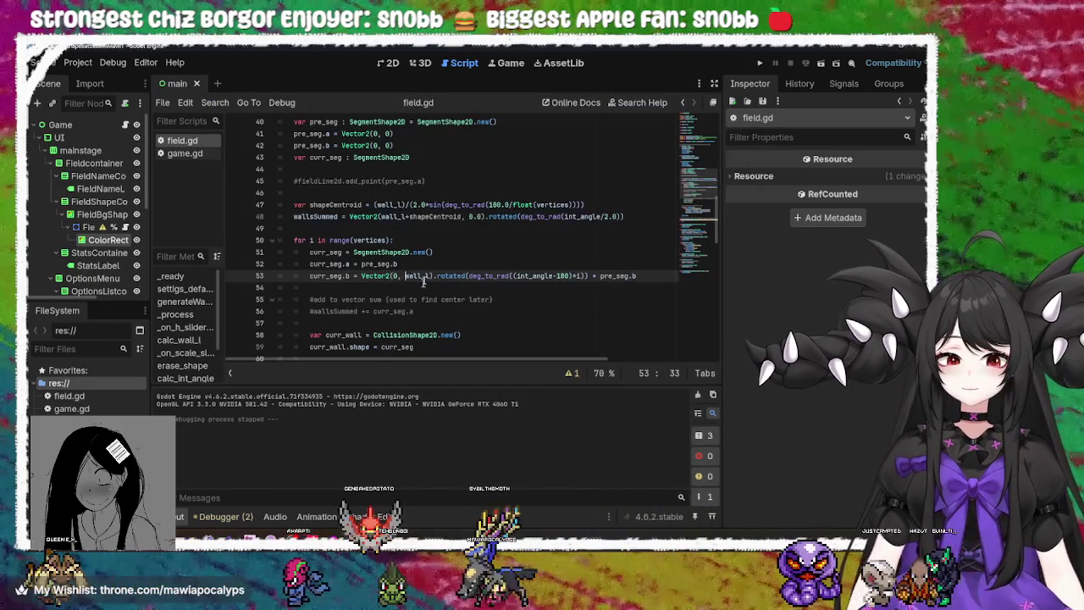
Comment out the wallsSummed assignment on line 48 and test it with more vertices
{"action": "scroll", "coordinate": [425, 266], "scroll_direction": "down", "scroll_amount": 1}
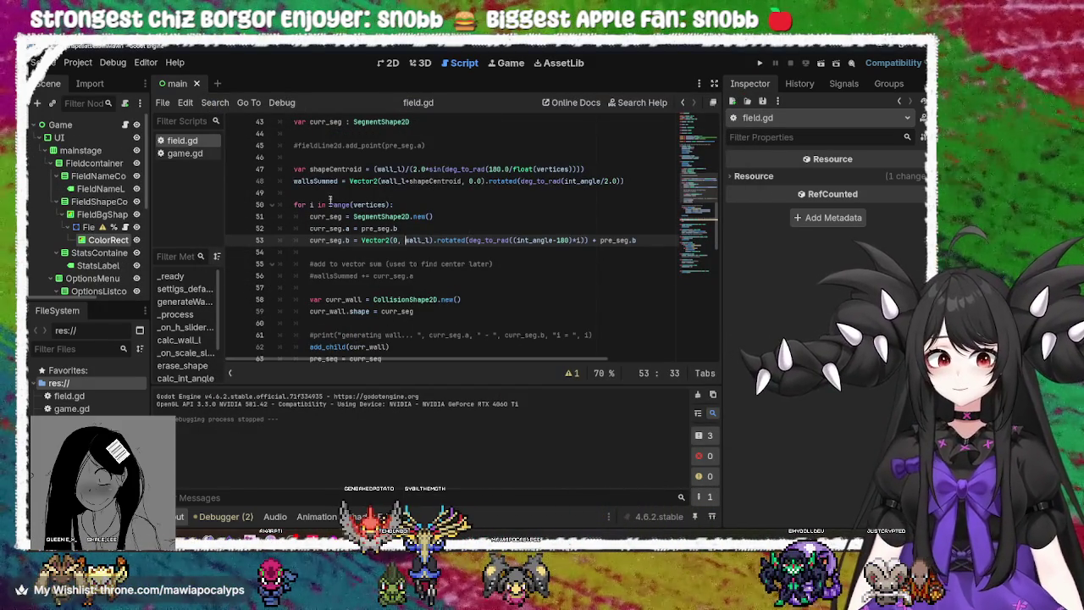
{"action": "left_click", "coordinate": [296, 181]}
{"action": "key", "text": "Left"}
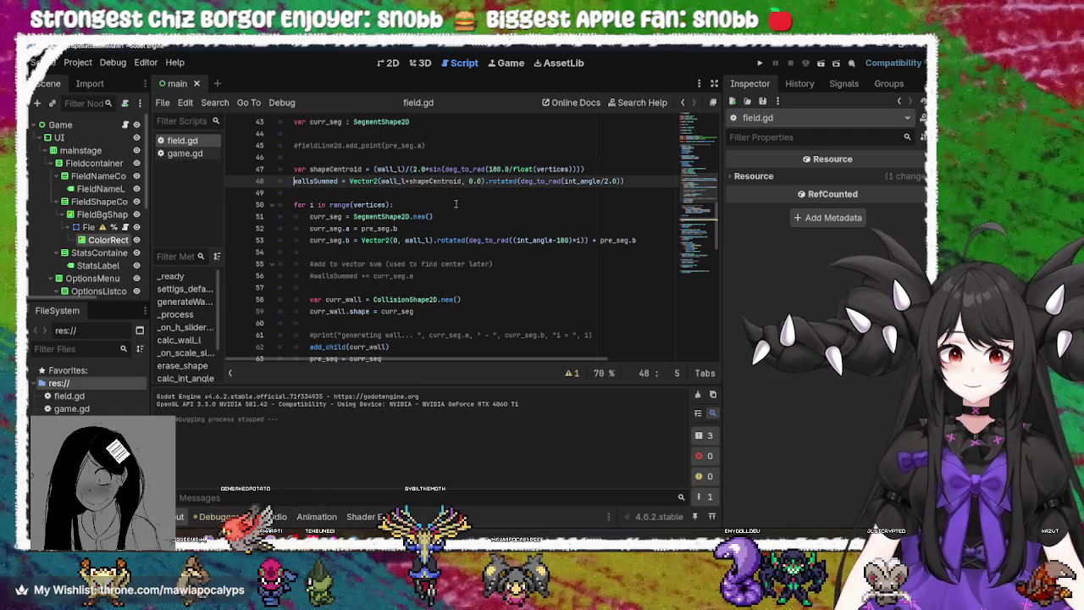
{"action": "type", "text": "#"}
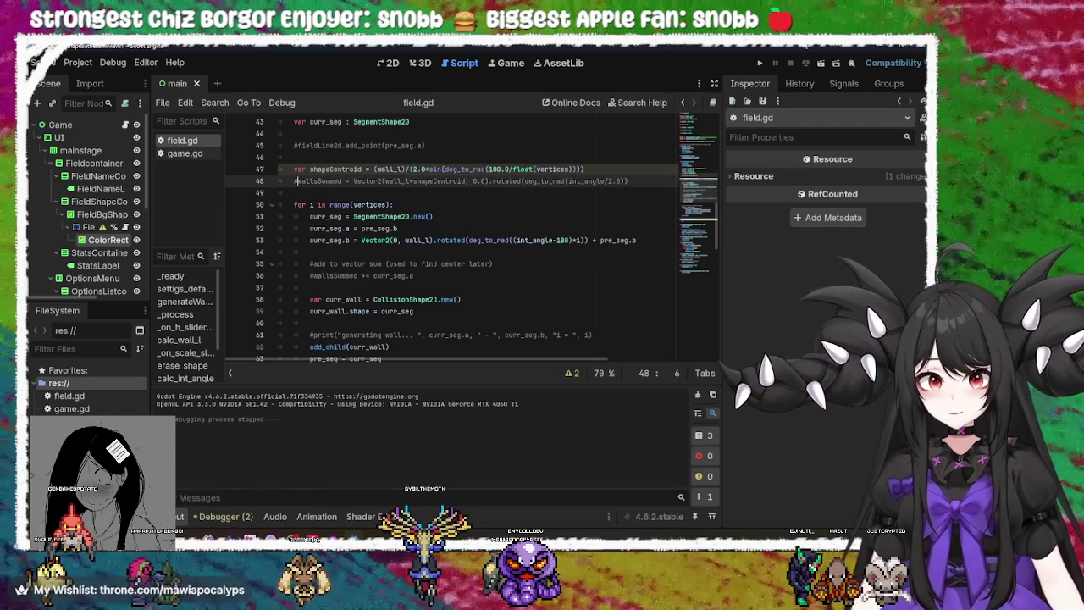
{"action": "key", "text": "F5"}
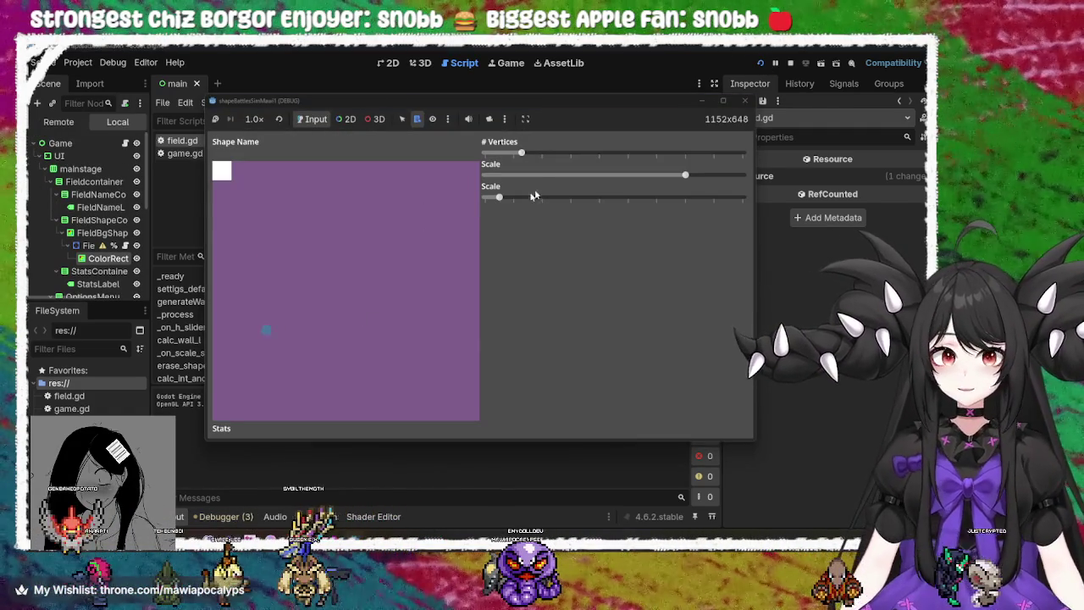
{"action": "mouse_move", "coordinate": [487, 153]}
{"action": "left_mouse_down"}
{"action": "mouse_move", "coordinate": [600, 167]}
{"action": "mouse_move", "coordinate": [490, 165]}
{"action": "mouse_move", "coordinate": [557, 165]}
{"action": "mouse_move", "coordinate": [493, 165]}
{"action": "mouse_move", "coordinate": [508, 166]}
{"action": "left_mouse_up"}
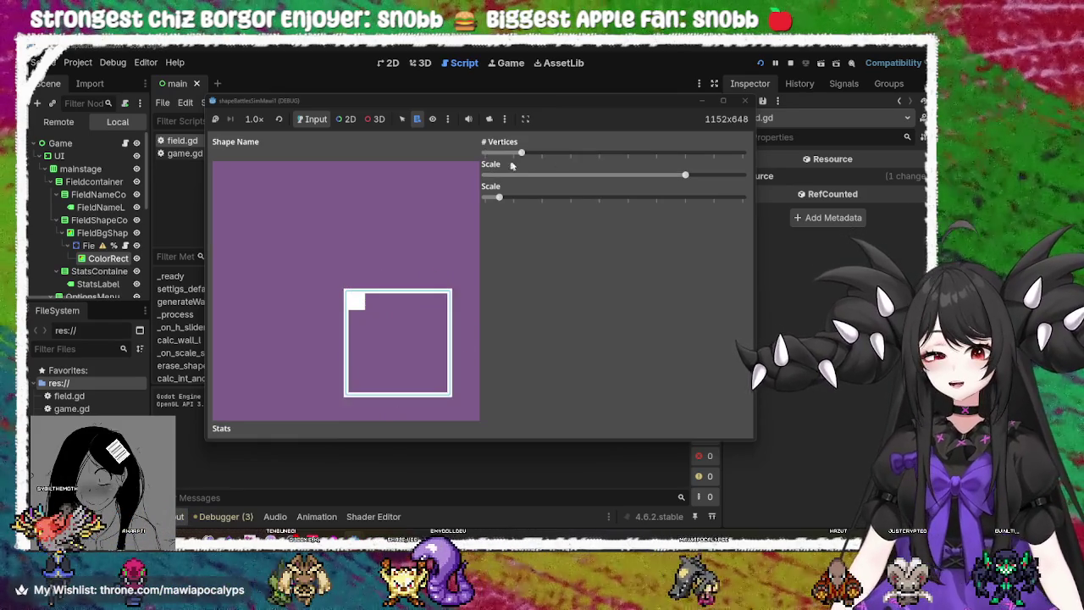
{"action": "left_click", "coordinate": [746, 100]}
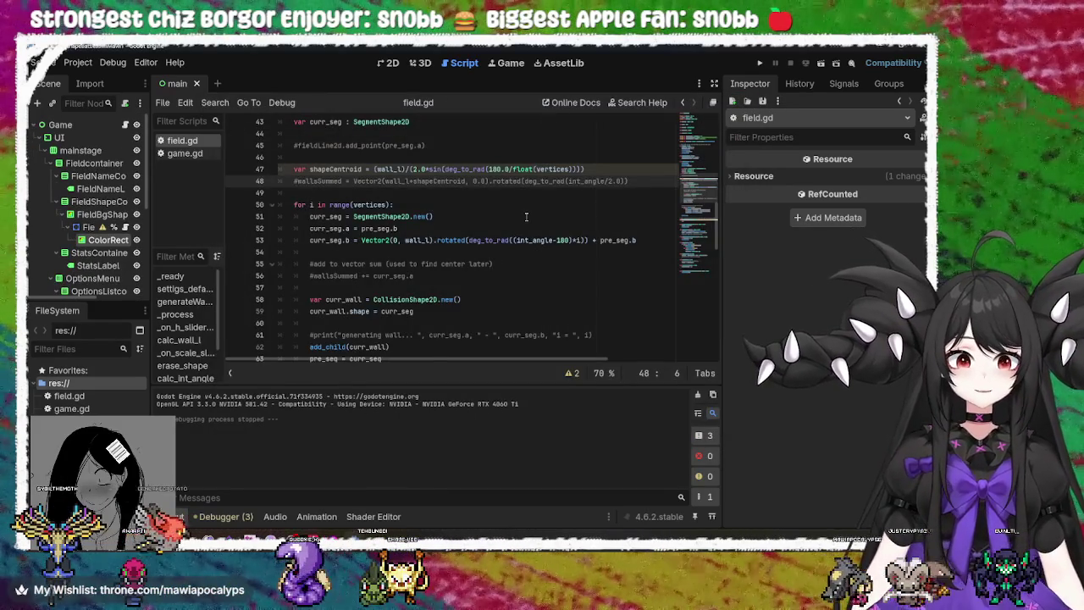
Uncomment 'wallsSummed += curr_seg.a' on line 56 and run the game
{"action": "scroll", "coordinate": [390, 276], "scroll_direction": "down", "scroll_amount": 2}
{"action": "left_click", "coordinate": [314, 204]}
{"action": "key", "text": "BackSpace"}
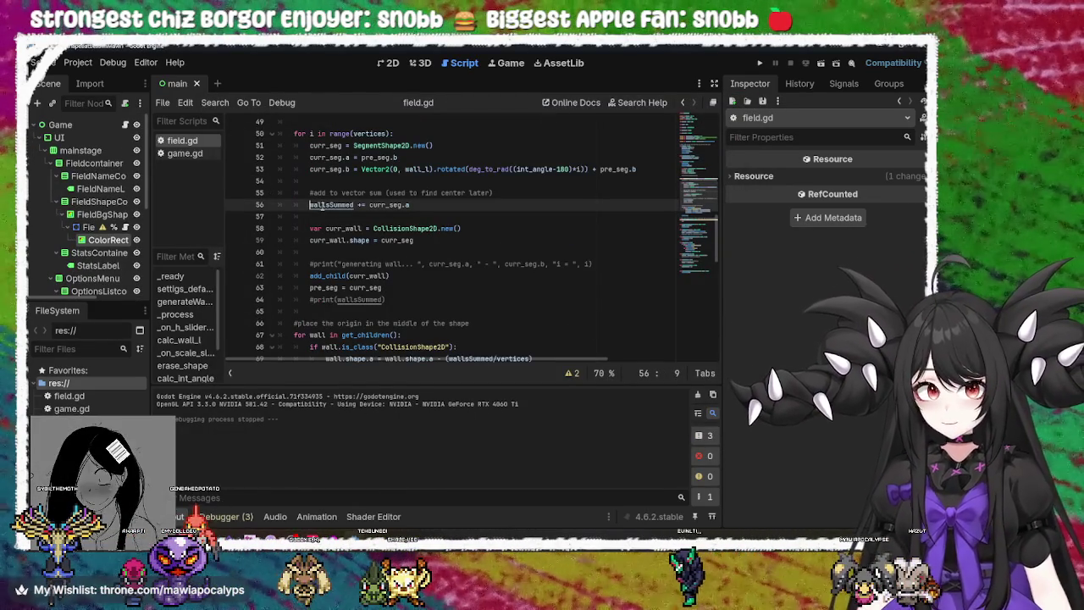
{"action": "key", "text": "F5"}
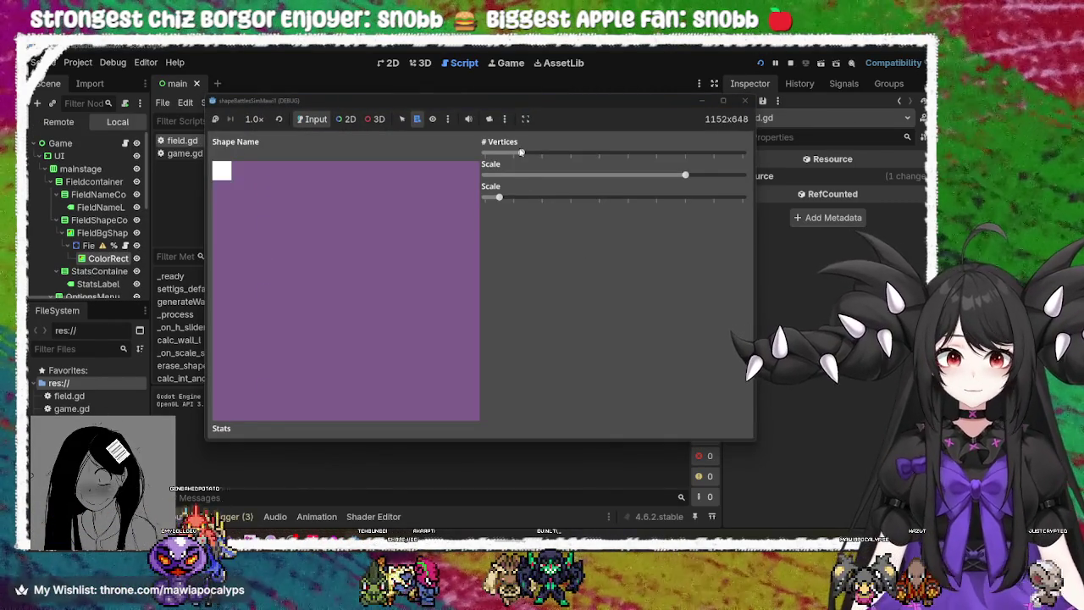
Try several vertex counts and a second scale in the game, then close it
{"action": "mouse_move", "coordinate": [520, 152]}
{"action": "left_mouse_down"}
{"action": "mouse_move", "coordinate": [581, 152]}
{"action": "mouse_move", "coordinate": [449, 160]}
{"action": "mouse_move", "coordinate": [745, 154]}
{"action": "mouse_move", "coordinate": [486, 146]}
{"action": "left_mouse_up"}
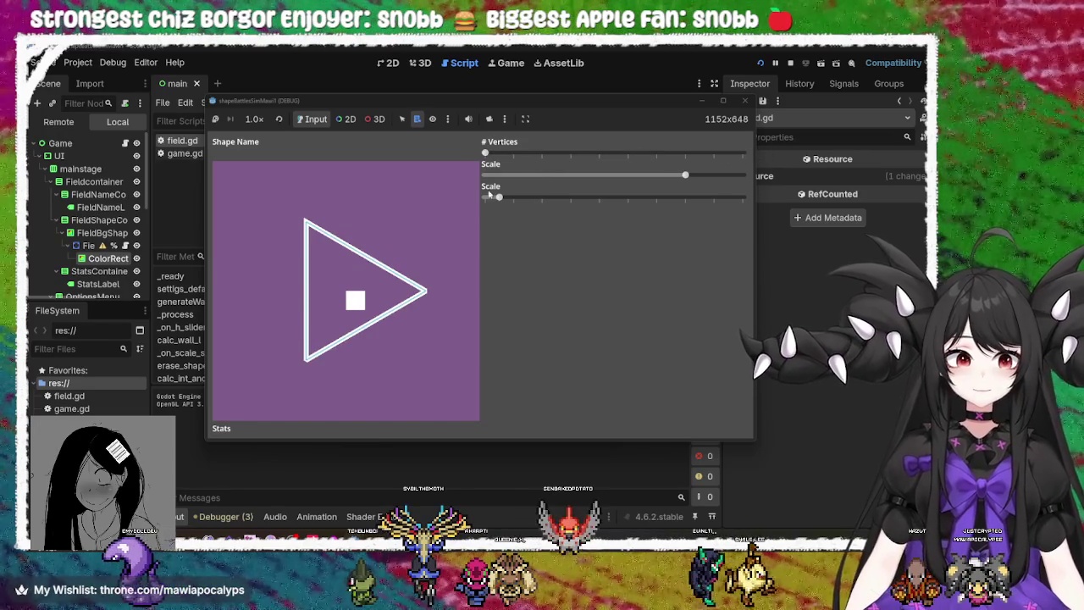
{"action": "mouse_move", "coordinate": [500, 196]}
{"action": "left_mouse_down"}
{"action": "mouse_move", "coordinate": [694, 200]}
{"action": "mouse_move", "coordinate": [373, 220]}
{"action": "mouse_move", "coordinate": [437, 209]}
{"action": "mouse_move", "coordinate": [597, 213]}
{"action": "mouse_move", "coordinate": [556, 204]}
{"action": "left_mouse_up"}
{"action": "left_click", "coordinate": [742, 101]}
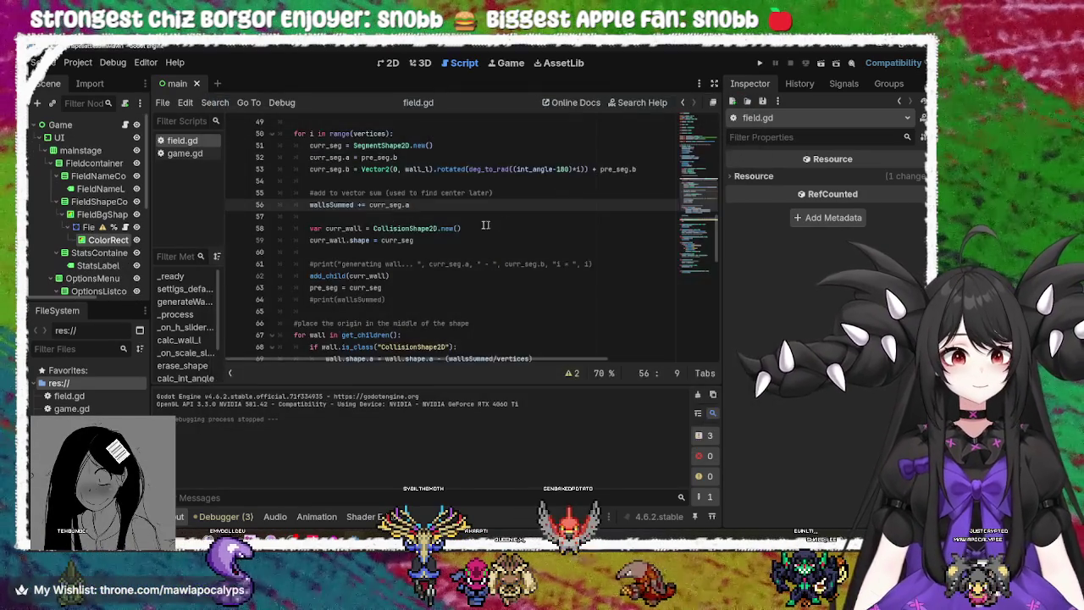
Select '+= curr_seg.a' on line 56 of field.gd
{"action": "left_click", "coordinate": [337, 204]}
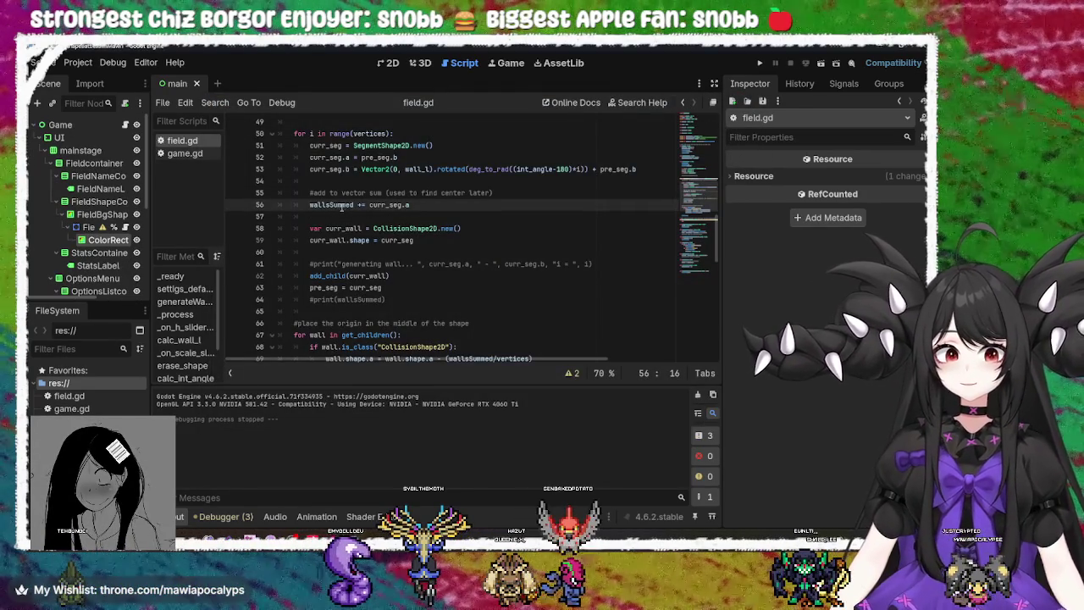
{"action": "left_click_drag", "start_coordinate": [411, 205], "coordinate": [360, 207]}
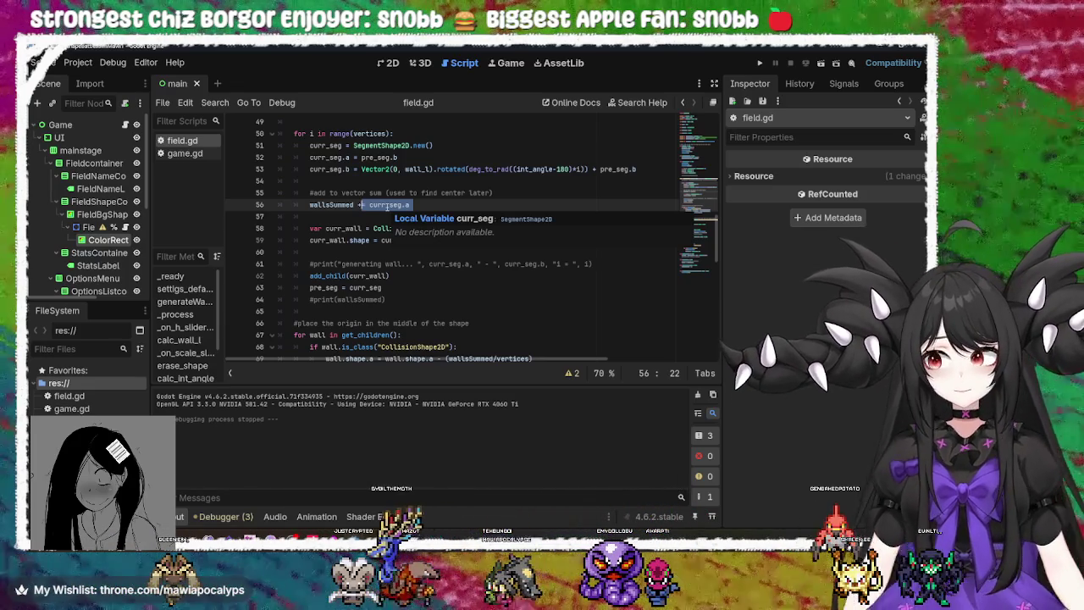
{"action": "scroll", "coordinate": [446, 241], "scroll_direction": "up", "scroll_amount": 4}
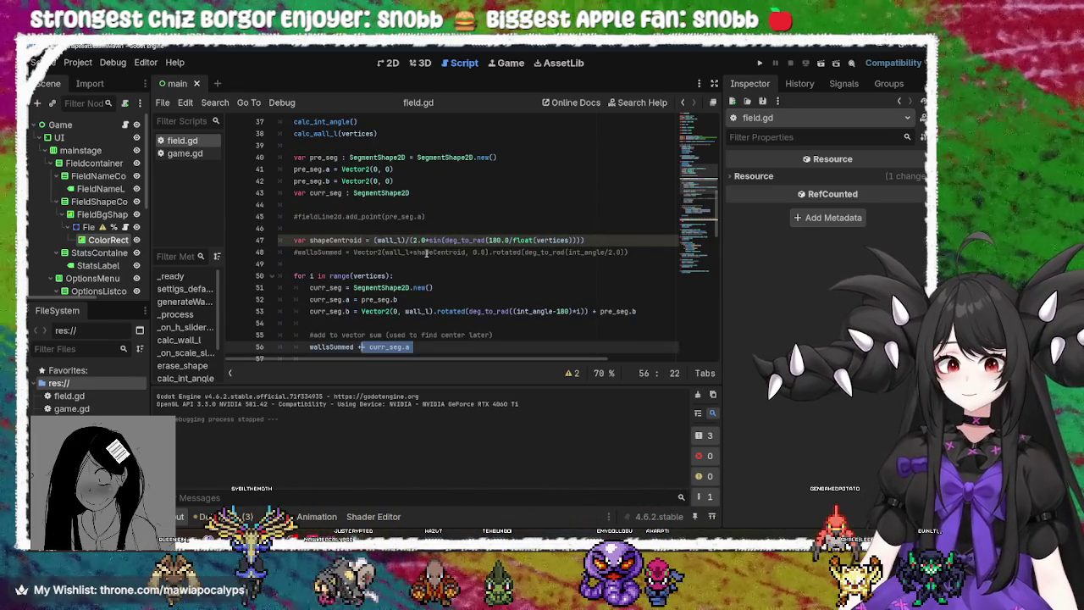
Uncomment line 48's wallsSummed assignment and comment out line 56's 'wallsSummed += curr_seg.a'
{"action": "left_click", "coordinate": [426, 252]}
{"action": "scroll", "coordinate": [390, 278], "scroll_direction": "down", "scroll_amount": 1}
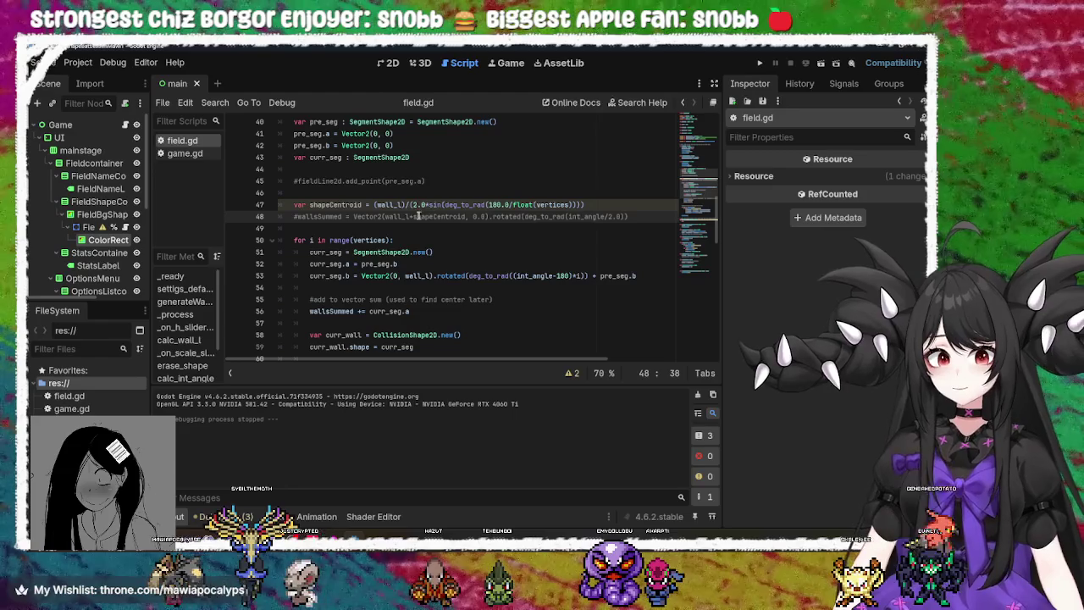
{"action": "double_click", "coordinate": [331, 217]}
{"action": "mouse_move", "coordinate": [355, 216]}
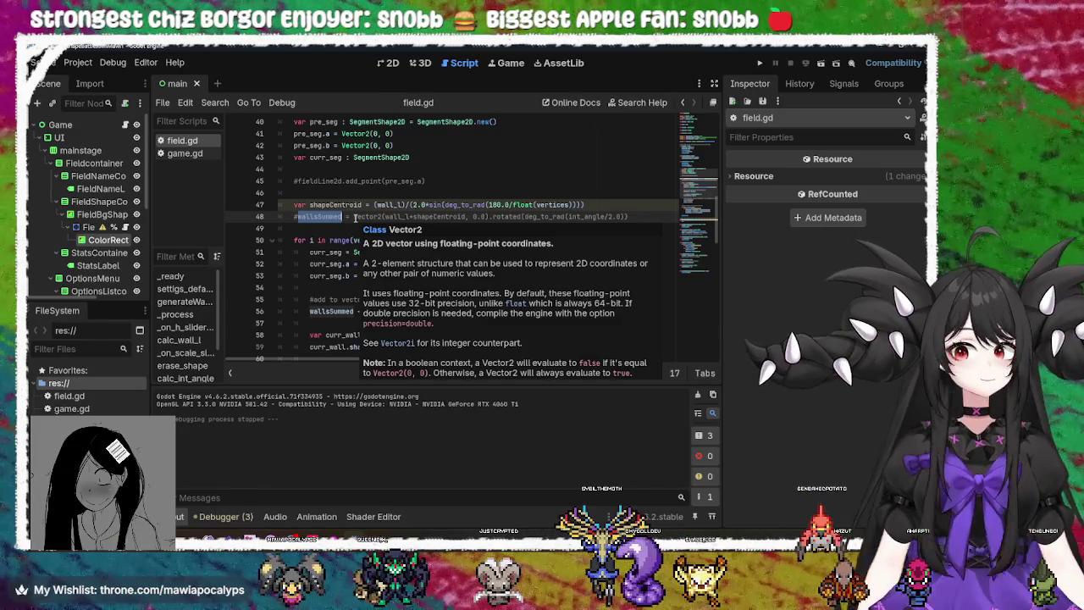
{"action": "scroll", "coordinate": [361, 270], "scroll_direction": "down", "scroll_amount": 1}
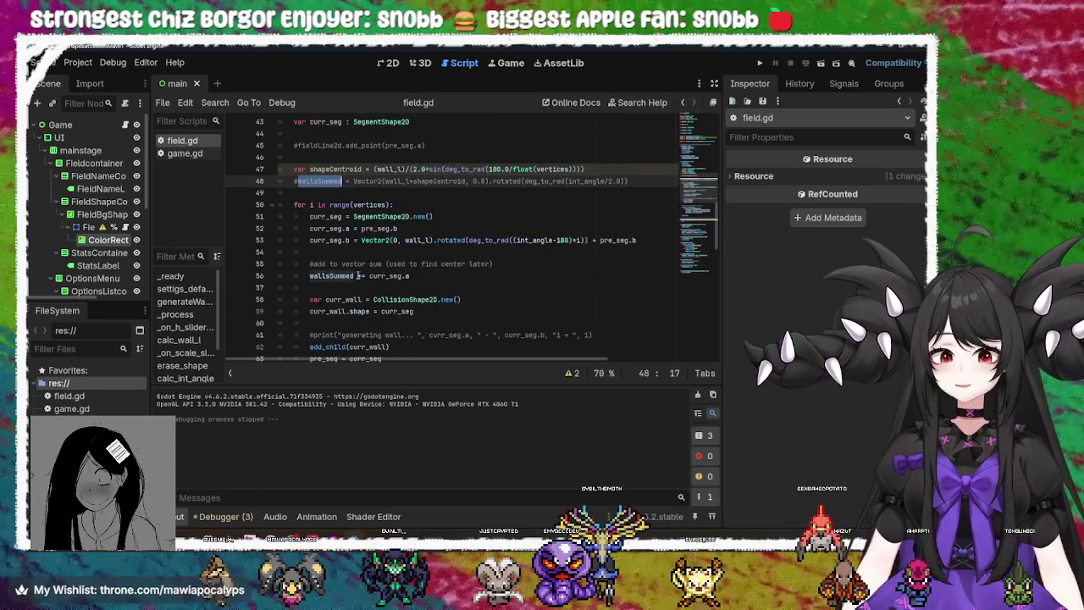
{"action": "left_click", "coordinate": [312, 276]}
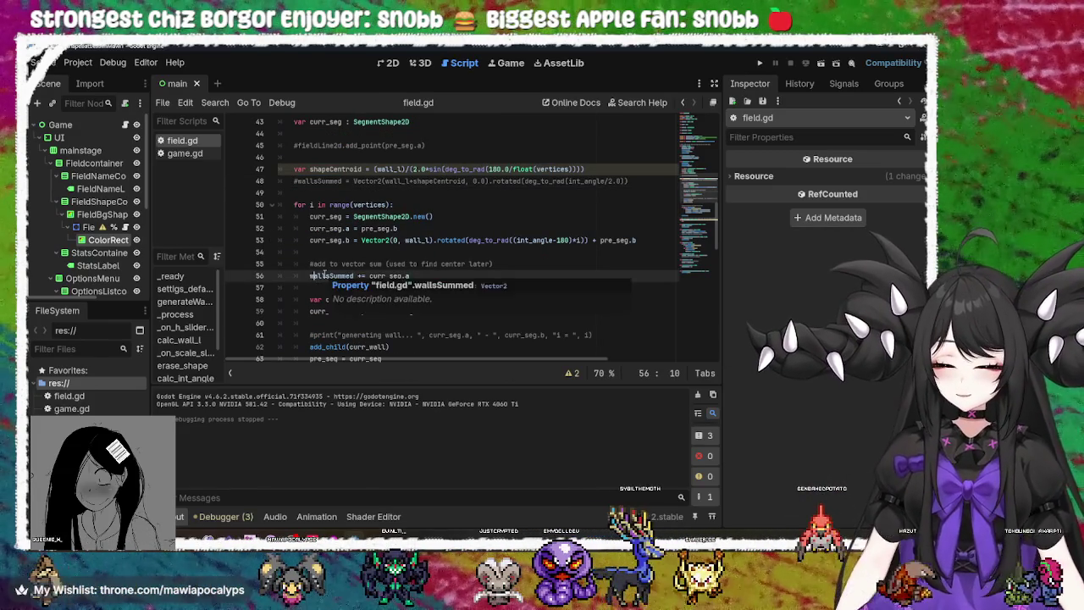
{"action": "type", "text": "#"}
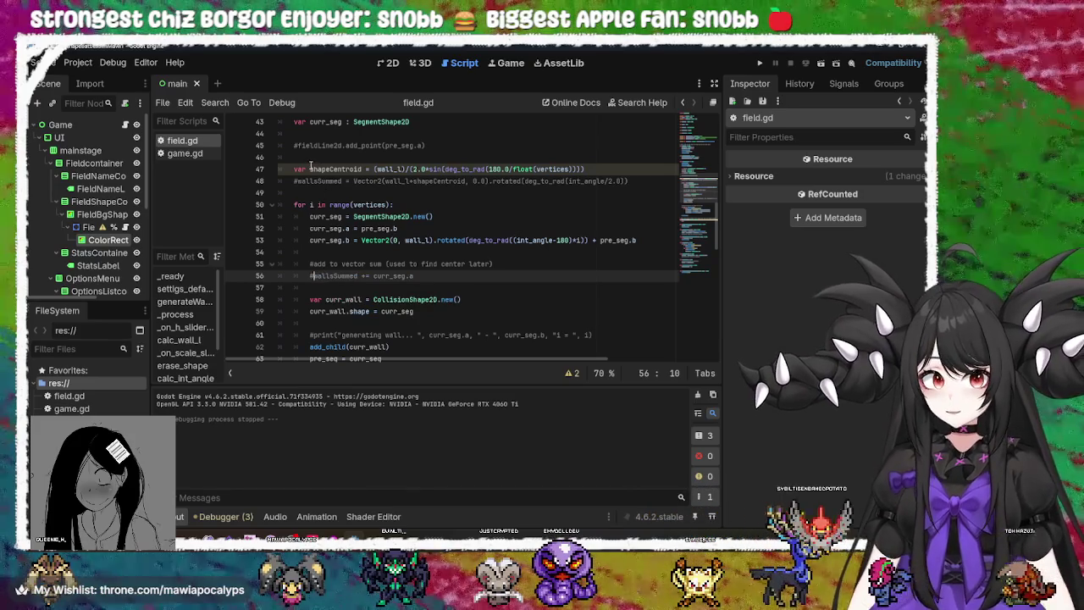
{"action": "left_click", "coordinate": [298, 181]}
{"action": "key", "text": "BackSpace"}
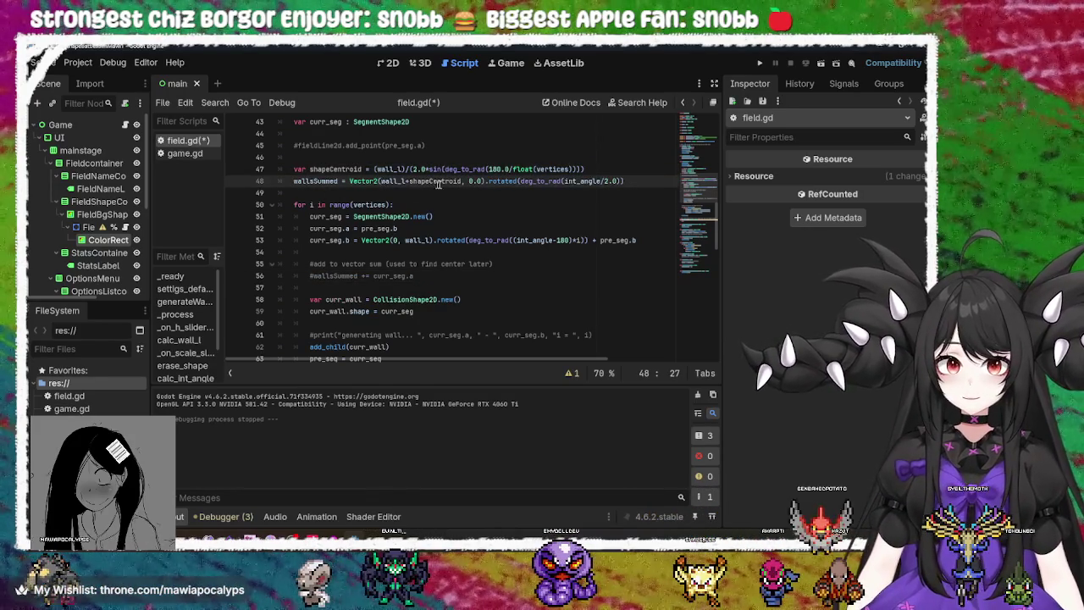
Wrap line 48's wall_l*shapeCentroid expression in parentheses multiplied by 2, and save
{"action": "left_click_drag", "start_coordinate": [460, 181], "coordinate": [381, 181]}
{"action": "key", "text": "ctrl+c"}
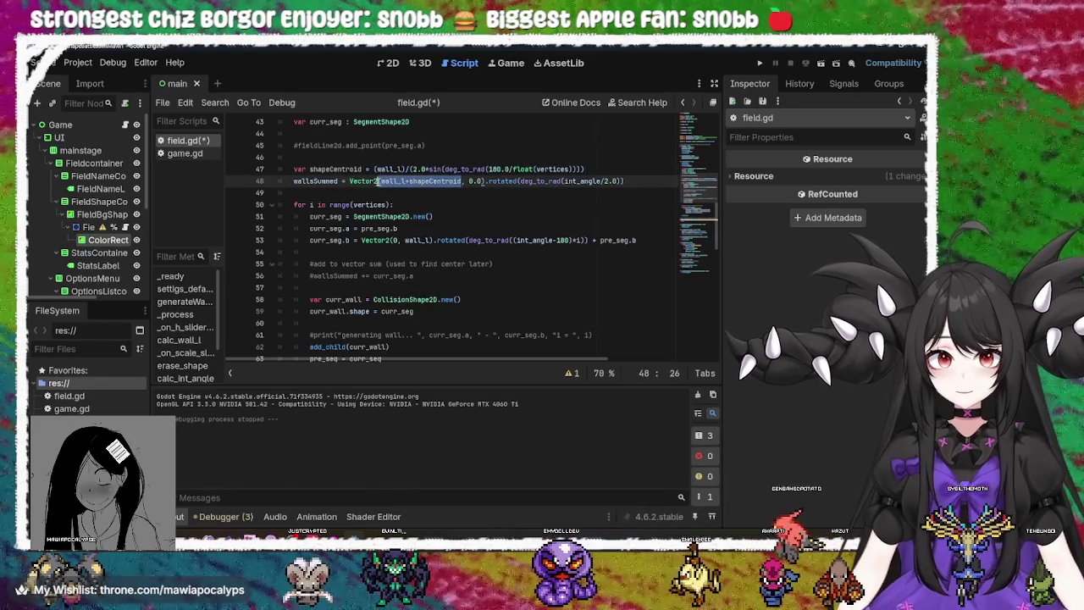
{"action": "key", "text": "BackSpace"}
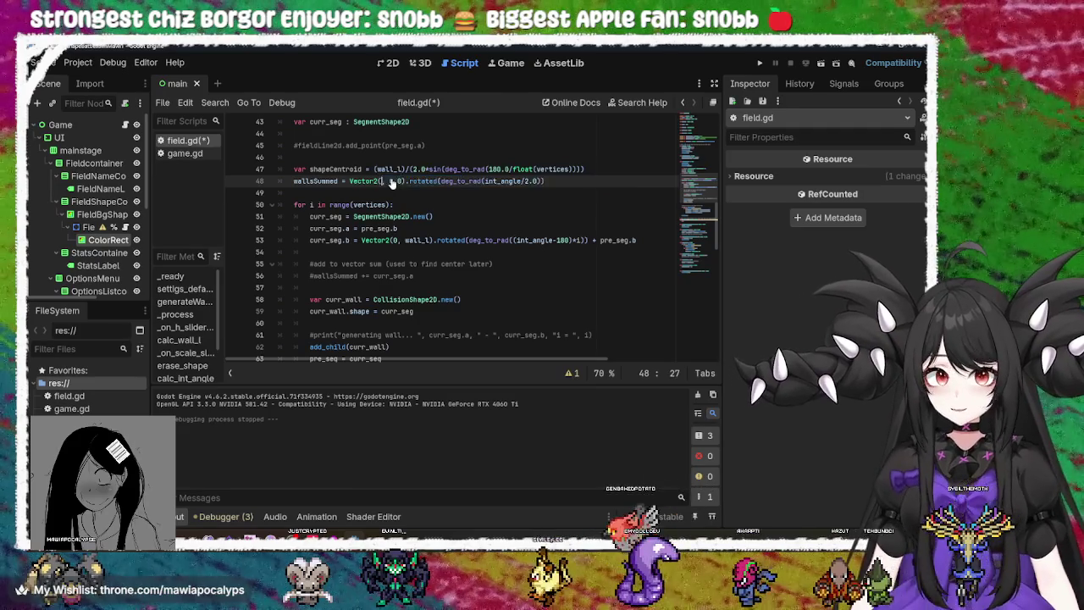
{"action": "type", "text": "("}
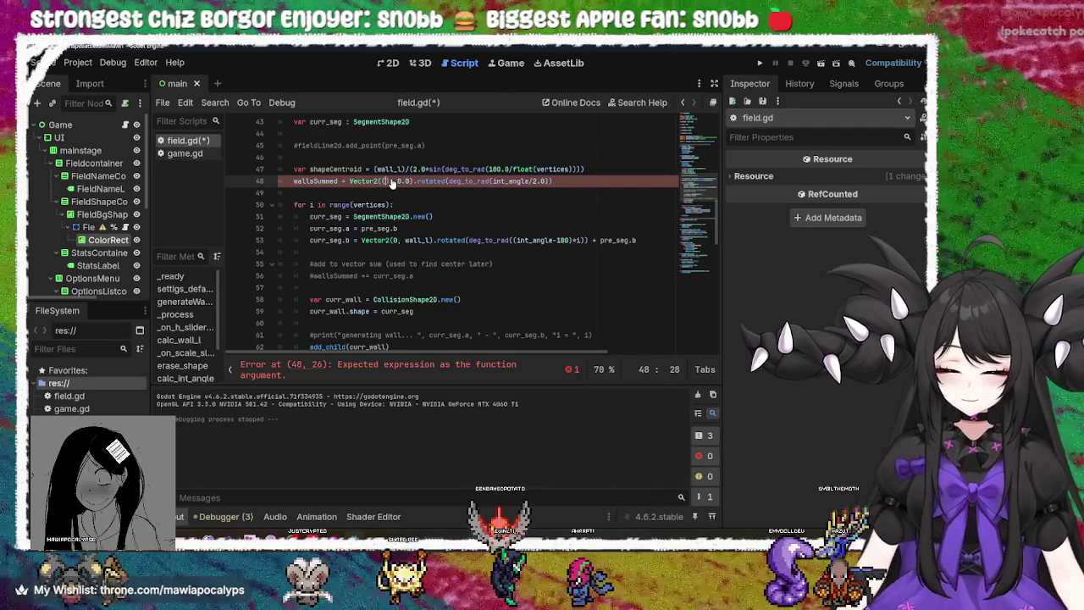
{"action": "key", "text": "ctrl+v"}
{"action": "type", "text": ")"}
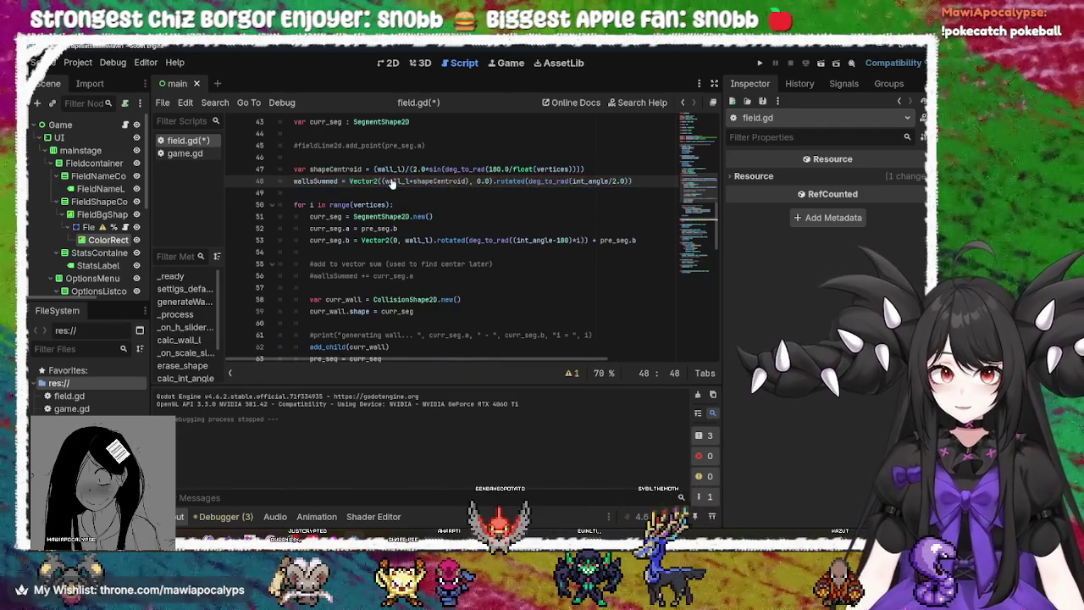
{"action": "type", "text": "*"}
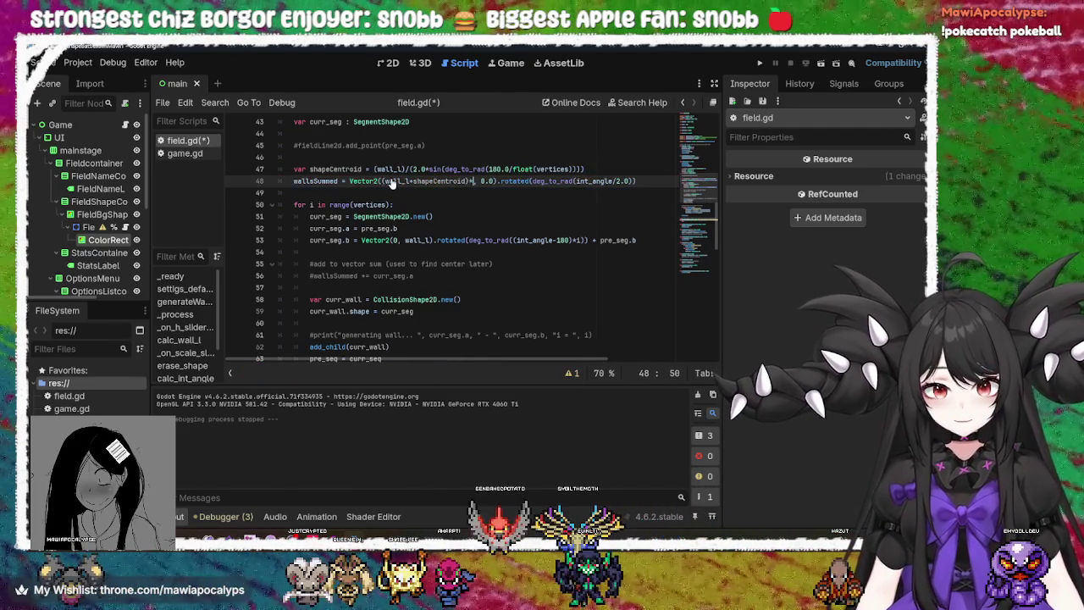
{"action": "type", "text": "2"}
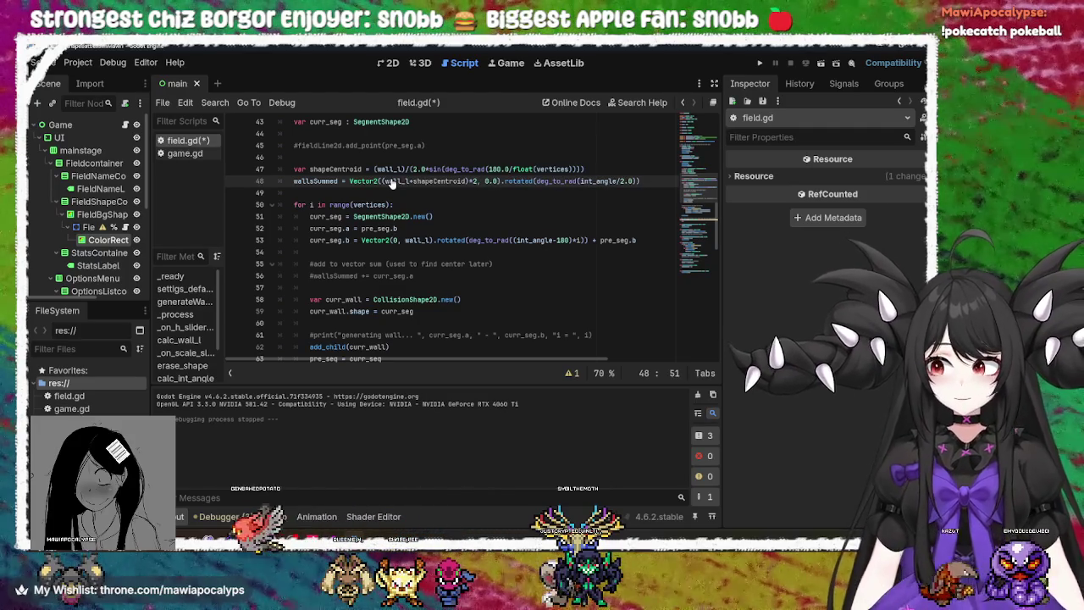
{"action": "key", "text": "ctrl+s"}
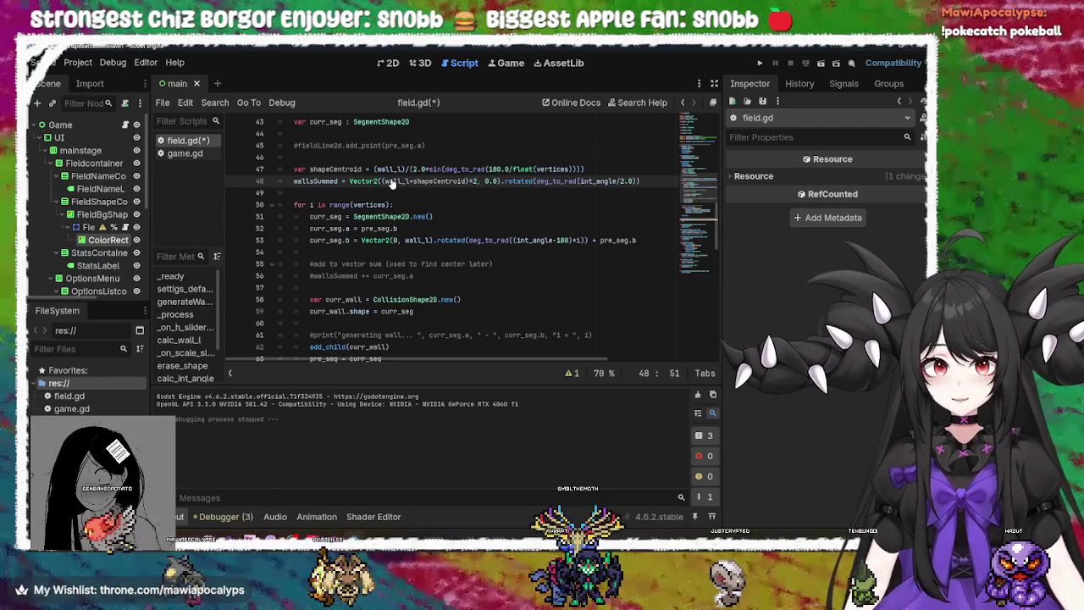
Replace the 2 multiplier with 'vertices', save field.gd, and run the project
{"action": "key", "text": "BackSpace"}
{"action": "type", "text": "vertic"}
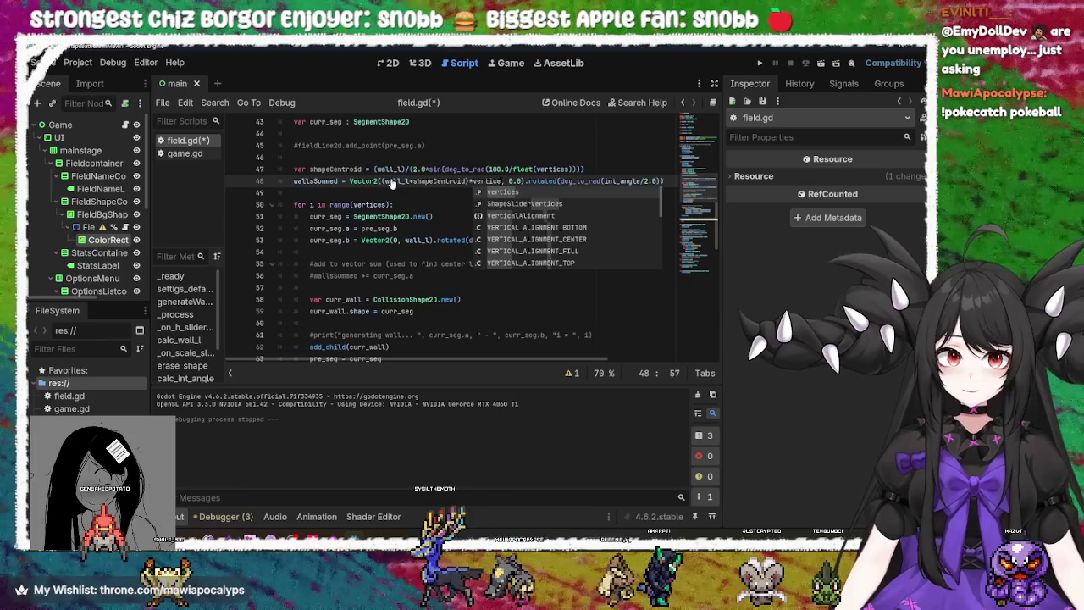
{"action": "type", "text": "es"}
{"action": "key", "text": "ctrl+s"}
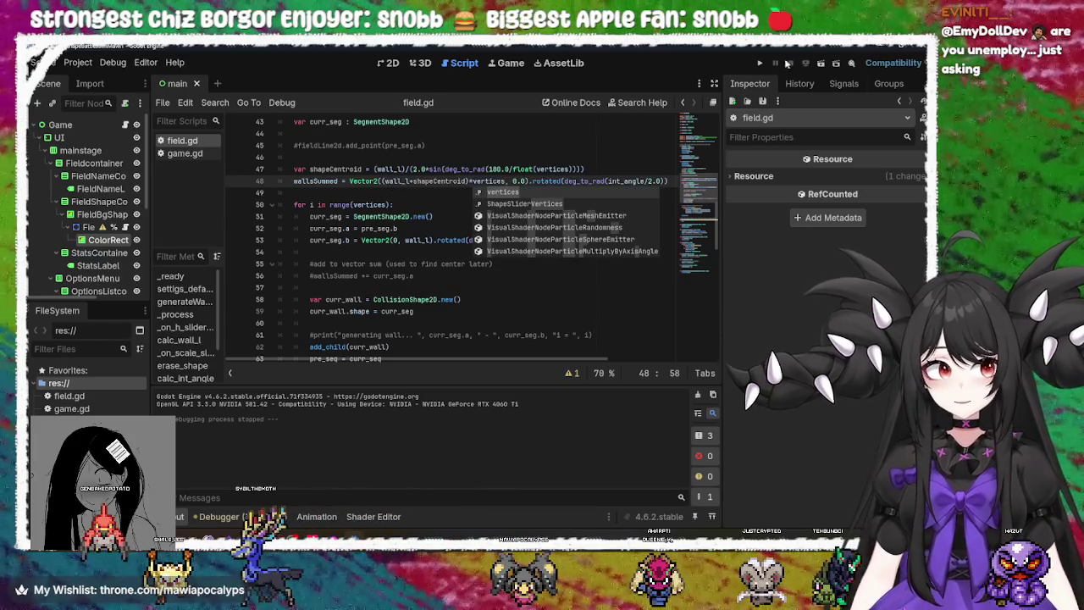
{"action": "left_click", "coordinate": [760, 63]}
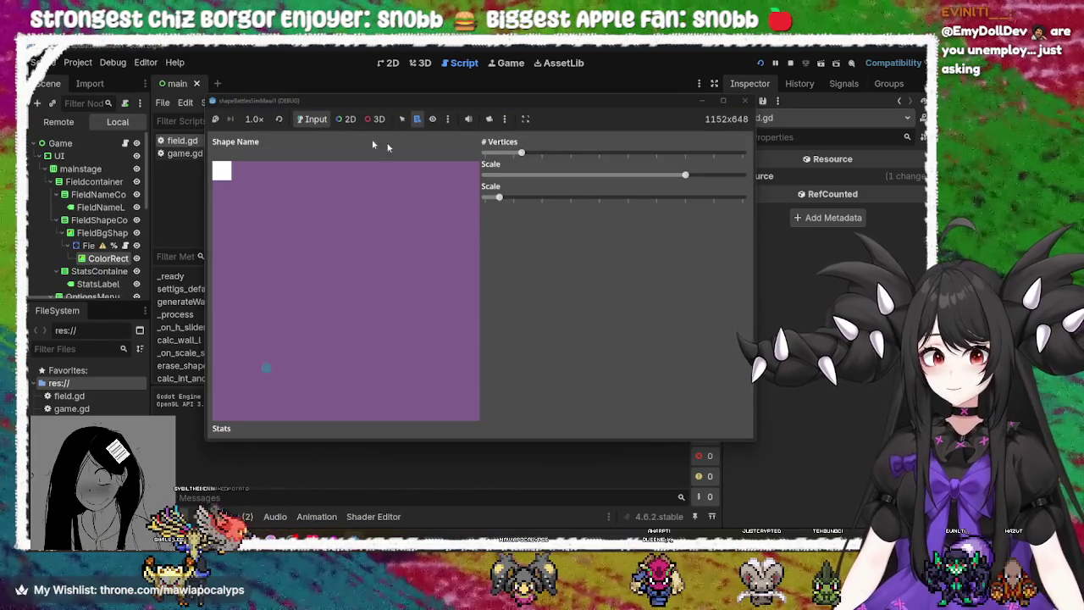
Test pentagon, square and triangle walls with the vertex and scale sliders, then stop the game
{"action": "mouse_move", "coordinate": [503, 197]}
{"action": "left_mouse_down"}
{"action": "mouse_move", "coordinate": [540, 198]}
{"action": "mouse_move", "coordinate": [486, 197]}
{"action": "left_mouse_up"}
{"action": "mouse_move", "coordinate": [521, 154]}
{"action": "left_mouse_down"}
{"action": "mouse_move", "coordinate": [555, 154]}
{"action": "mouse_move", "coordinate": [521, 154]}
{"action": "left_mouse_up"}
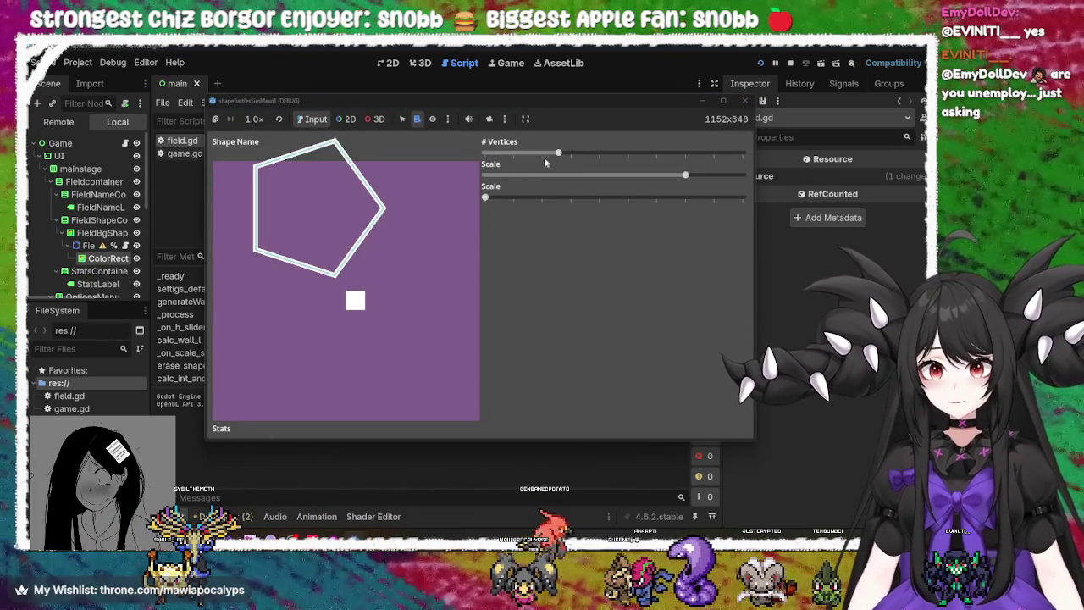
{"action": "mouse_move", "coordinate": [488, 205]}
{"action": "left_mouse_down"}
{"action": "mouse_move", "coordinate": [542, 197]}
{"action": "mouse_move", "coordinate": [473, 193]}
{"action": "left_mouse_up"}
{"action": "mouse_move", "coordinate": [522, 154]}
{"action": "left_mouse_down"}
{"action": "mouse_move", "coordinate": [460, 161]}
{"action": "mouse_move", "coordinate": [713, 154]}
{"action": "mouse_move", "coordinate": [479, 157]}
{"action": "mouse_move", "coordinate": [731, 182]}
{"action": "mouse_move", "coordinate": [339, 181]}
{"action": "mouse_move", "coordinate": [734, 153]}
{"action": "mouse_move", "coordinate": [441, 163]}
{"action": "mouse_move", "coordinate": [732, 174]}
{"action": "mouse_move", "coordinate": [465, 152]}
{"action": "mouse_move", "coordinate": [542, 154]}
{"action": "mouse_move", "coordinate": [484, 150]}
{"action": "left_mouse_up"}
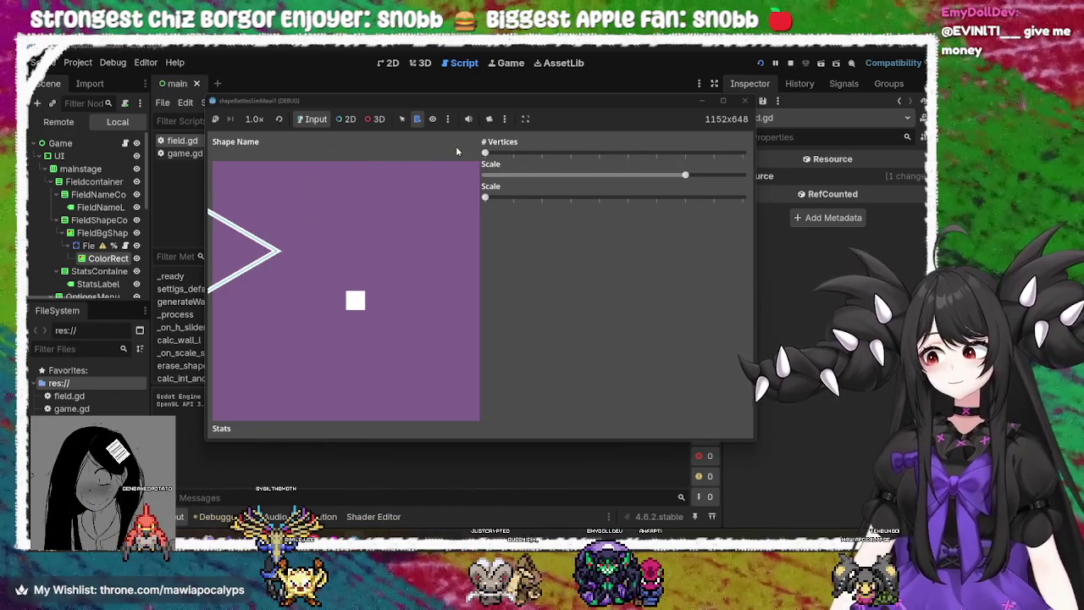
{"action": "left_click", "coordinate": [746, 101]}
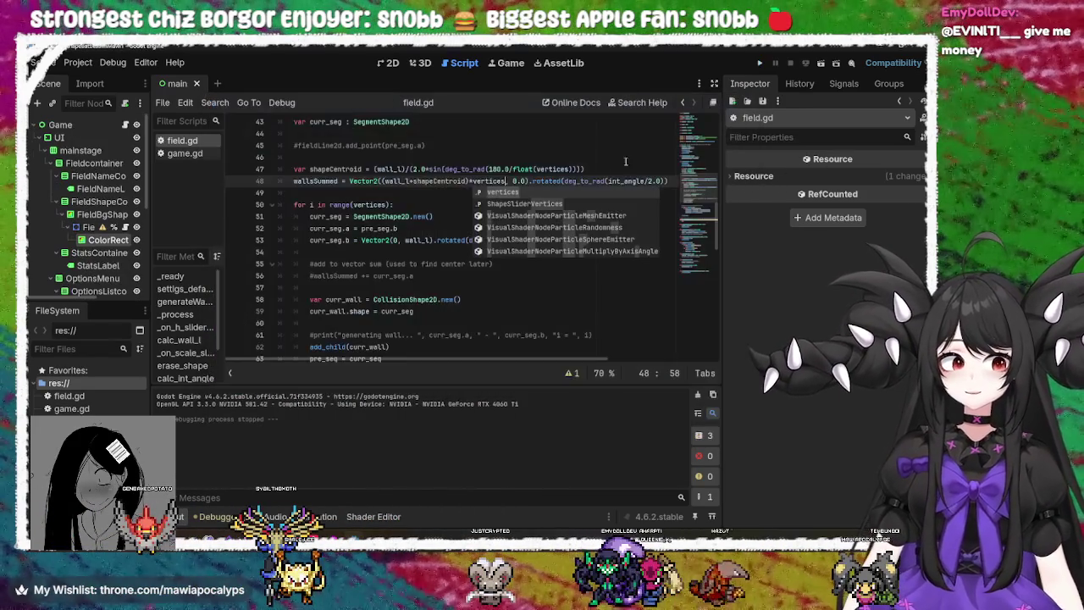
Inspect the shapeCentroid, wall_l and deg_to_rad terms on line 48
{"action": "left_click", "coordinate": [464, 182]}
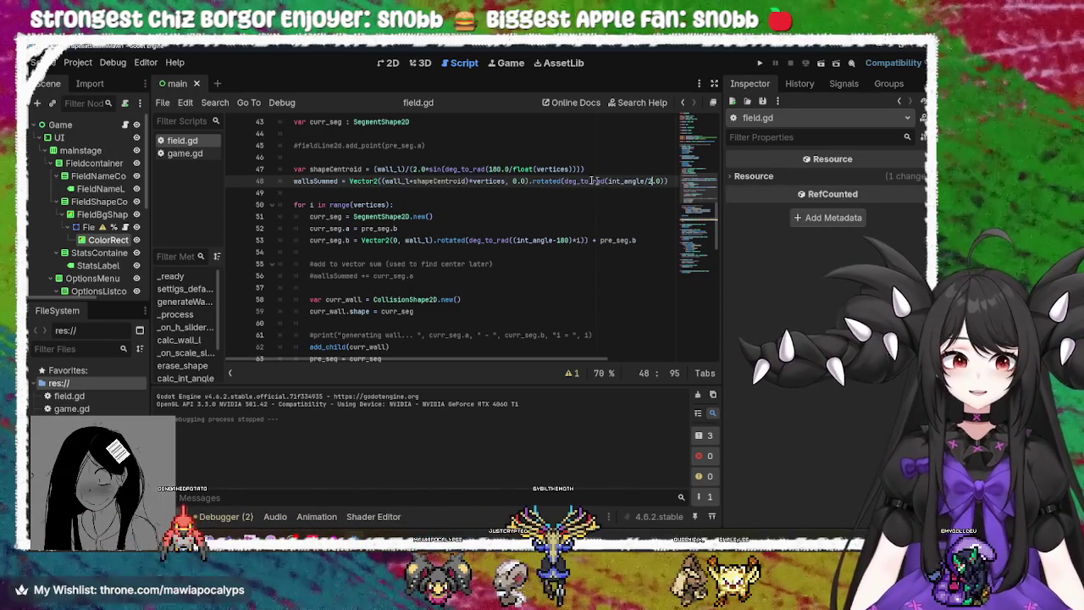
{"action": "double_click", "coordinate": [447, 181]}
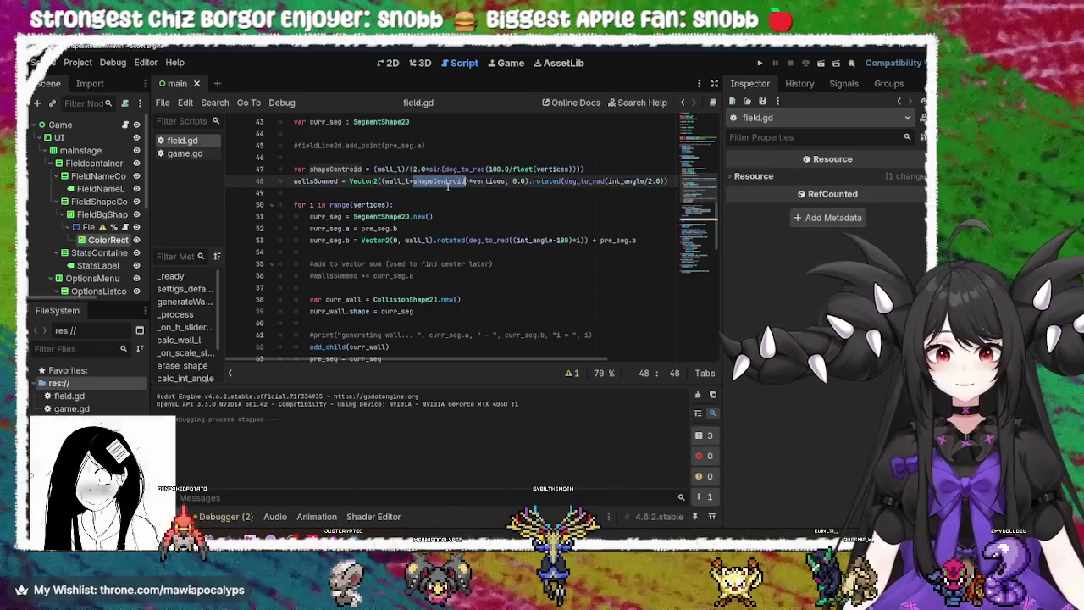
{"action": "double_click", "coordinate": [396, 181]}
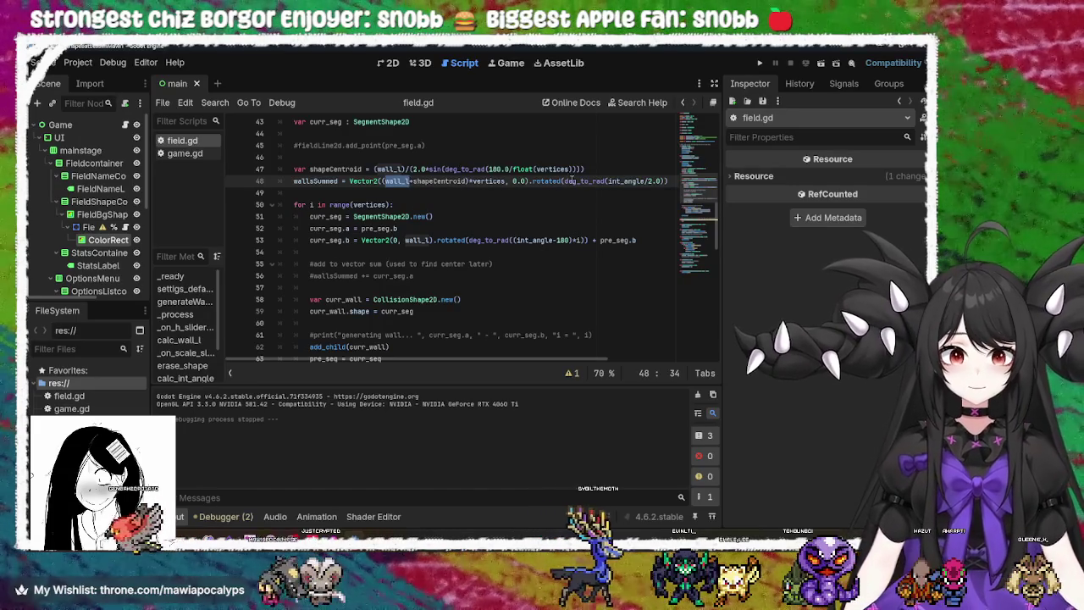
{"action": "mouse_move", "coordinate": [569, 181]}
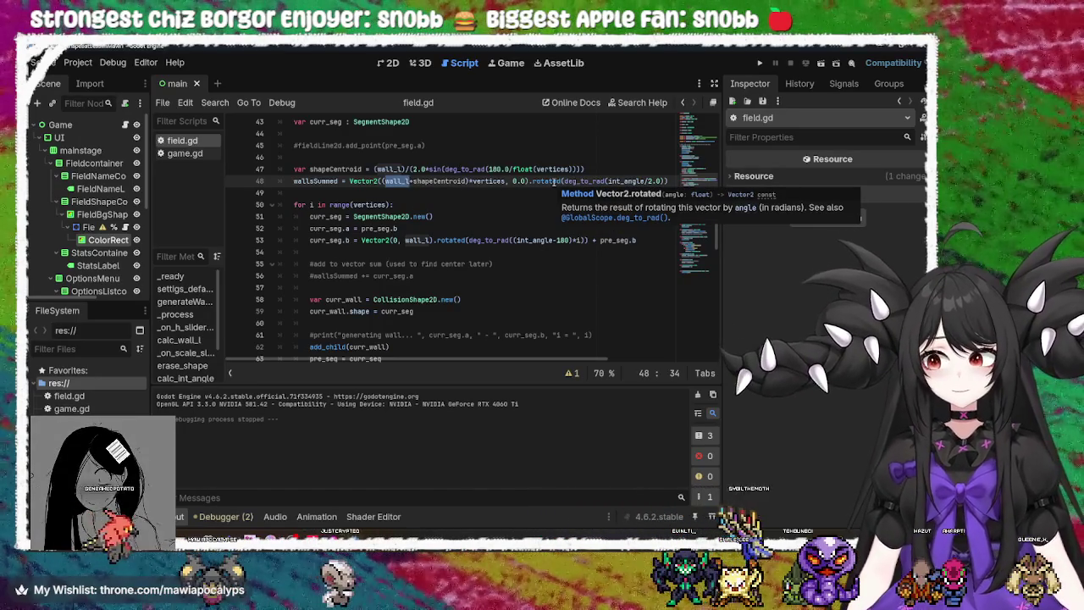
{"action": "double_click", "coordinate": [593, 181]}
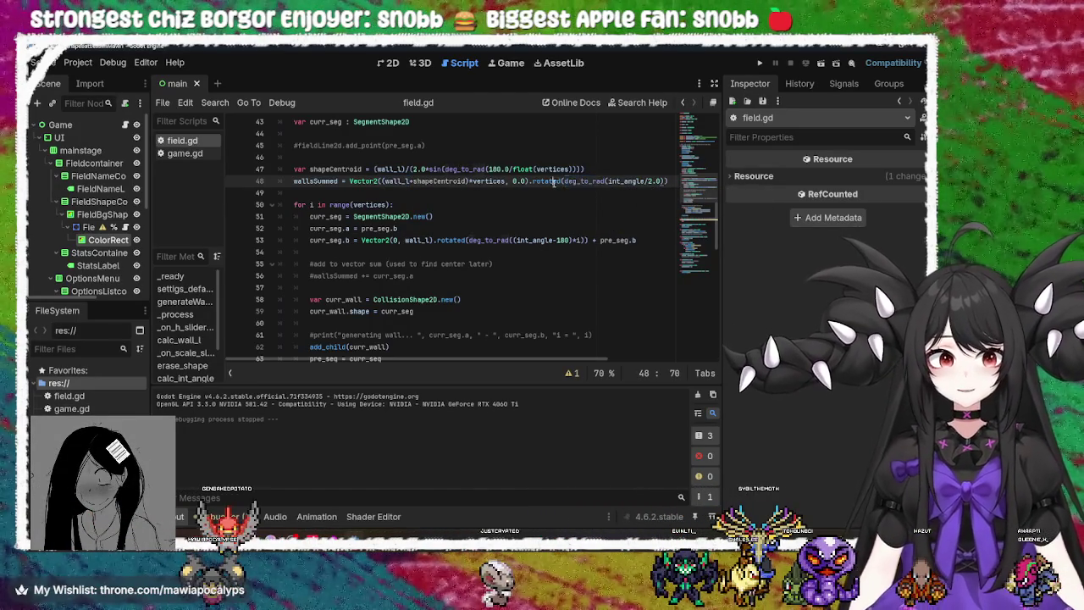
{"action": "mouse_move", "coordinate": [578, 182]}
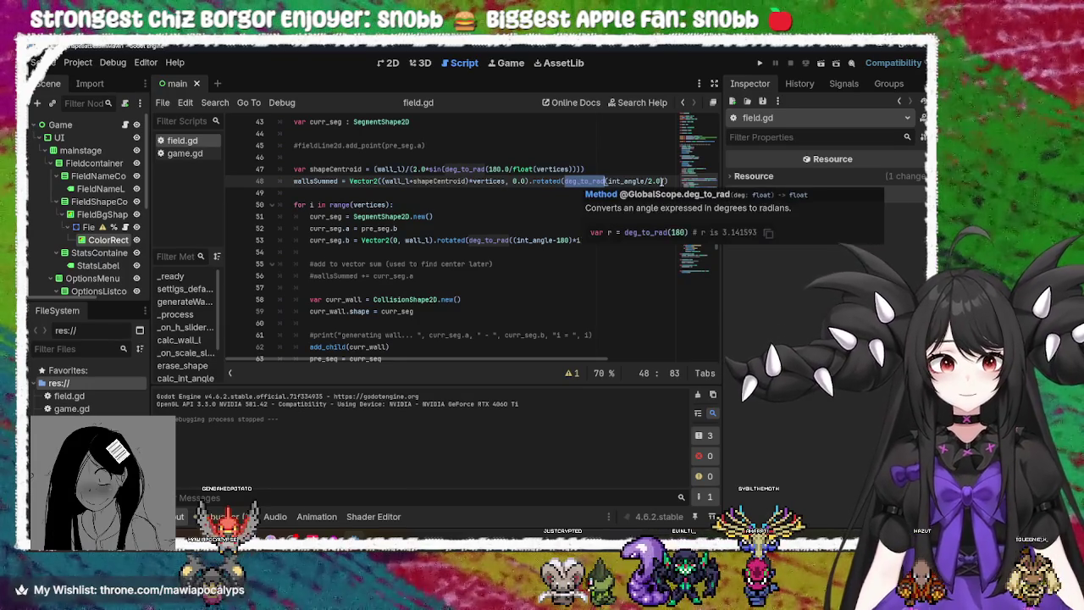
Add a closing ')' to the end of line 48 and rerun the game
{"action": "left_click", "coordinate": [664, 181]}
{"action": "type", "text": ")"}
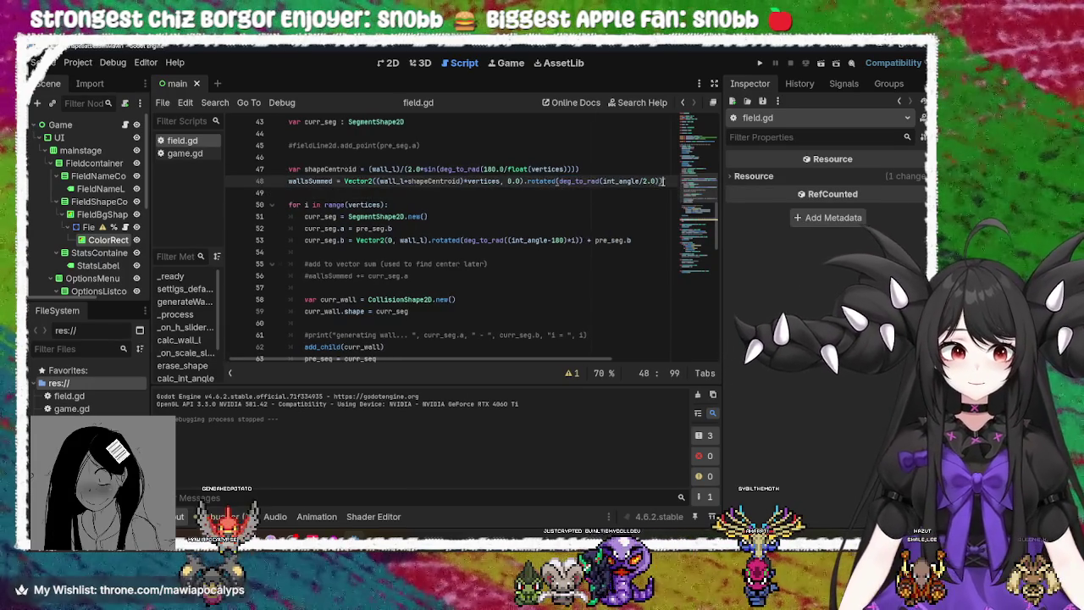
{"action": "key", "text": "F5"}
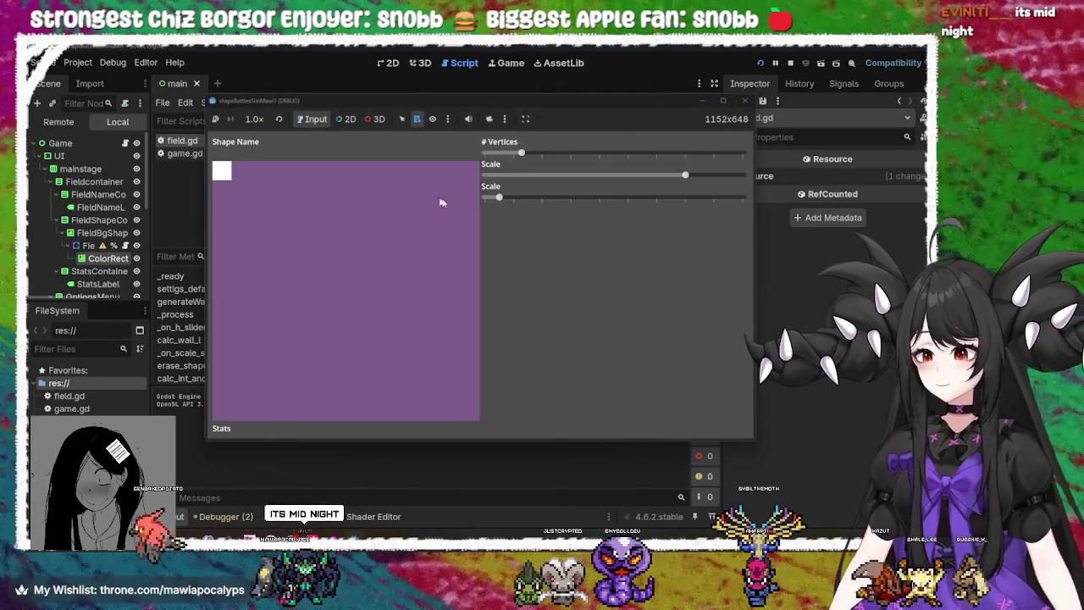
Rotate and shrink the square walls with the Scale sliders, then stop the game
{"action": "mouse_move", "coordinate": [500, 188]}
{"action": "left_mouse_down"}
{"action": "mouse_move", "coordinate": [702, 199]}
{"action": "mouse_move", "coordinate": [484, 197]}
{"action": "mouse_move", "coordinate": [513, 198]}
{"action": "left_mouse_up"}
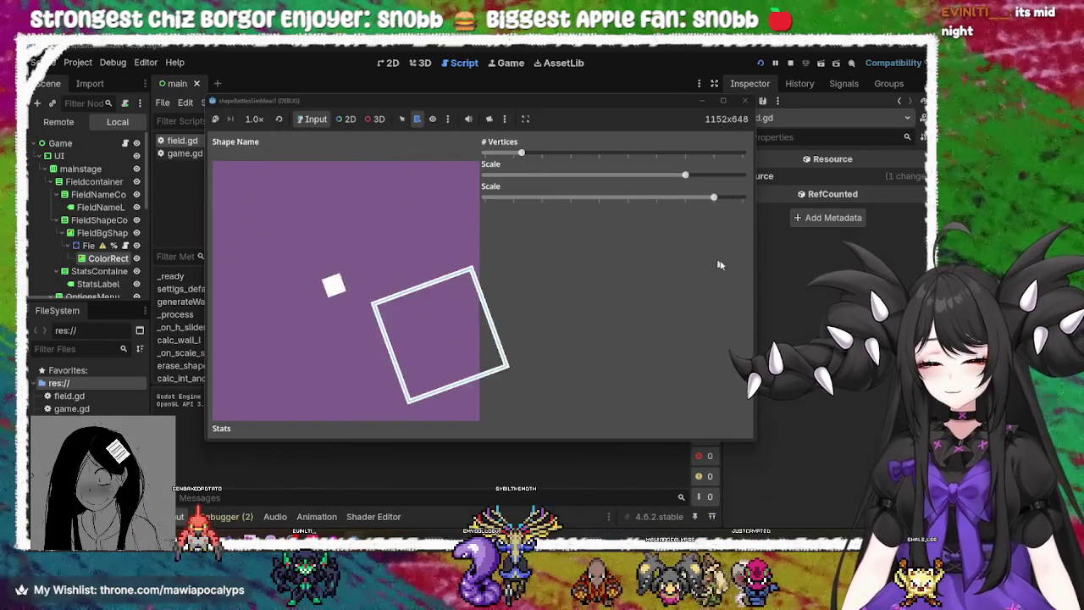
{"action": "left_click_drag", "start_coordinate": [512, 246], "coordinate": [478, 237]}
{"action": "mouse_move", "coordinate": [685, 175]}
{"action": "left_mouse_down"}
{"action": "mouse_move", "coordinate": [486, 176]}
{"action": "mouse_move", "coordinate": [517, 197]}
{"action": "mouse_move", "coordinate": [728, 197]}
{"action": "mouse_move", "coordinate": [648, 232]}
{"action": "mouse_move", "coordinate": [429, 201]}
{"action": "mouse_move", "coordinate": [794, 234]}
{"action": "mouse_move", "coordinate": [581, 200]}
{"action": "mouse_move", "coordinate": [501, 201]}
{"action": "mouse_move", "coordinate": [775, 225]}
{"action": "mouse_move", "coordinate": [443, 211]}
{"action": "mouse_move", "coordinate": [734, 232]}
{"action": "mouse_move", "coordinate": [448, 201]}
{"action": "mouse_move", "coordinate": [700, 238]}
{"action": "mouse_move", "coordinate": [475, 204]}
{"action": "left_mouse_up"}
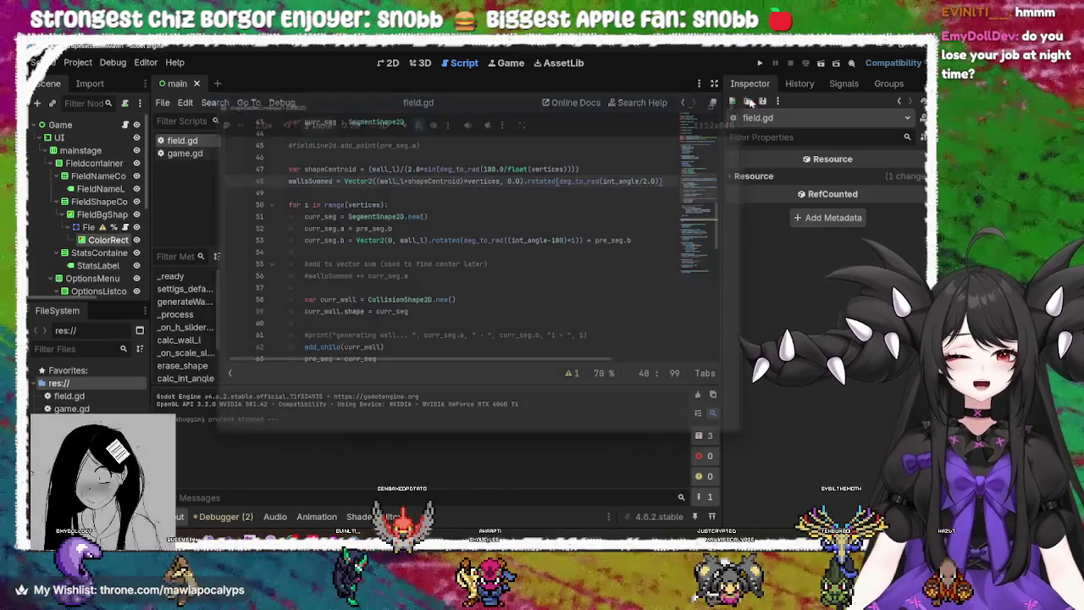
{"action": "left_click", "coordinate": [744, 100]}
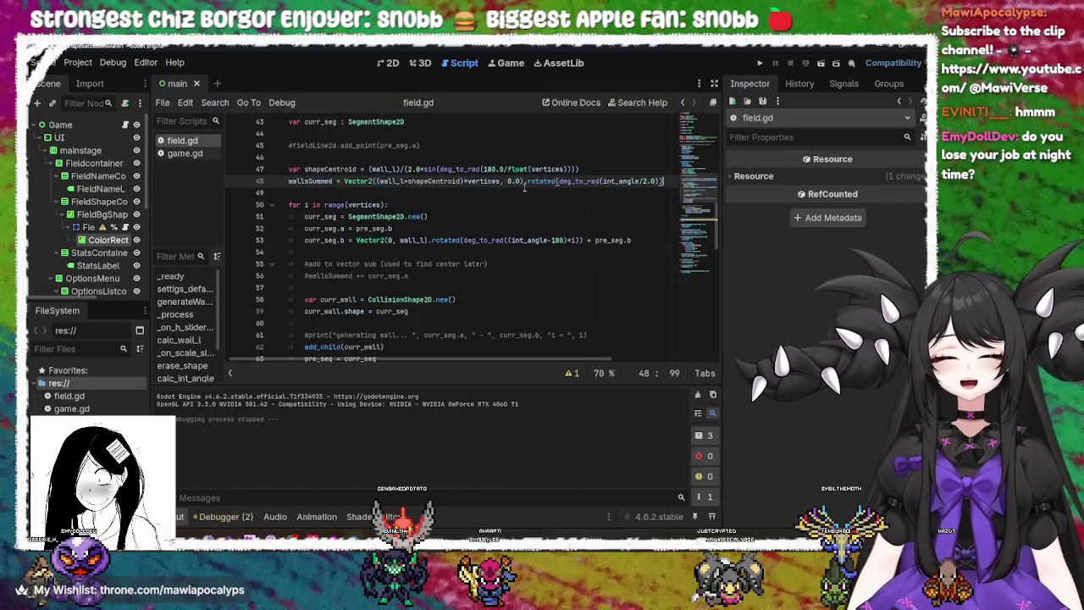
Review the vertices and wallsSummed terms on line 48
{"action": "double_click", "coordinate": [488, 182]}
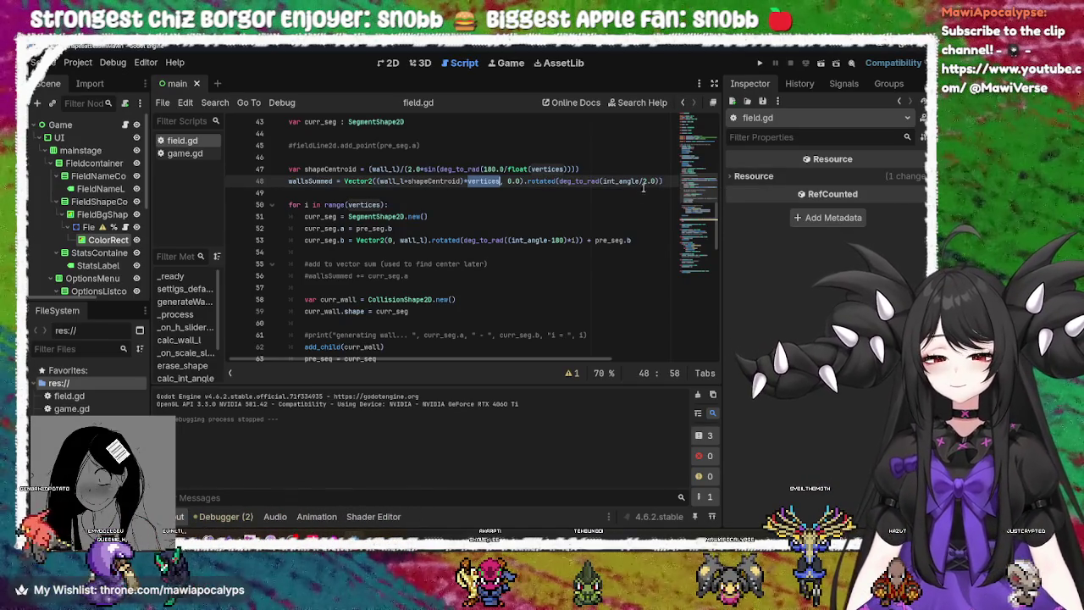
{"action": "double_click", "coordinate": [323, 181]}
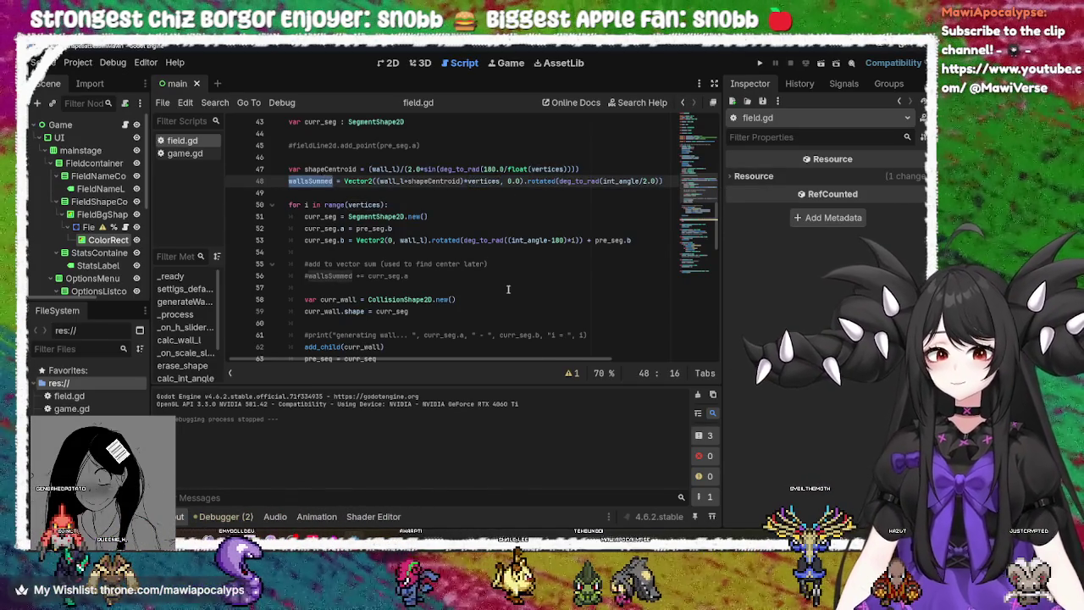
{"action": "scroll", "coordinate": [503, 288], "scroll_direction": "down", "scroll_amount": 4}
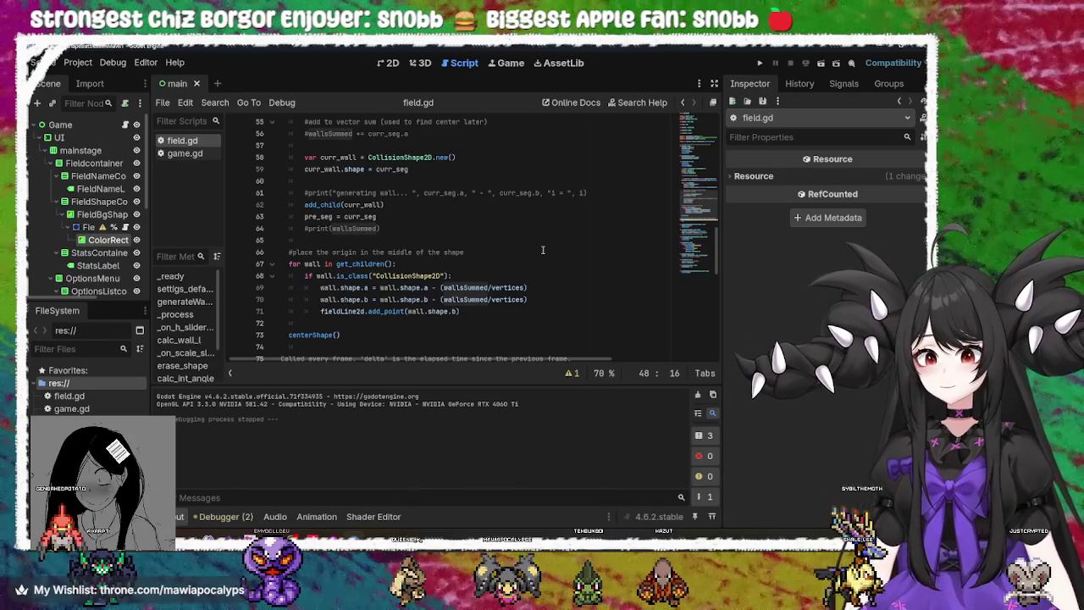
{"action": "scroll", "coordinate": [542, 250], "scroll_direction": "up", "scroll_amount": 3}
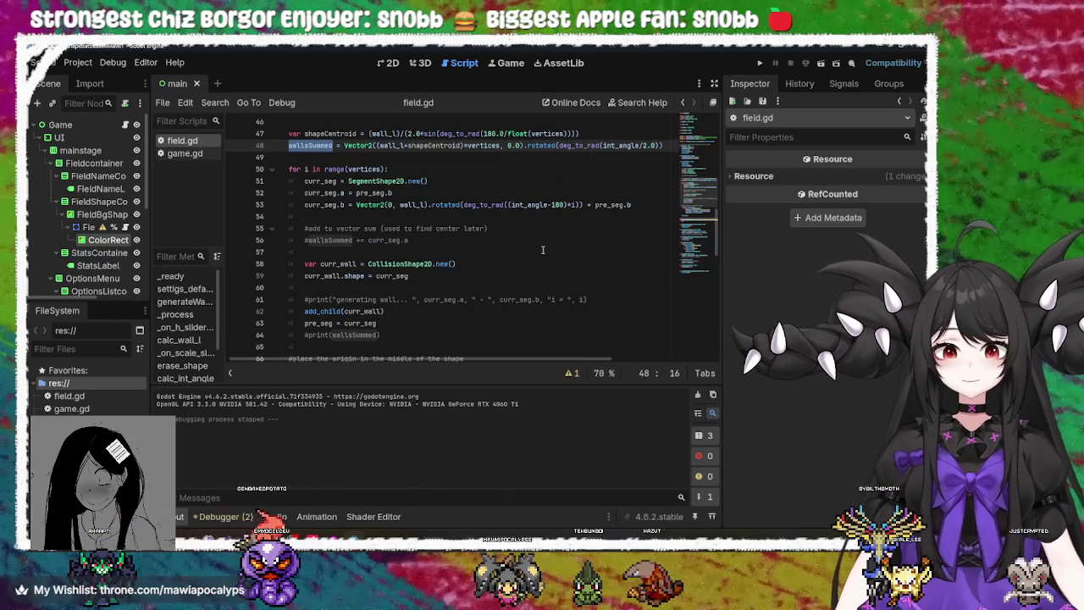
{"action": "scroll", "coordinate": [543, 250], "scroll_direction": "up", "scroll_amount": 1}
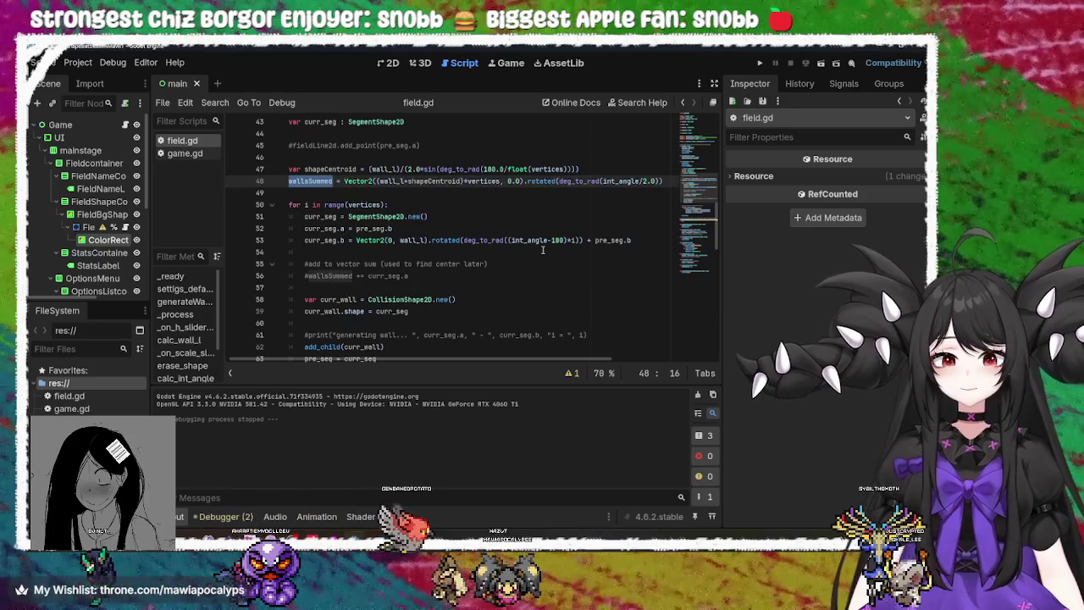
Append a +2.0 offset to the end of line 48 and run the game
{"action": "left_click", "coordinate": [668, 180]}
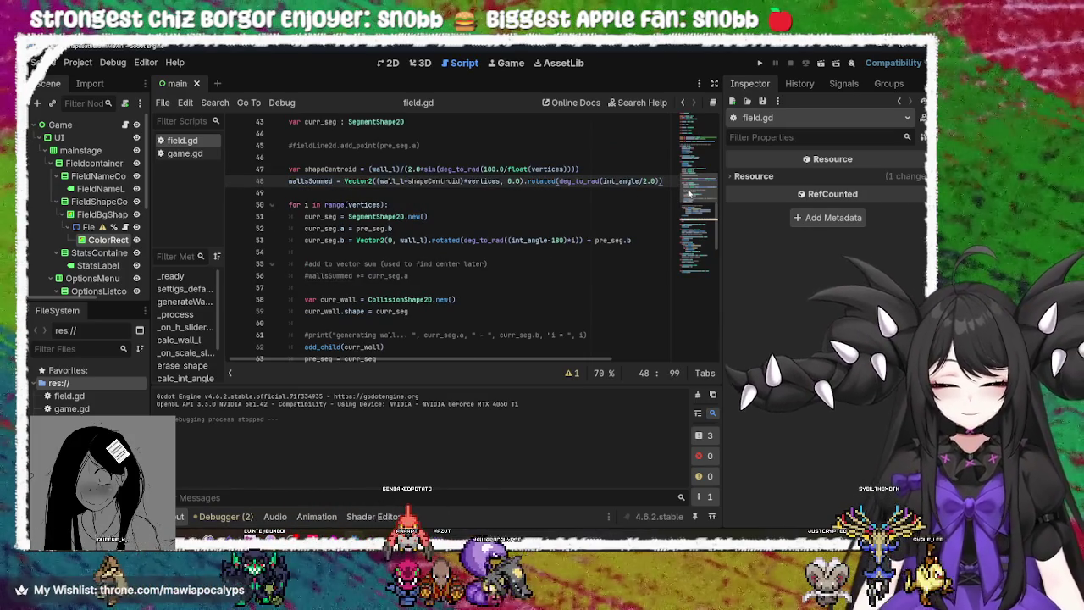
{"action": "type", "text": "+"}
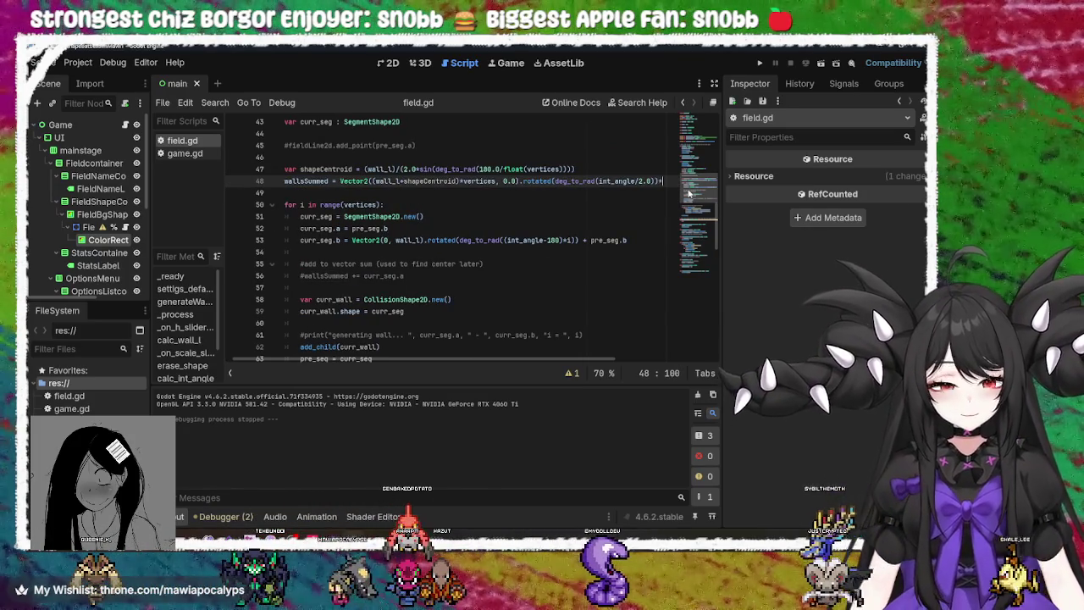
{"action": "type", "text": "20"}
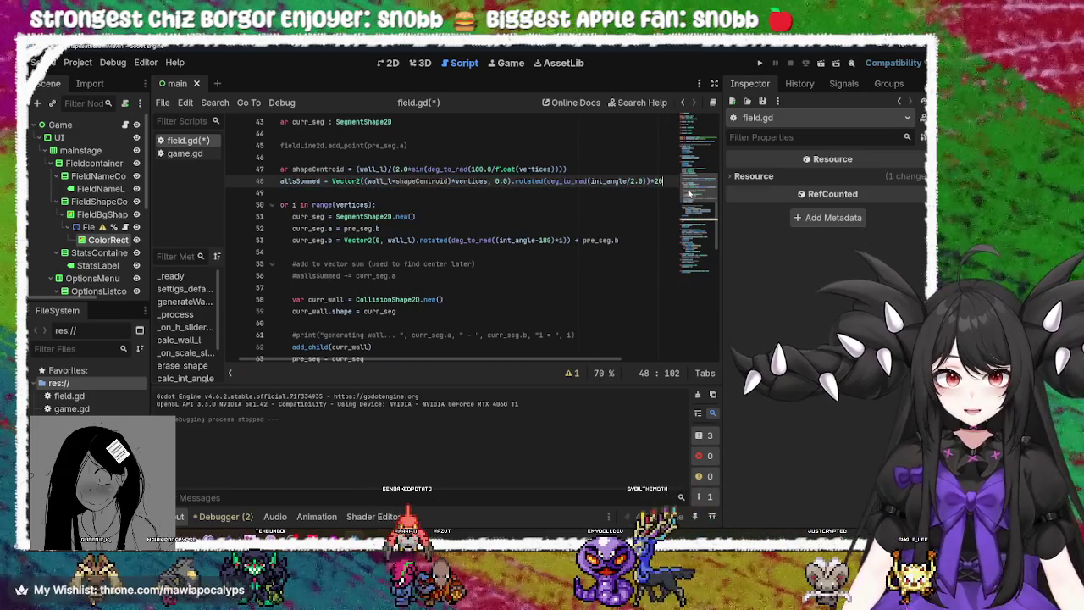
{"action": "key", "text": "BackSpace"}
{"action": "type", "text": ".0"}
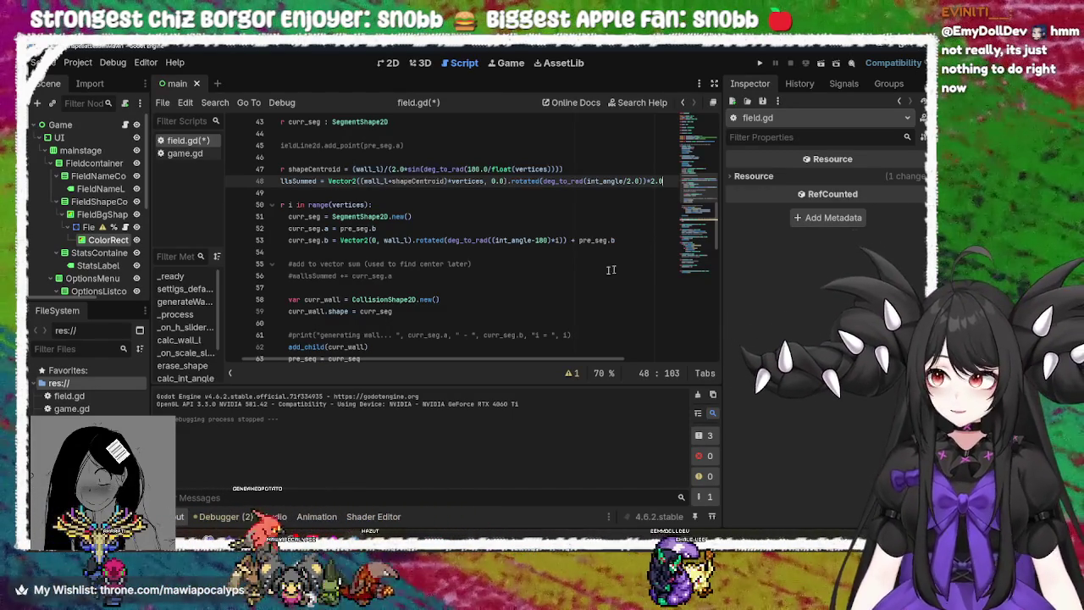
{"action": "left_click", "coordinate": [499, 310]}
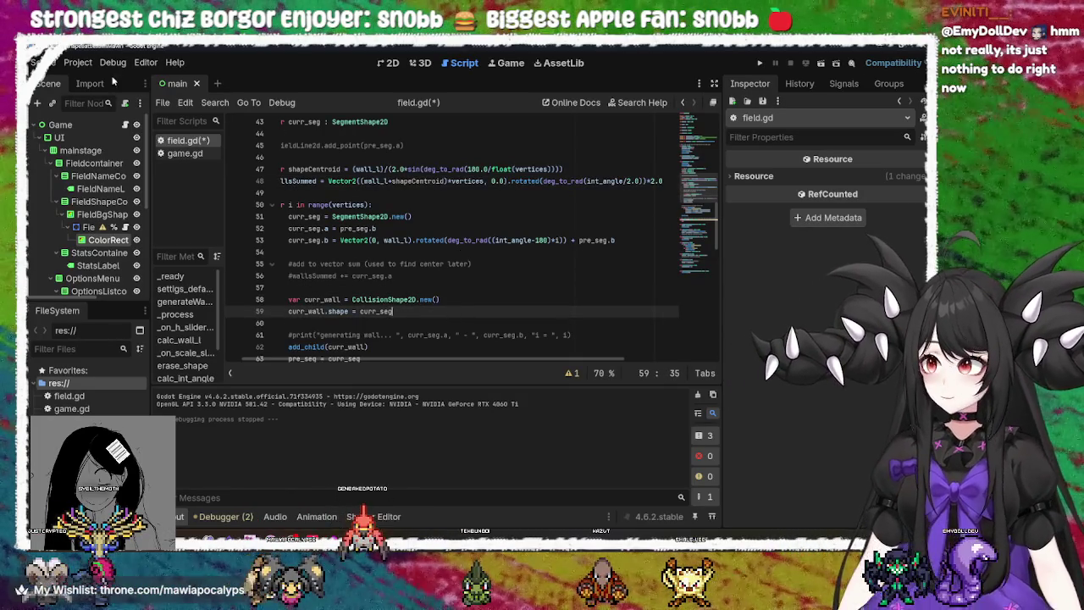
{"action": "left_click", "coordinate": [759, 63]}
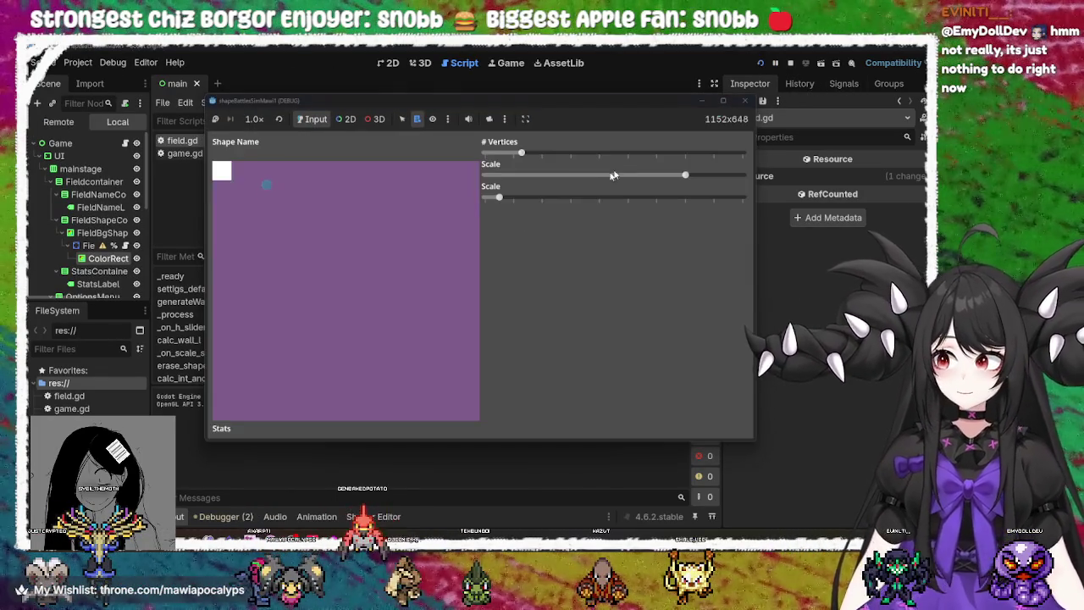
Test lower and higher vertex counts and enlarged and minimum wall sizes, then close the game
{"action": "mouse_move", "coordinate": [516, 152]}
{"action": "left_mouse_down"}
{"action": "mouse_move", "coordinate": [634, 152]}
{"action": "mouse_move", "coordinate": [485, 152]}
{"action": "left_mouse_up"}
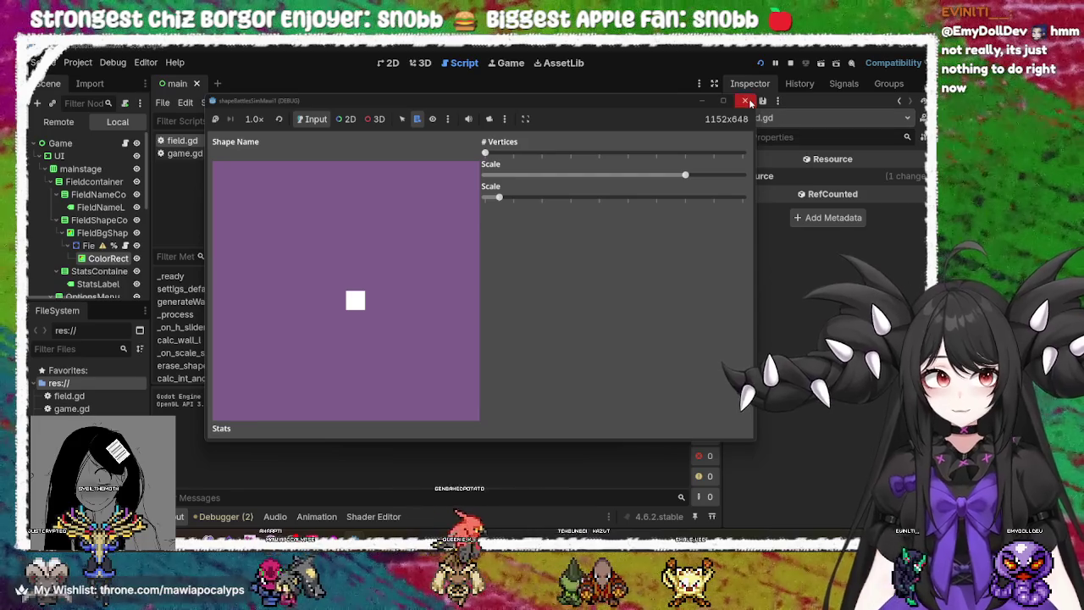
{"action": "mouse_move", "coordinate": [615, 158]}
{"action": "left_mouse_down"}
{"action": "mouse_move", "coordinate": [518, 156]}
{"action": "mouse_move", "coordinate": [676, 166]}
{"action": "left_mouse_up"}
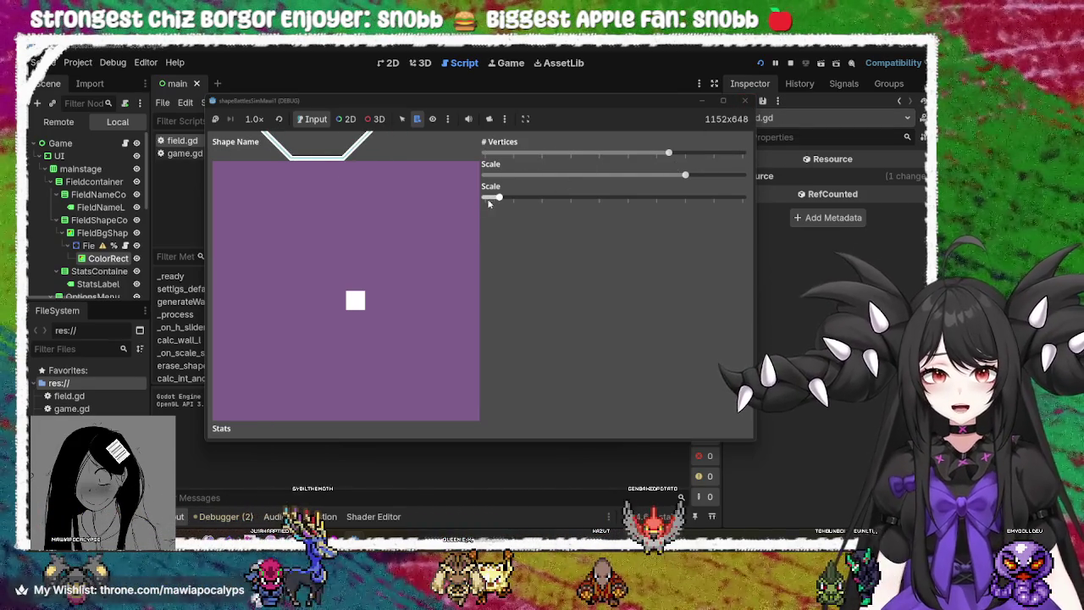
{"action": "left_click_drag", "start_coordinate": [499, 197], "coordinate": [607, 198]}
{"action": "mouse_move", "coordinate": [685, 175]}
{"action": "left_mouse_down"}
{"action": "mouse_move", "coordinate": [569, 176]}
{"action": "mouse_move", "coordinate": [495, 201]}
{"action": "left_mouse_up"}
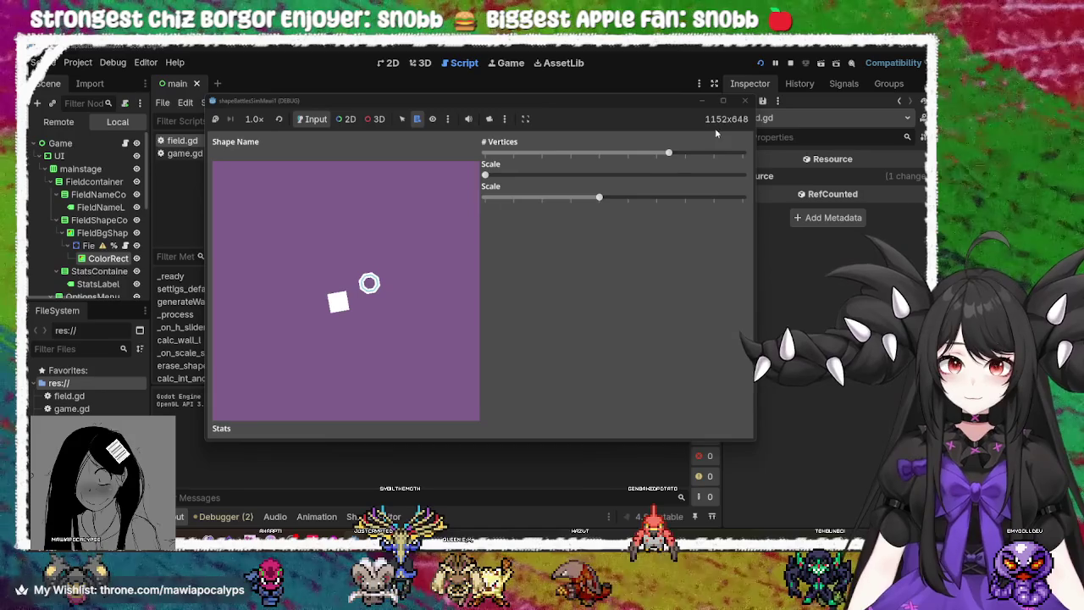
{"action": "left_click", "coordinate": [744, 101]}
{"action": "left_click", "coordinate": [646, 181]}
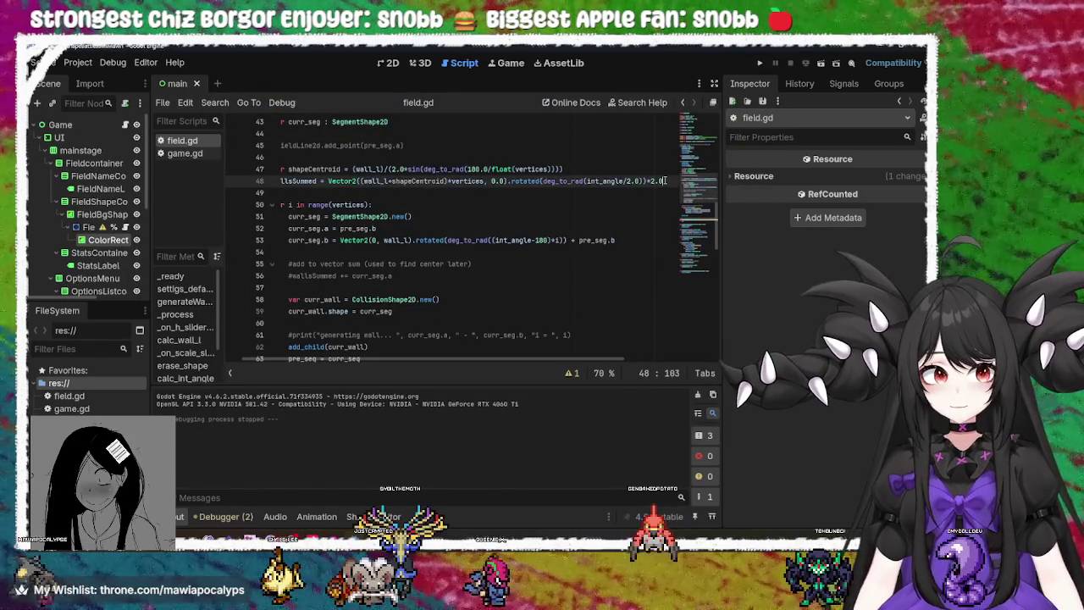
Make line 48 divide by 2.0, then test square, hexagon and triangle walls in-game
{"action": "key", "text": "BackSpace"}
{"action": "type", "text": "/"}
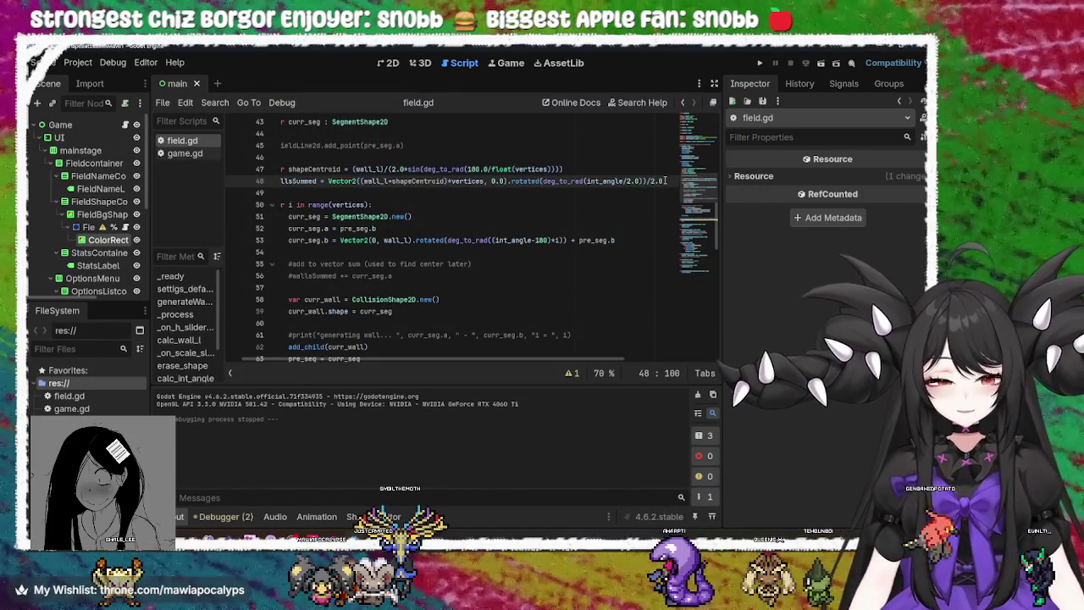
{"action": "key", "text": "F5"}
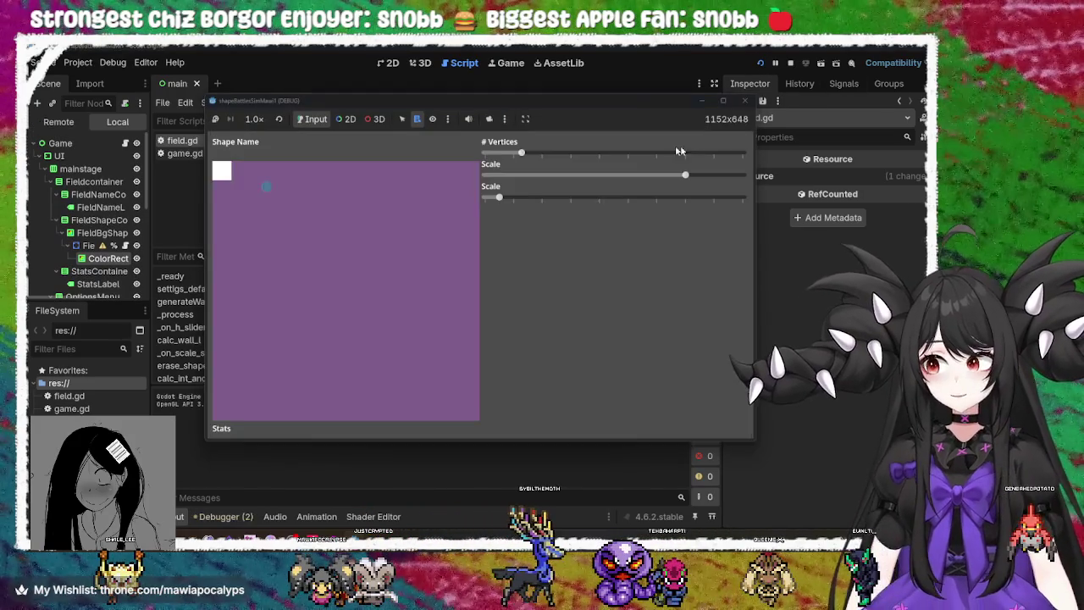
{"action": "mouse_move", "coordinate": [521, 153]}
{"action": "left_mouse_down"}
{"action": "mouse_move", "coordinate": [577, 154]}
{"action": "mouse_move", "coordinate": [570, 175]}
{"action": "mouse_move", "coordinate": [507, 175]}
{"action": "mouse_move", "coordinate": [641, 199]}
{"action": "mouse_move", "coordinate": [479, 200]}
{"action": "mouse_move", "coordinate": [670, 198]}
{"action": "mouse_move", "coordinate": [472, 215]}
{"action": "left_mouse_up"}
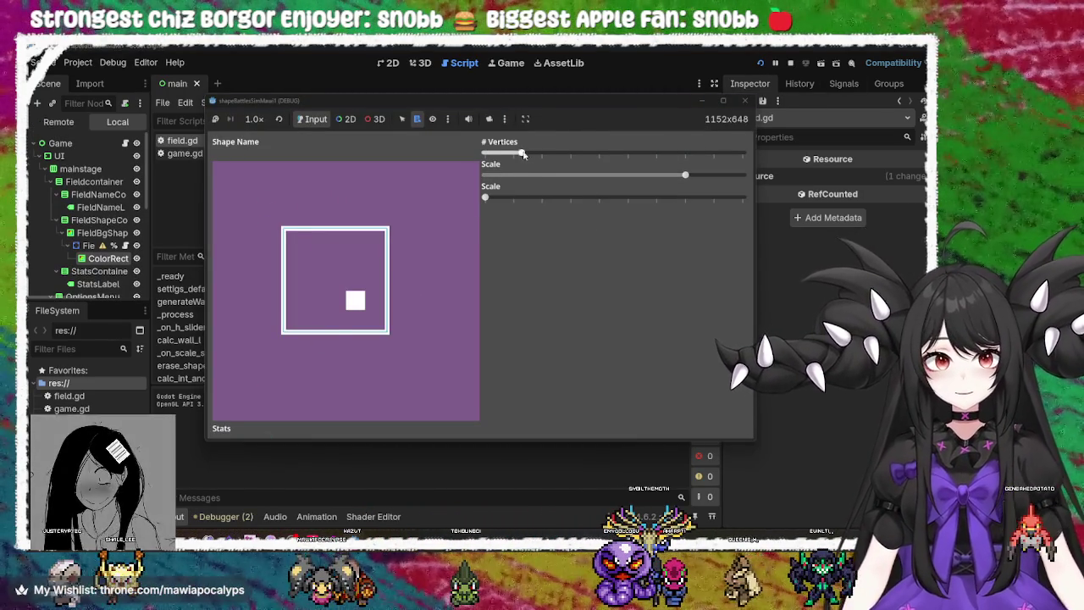
{"action": "left_click_drag", "start_coordinate": [521, 152], "coordinate": [596, 166]}
{"action": "mouse_move", "coordinate": [505, 199]}
{"action": "left_mouse_down"}
{"action": "mouse_move", "coordinate": [657, 204]}
{"action": "mouse_move", "coordinate": [670, 218]}
{"action": "mouse_move", "coordinate": [465, 212]}
{"action": "left_mouse_up"}
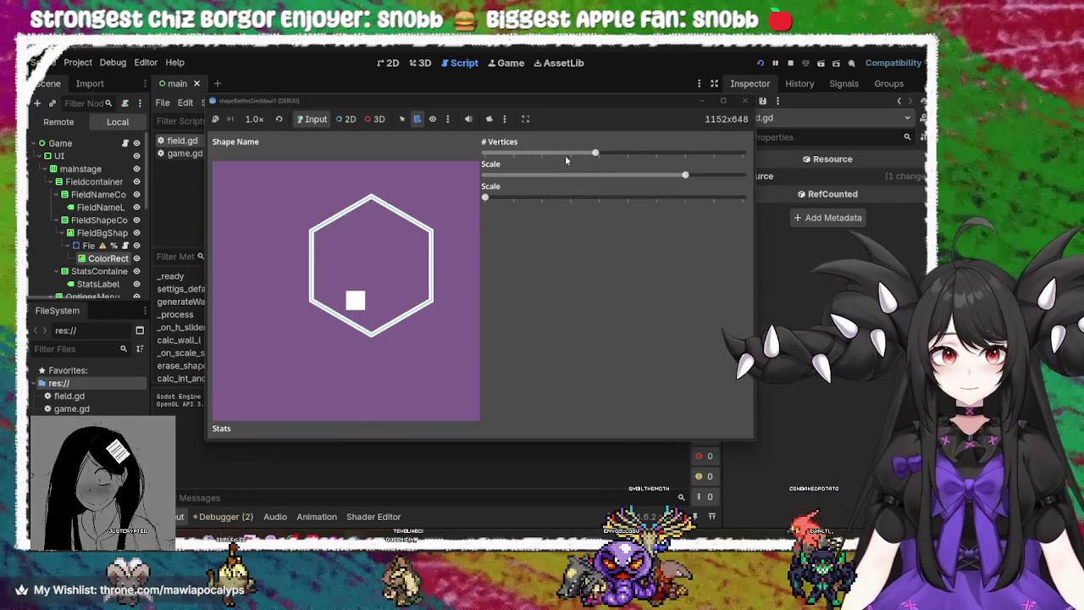
{"action": "left_click_drag", "start_coordinate": [595, 153], "coordinate": [470, 154]}
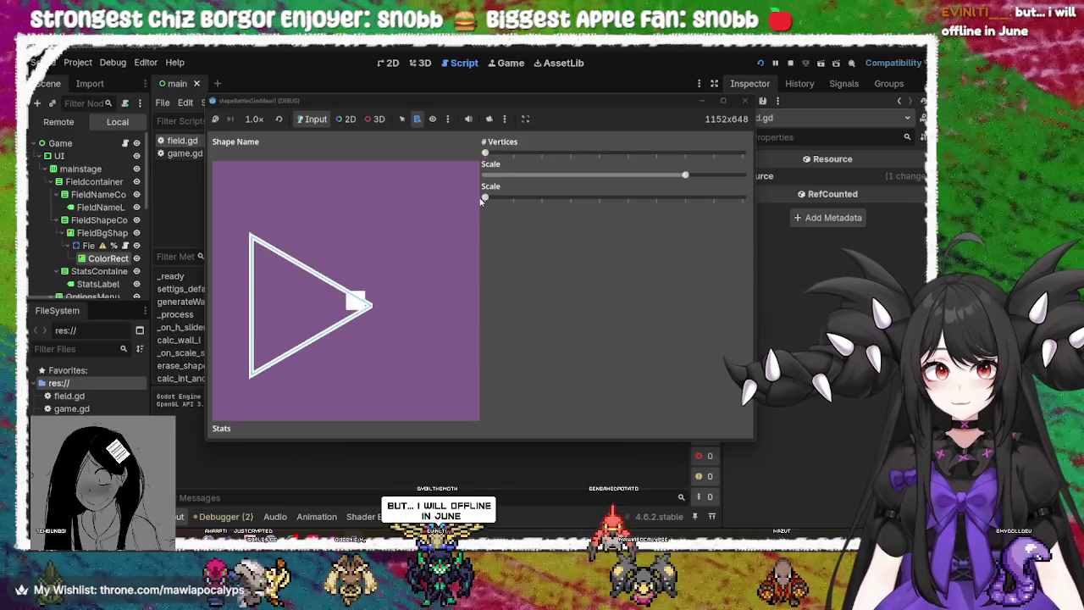
{"action": "key", "text": "Right"}
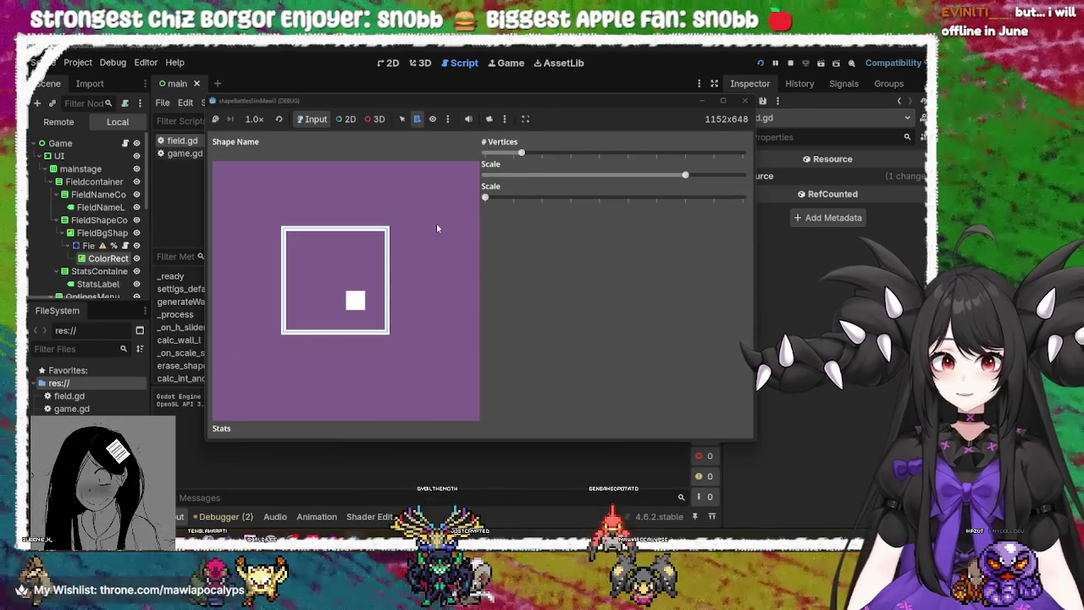
{"action": "left_click", "coordinate": [745, 102]}
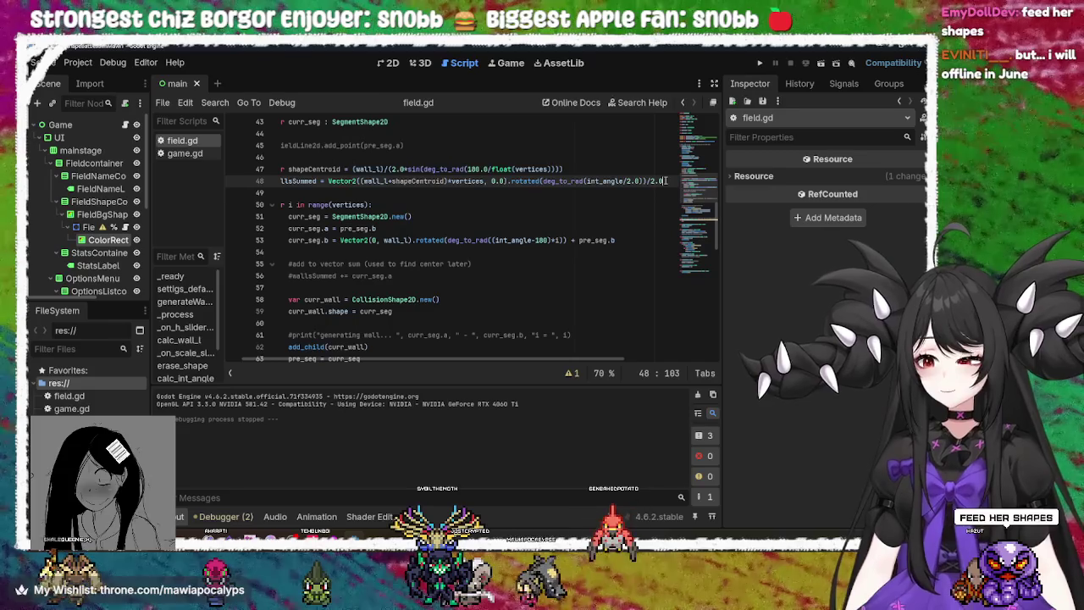
Replace the 2.0 divisor on line 48 with float(vertices) and save field.gd
{"action": "key", "text": "BackSpace"}
{"action": "key", "text": "BackSpace"}
{"action": "key", "text": "BackSpace"}
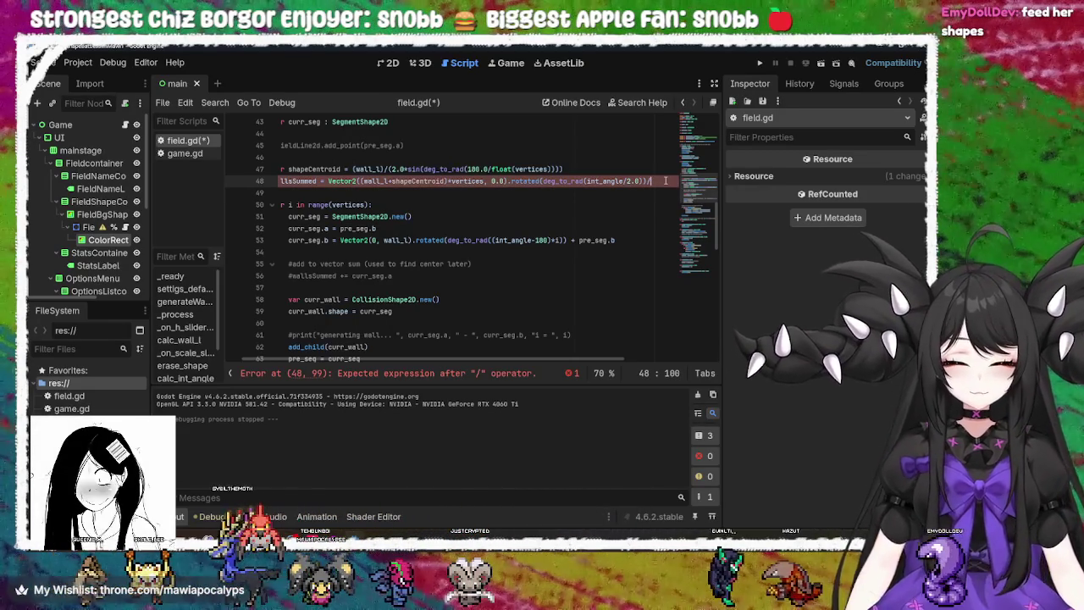
{"action": "type", "text": "float"}
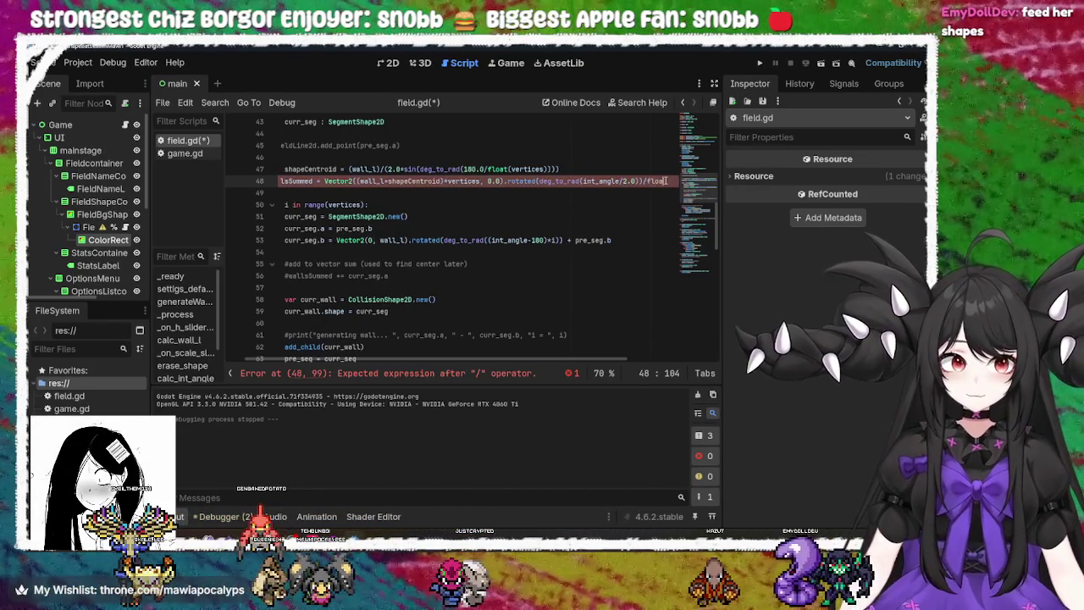
{"action": "type", "text": "("}
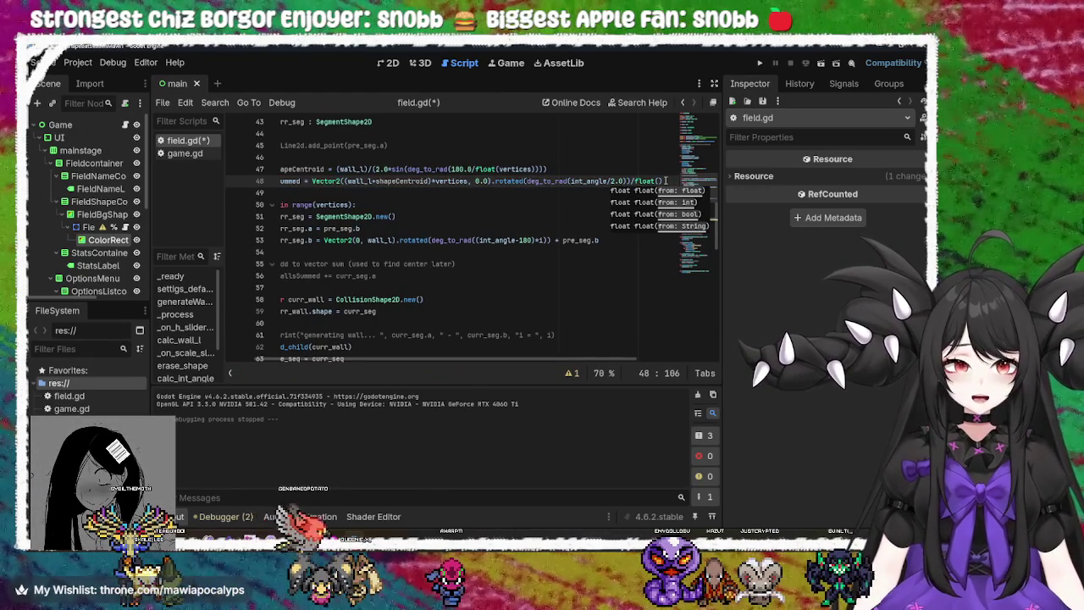
{"action": "type", "text": "v"}
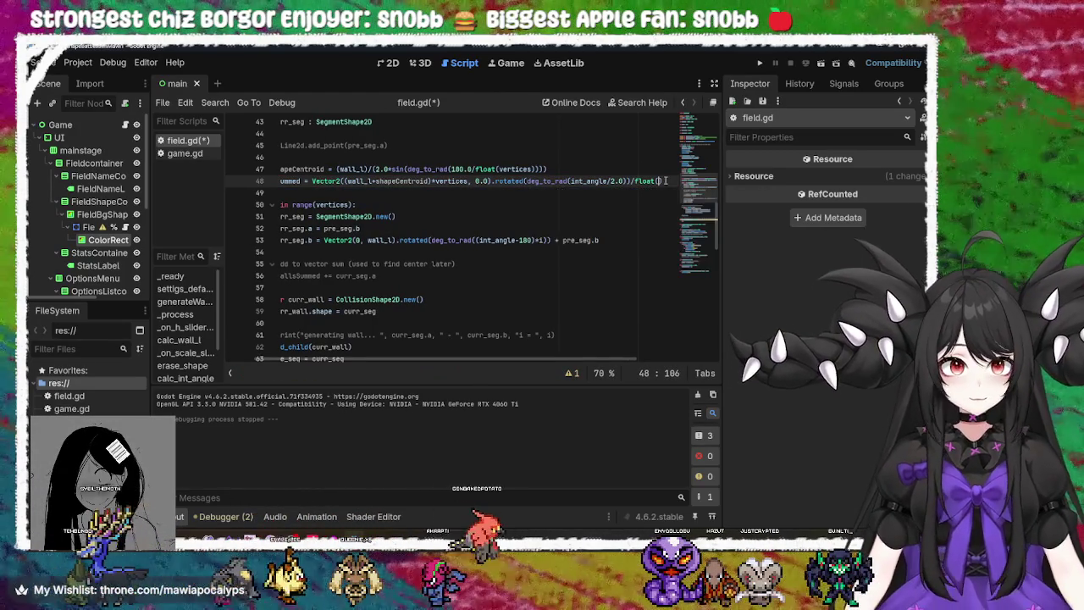
{"action": "type", "text": "e"}
{"action": "key", "text": "Return"}
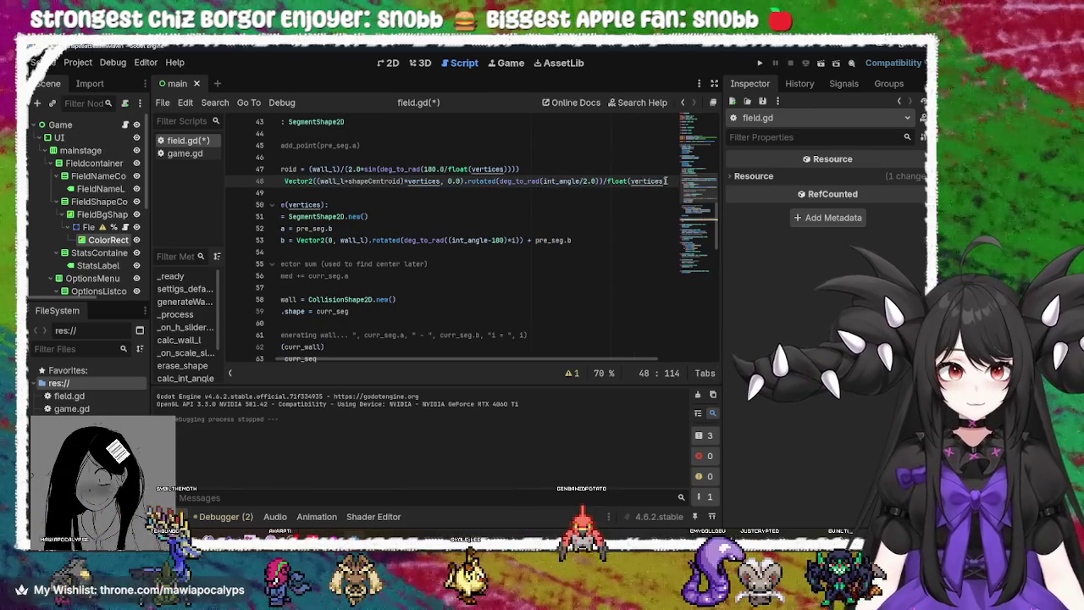
{"action": "key", "text": "ctrl+s"}
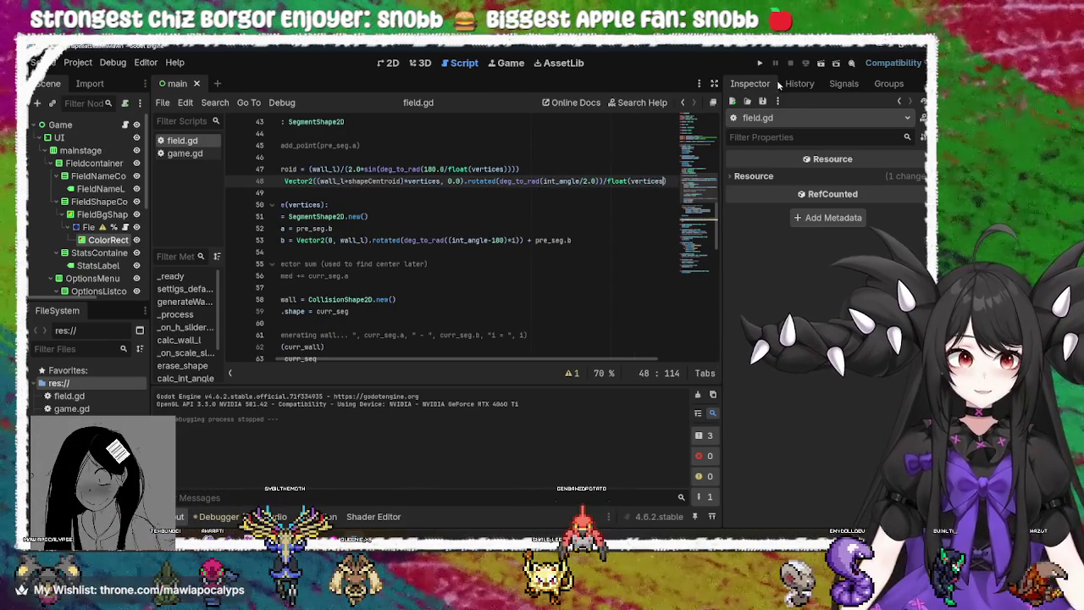
Run the game and check the triangle and octagon walls at different scales
{"action": "left_click", "coordinate": [759, 62]}
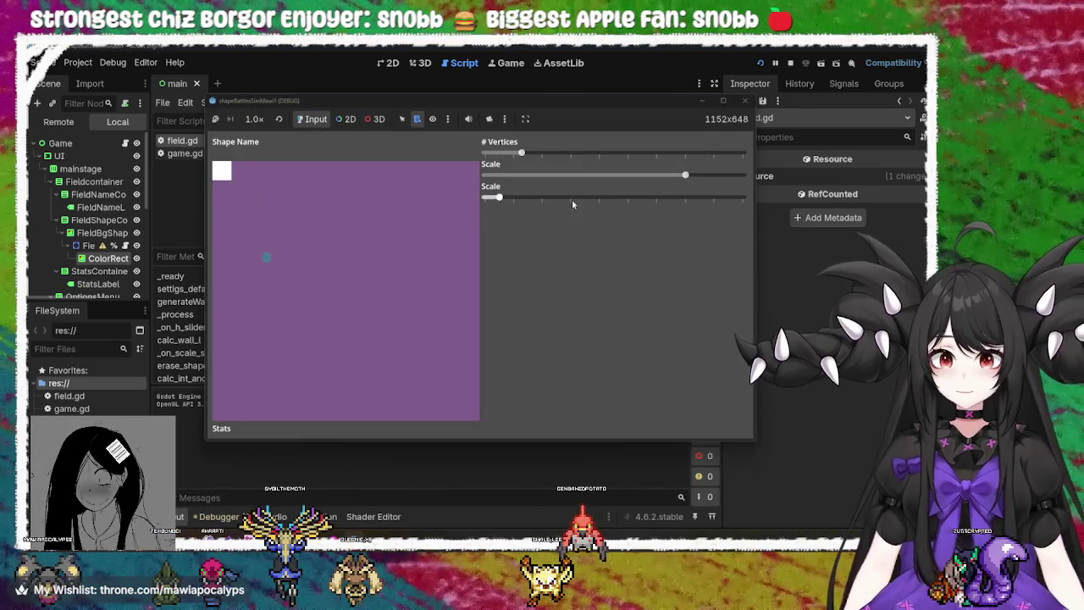
{"action": "mouse_move", "coordinate": [521, 153]}
{"action": "left_mouse_down"}
{"action": "mouse_move", "coordinate": [593, 153]}
{"action": "mouse_move", "coordinate": [492, 155]}
{"action": "mouse_move", "coordinate": [669, 154]}
{"action": "left_mouse_up"}
{"action": "mouse_move", "coordinate": [511, 198]}
{"action": "left_mouse_down"}
{"action": "mouse_move", "coordinate": [614, 199]}
{"action": "mouse_move", "coordinate": [469, 205]}
{"action": "left_mouse_up"}
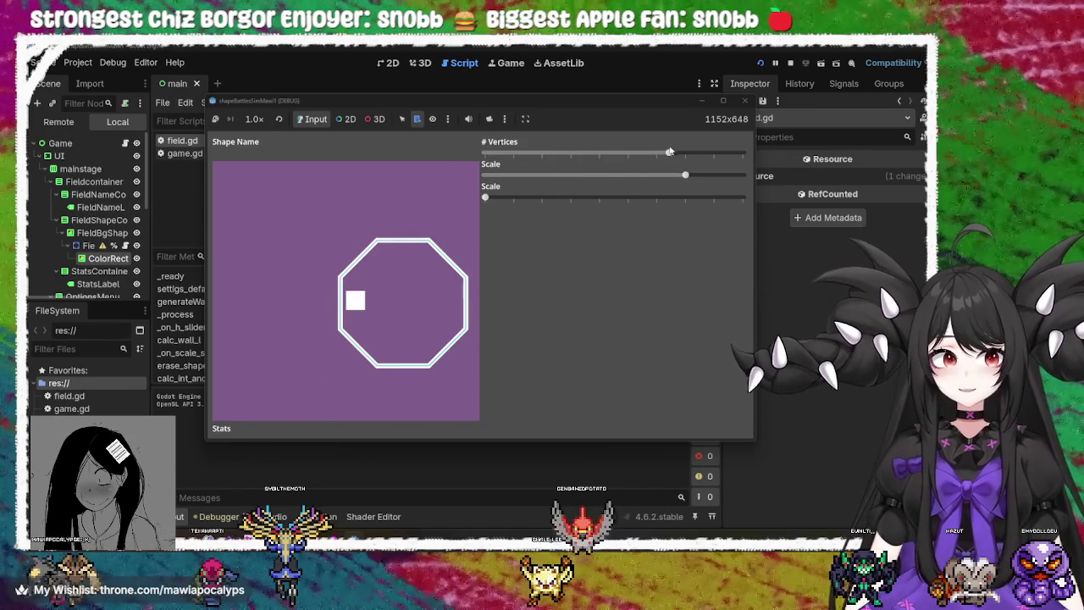
{"action": "mouse_move", "coordinate": [688, 174]}
{"action": "left_mouse_down"}
{"action": "mouse_move", "coordinate": [487, 178]}
{"action": "mouse_move", "coordinate": [716, 180]}
{"action": "mouse_move", "coordinate": [655, 180]}
{"action": "left_mouse_up"}
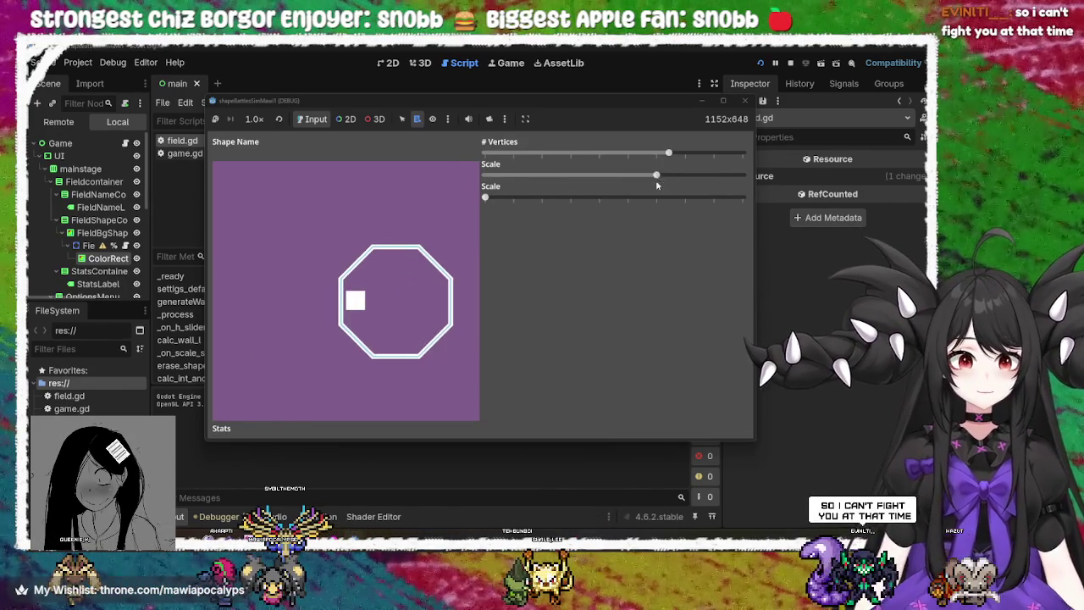
{"action": "left_click", "coordinate": [747, 101]}
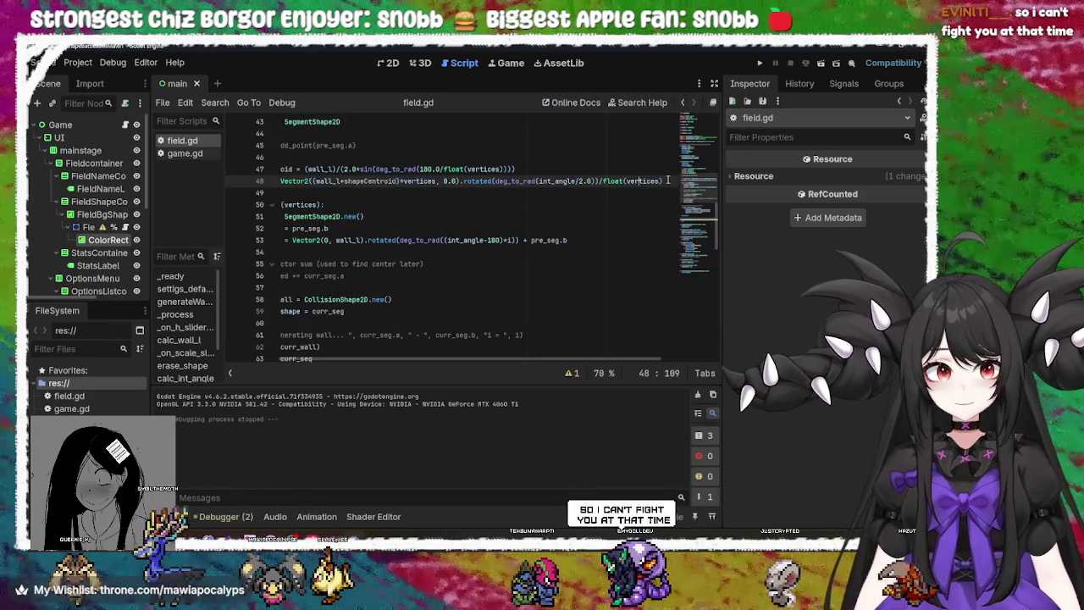
Delete '/float(vertices)' from line 48 and test the triangle, square and pentagon walls in-game
{"action": "key", "text": "BackSpace"}
{"action": "key", "text": "BackSpace"}
{"action": "key", "text": "BackSpace"}
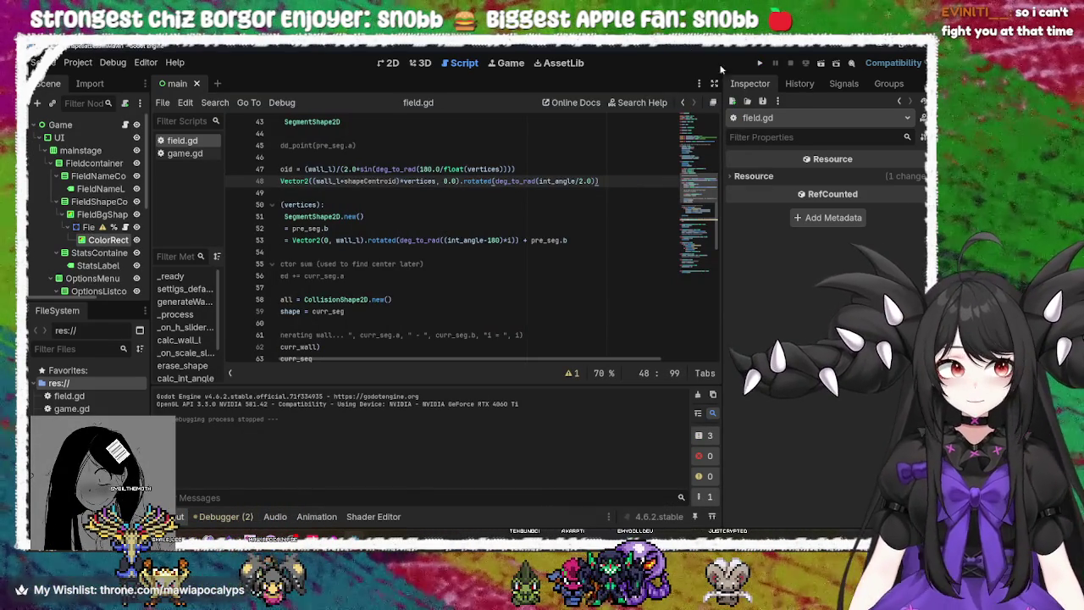
{"action": "left_click", "coordinate": [761, 63]}
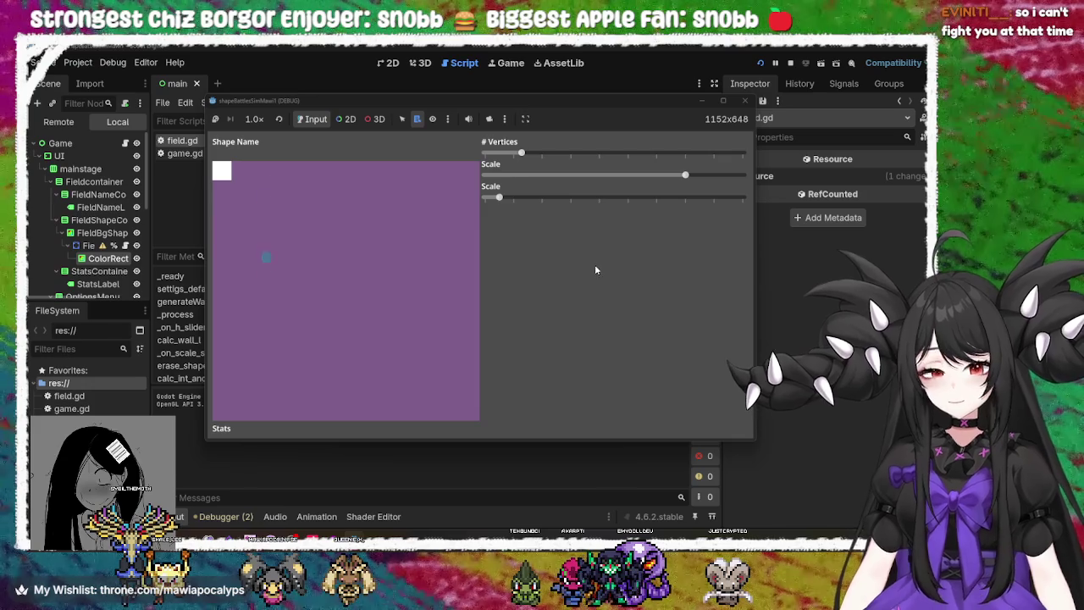
{"action": "mouse_move", "coordinate": [519, 144]}
{"action": "left_mouse_down"}
{"action": "mouse_move", "coordinate": [634, 156]}
{"action": "mouse_move", "coordinate": [485, 155]}
{"action": "left_mouse_up"}
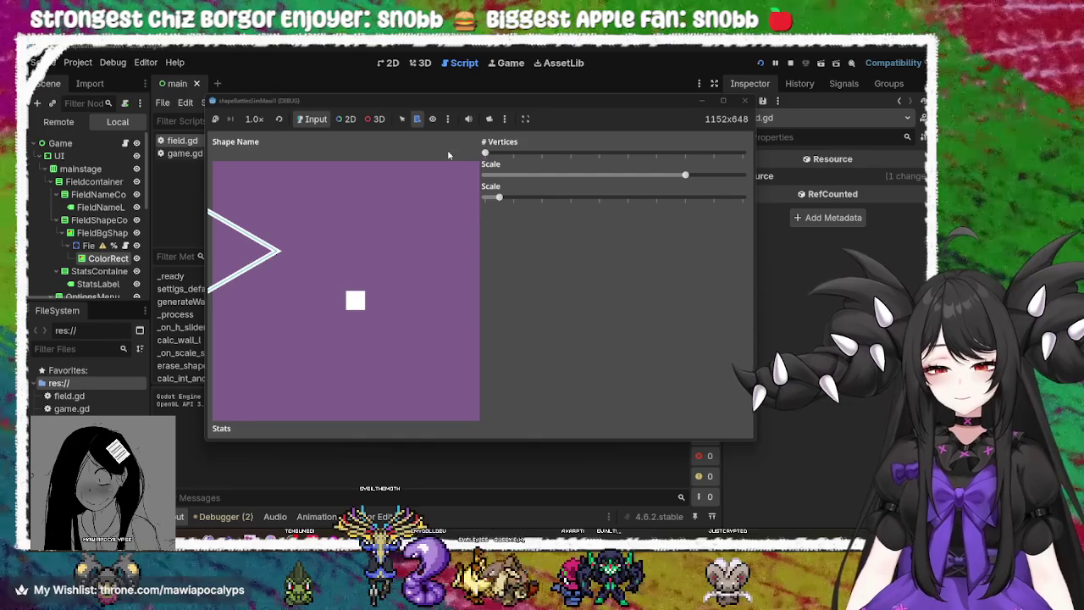
{"action": "mouse_move", "coordinate": [485, 155]}
{"action": "left_mouse_down"}
{"action": "mouse_move", "coordinate": [548, 156]}
{"action": "mouse_move", "coordinate": [522, 157]}
{"action": "left_mouse_up"}
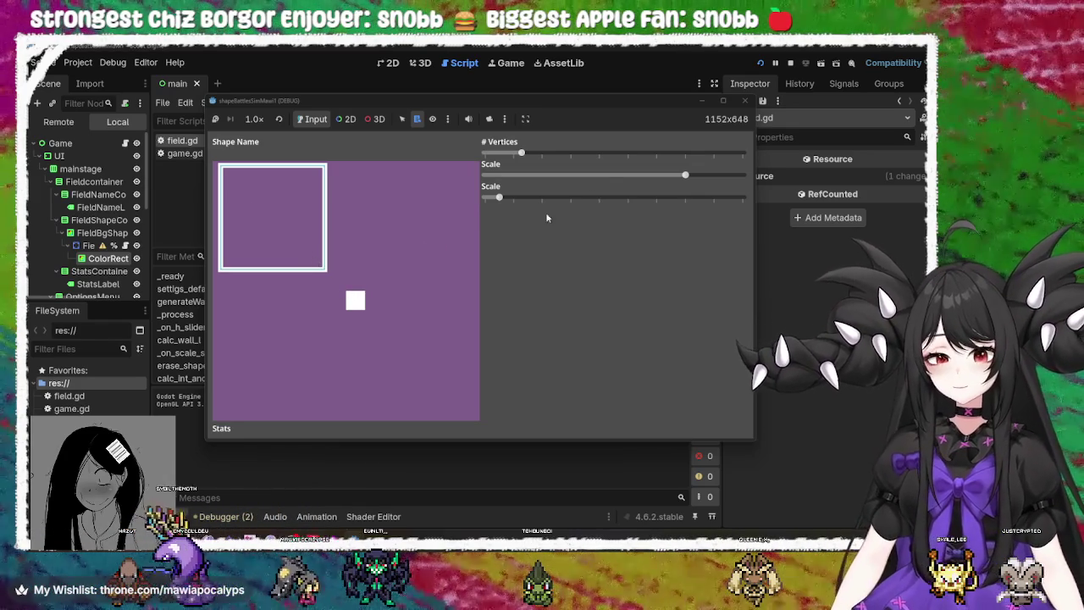
{"action": "left_click_drag", "start_coordinate": [521, 153], "coordinate": [475, 150]}
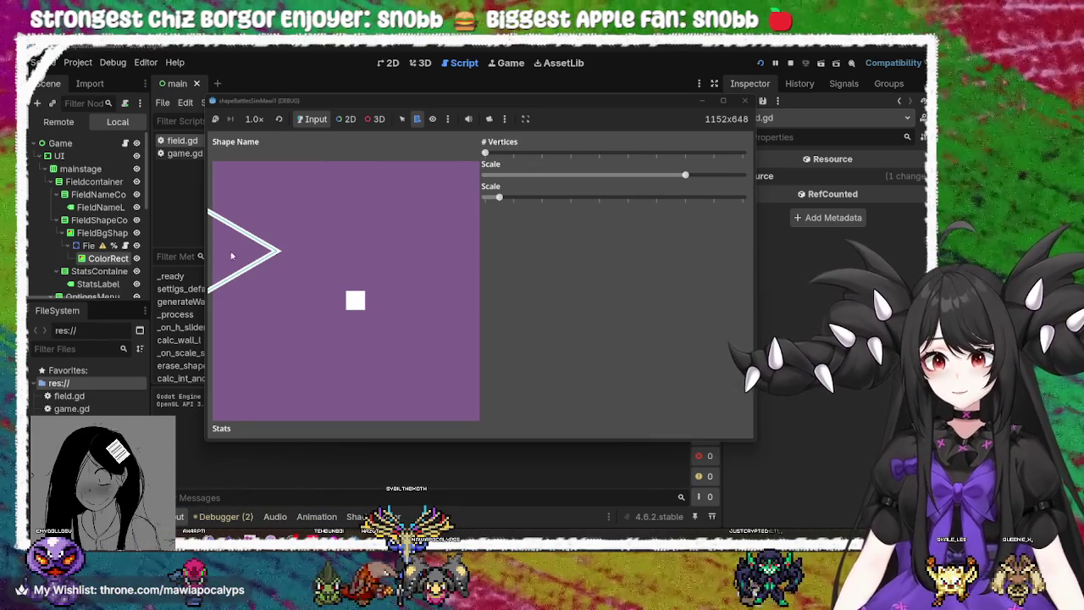
{"action": "left_click", "coordinate": [744, 101]}
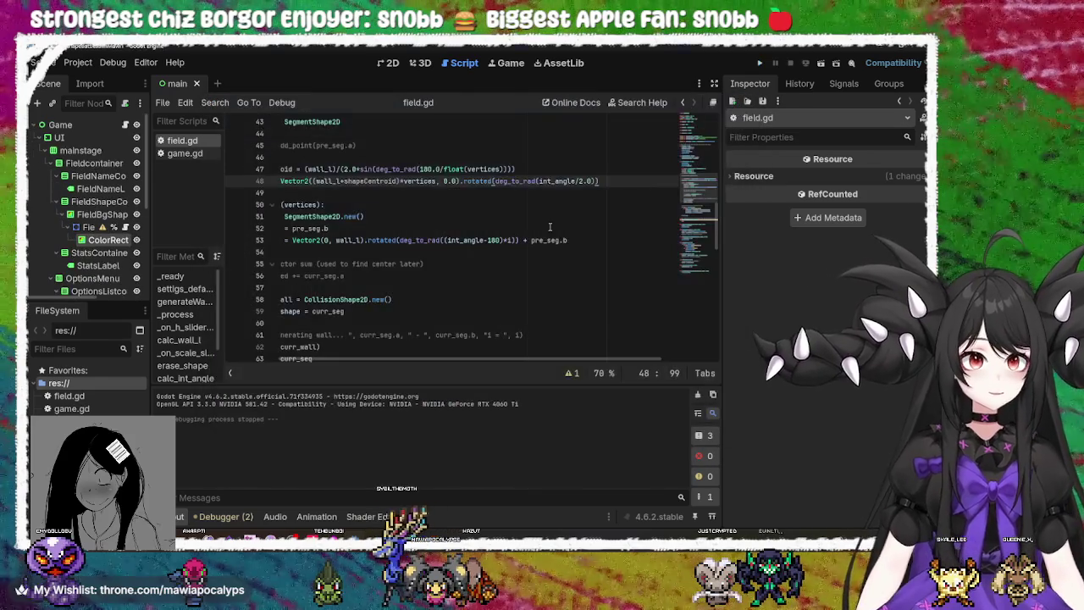
{"action": "left_click_drag", "start_coordinate": [529, 363], "coordinate": [446, 363]}
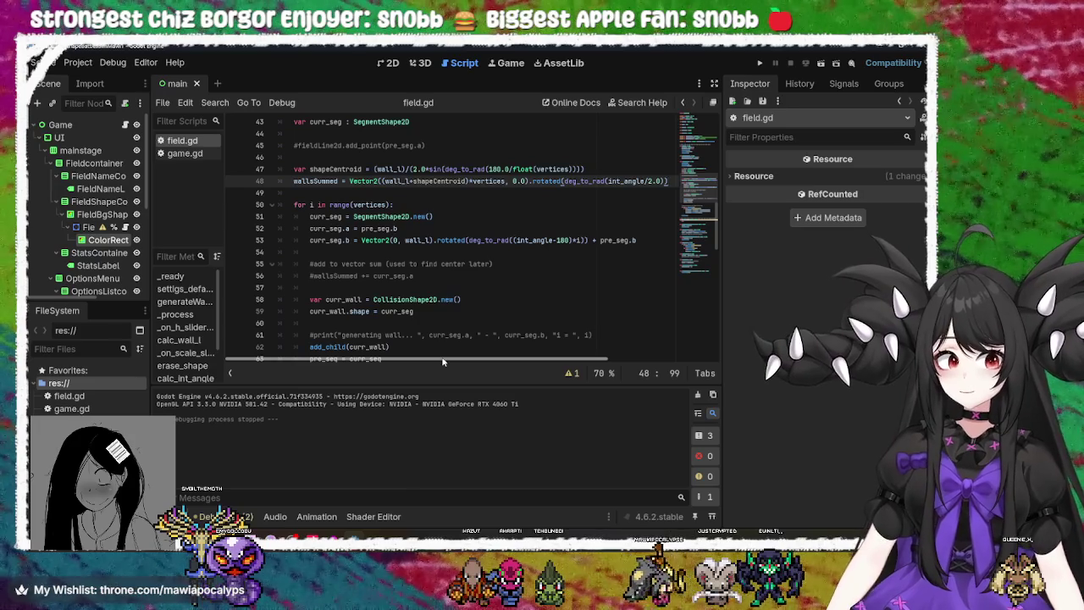
{"action": "scroll", "coordinate": [463, 210], "scroll_direction": "up", "scroll_amount": 1}
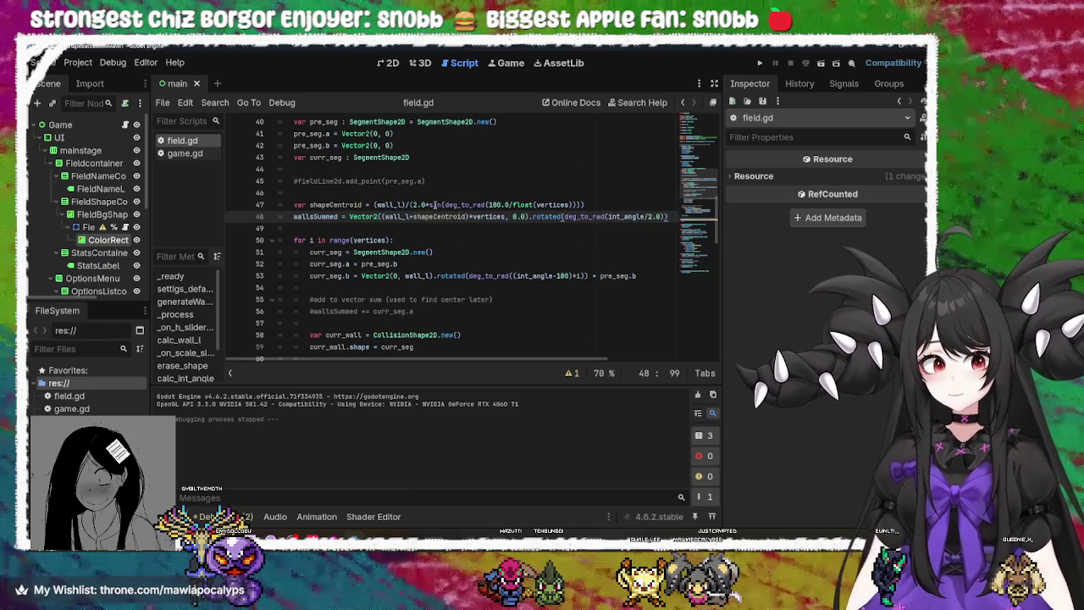
{"action": "double_click", "coordinate": [453, 204]}
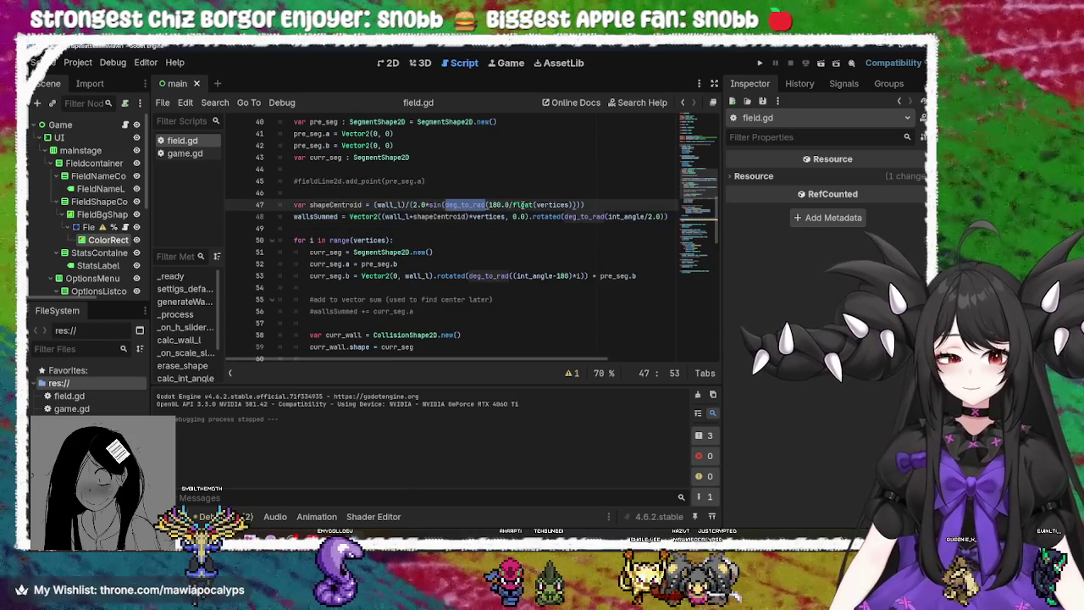
{"action": "double_click", "coordinate": [523, 205]}
{"action": "double_click", "coordinate": [553, 204]}
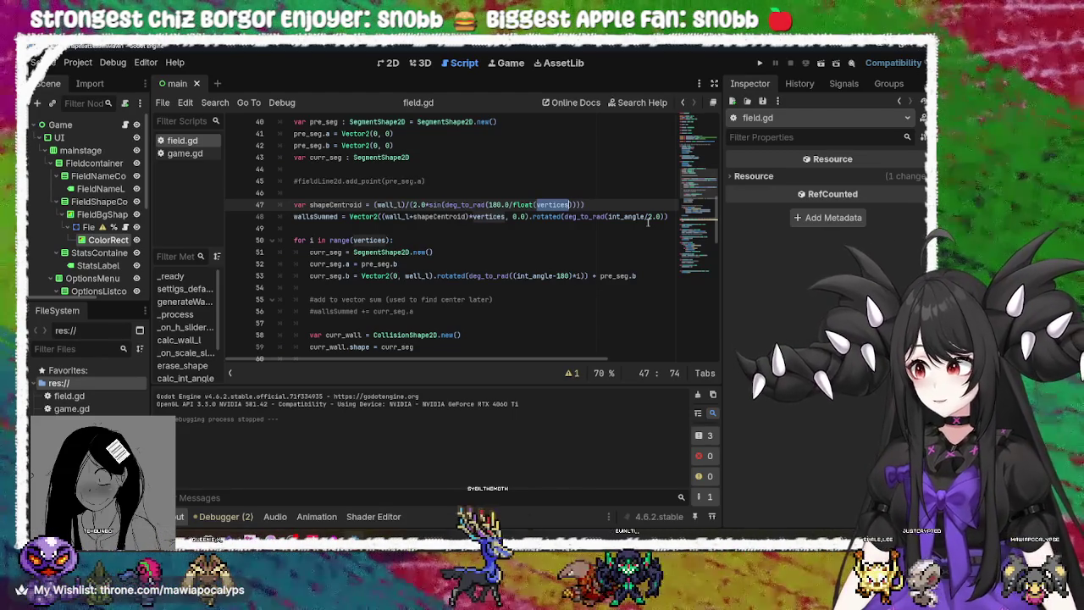
{"action": "left_click", "coordinate": [596, 203]}
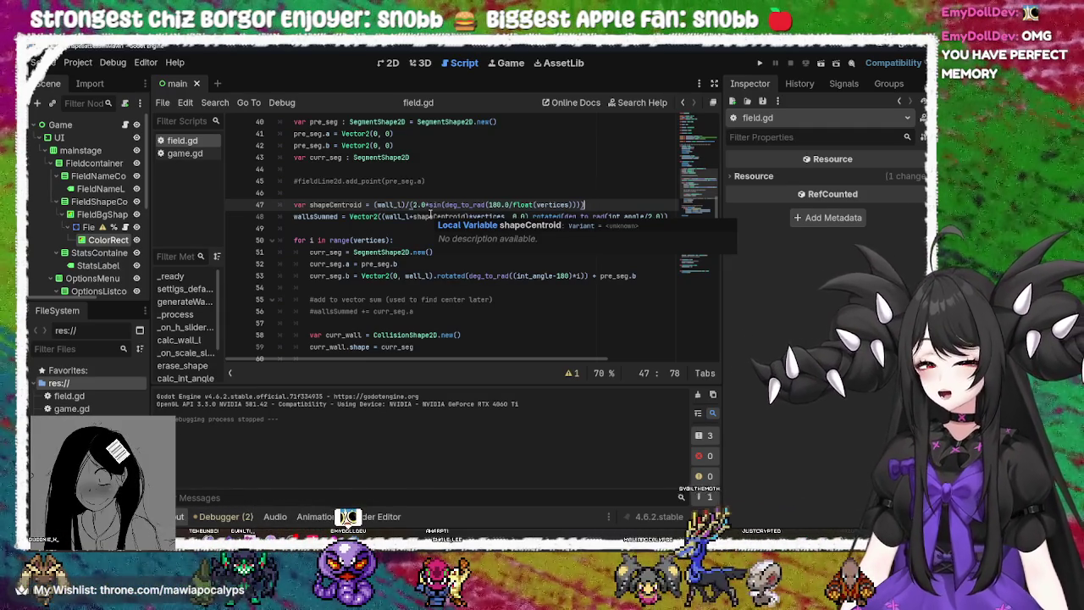
{"action": "left_click", "coordinate": [453, 205]}
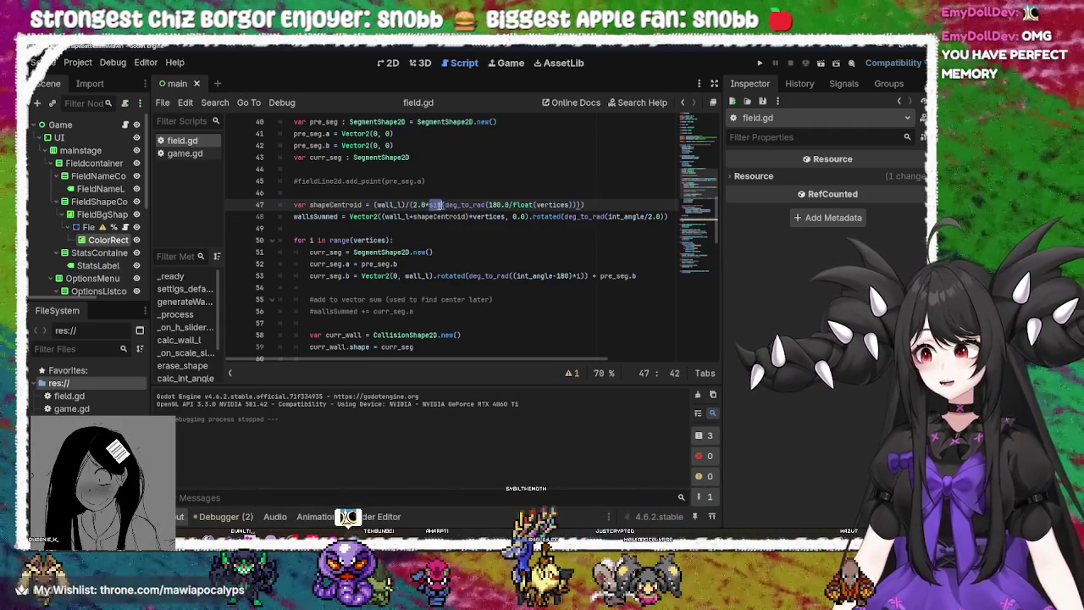
{"action": "left_click_drag", "start_coordinate": [430, 205], "coordinate": [441, 205]}
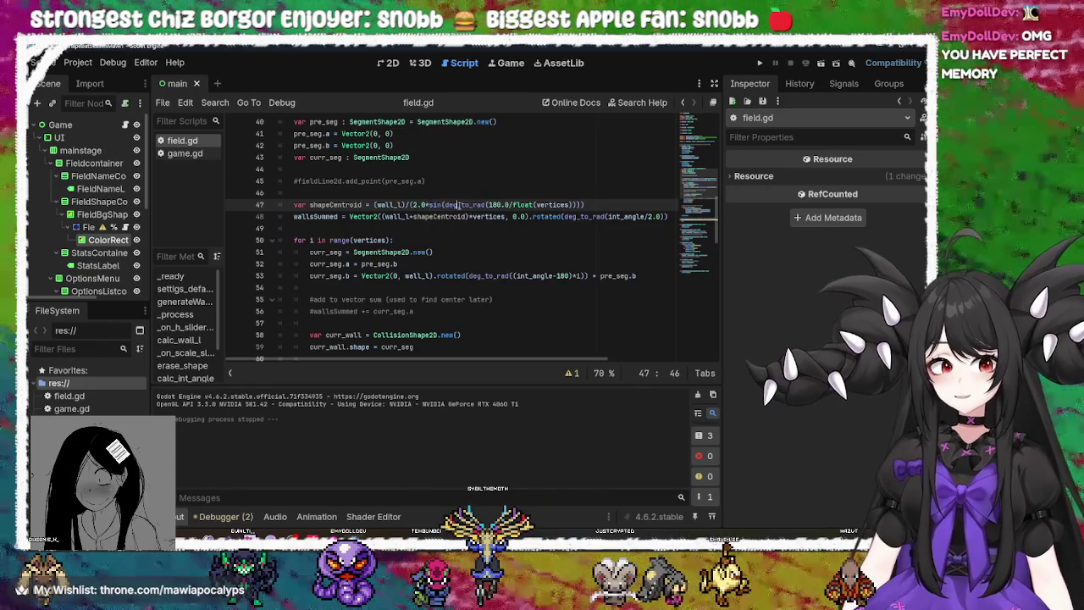
{"action": "double_click", "coordinate": [457, 205]}
{"action": "left_click", "coordinate": [432, 206]}
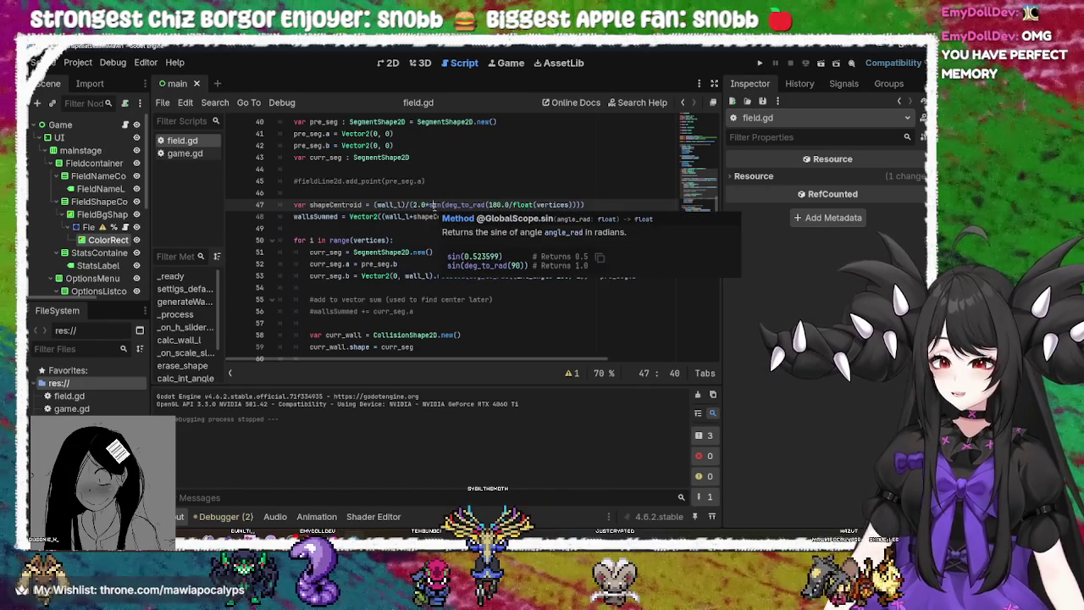
{"action": "double_click", "coordinate": [458, 205]}
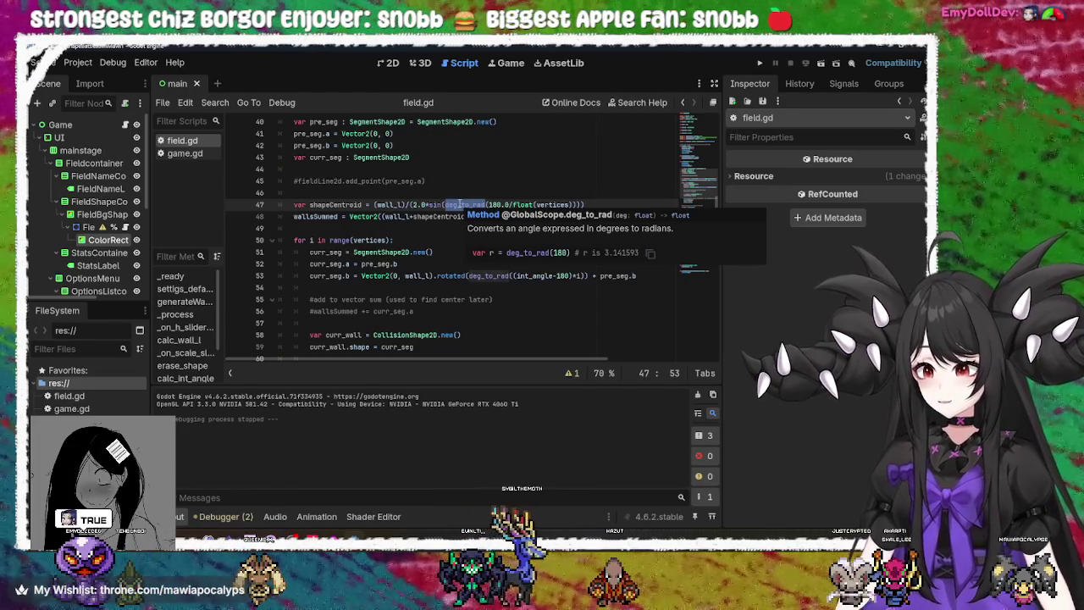
{"action": "left_click", "coordinate": [425, 205]}
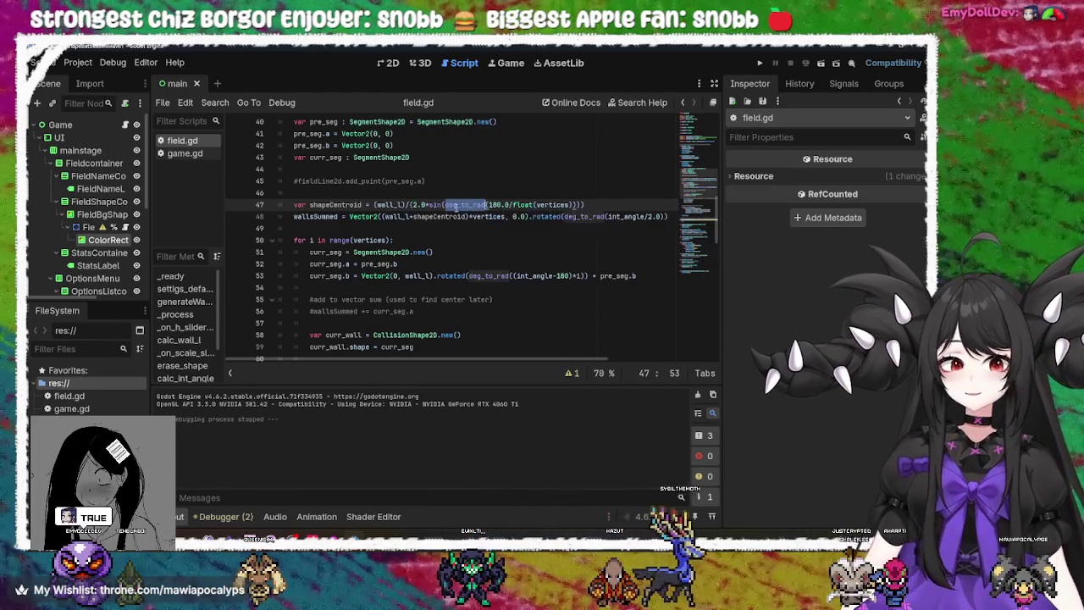
{"action": "double_click", "coordinate": [456, 205]}
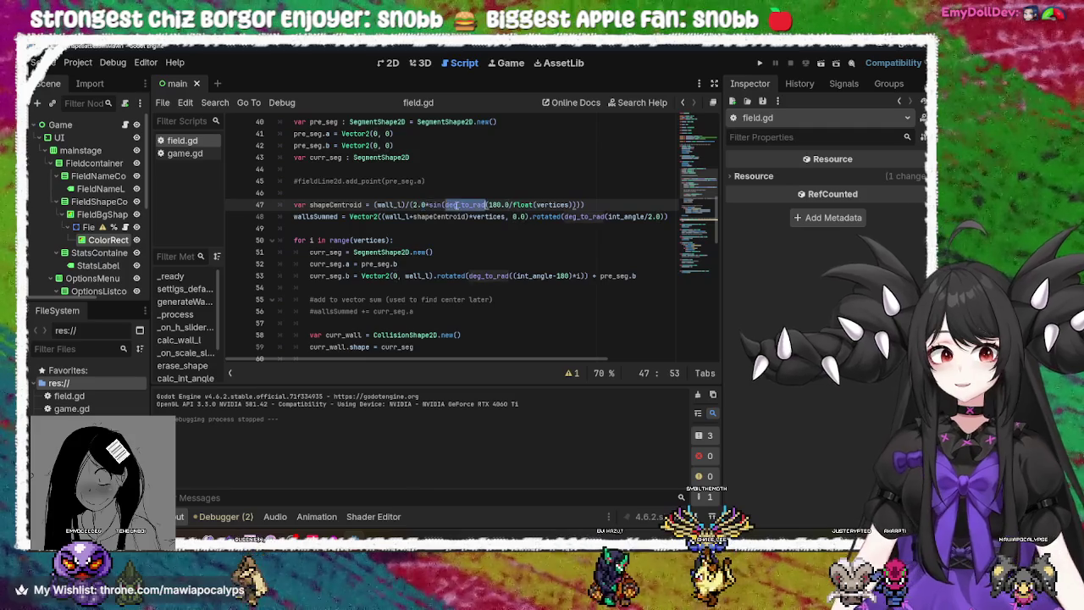
{"action": "left_click", "coordinate": [434, 205]}
{"action": "double_click", "coordinate": [471, 204]}
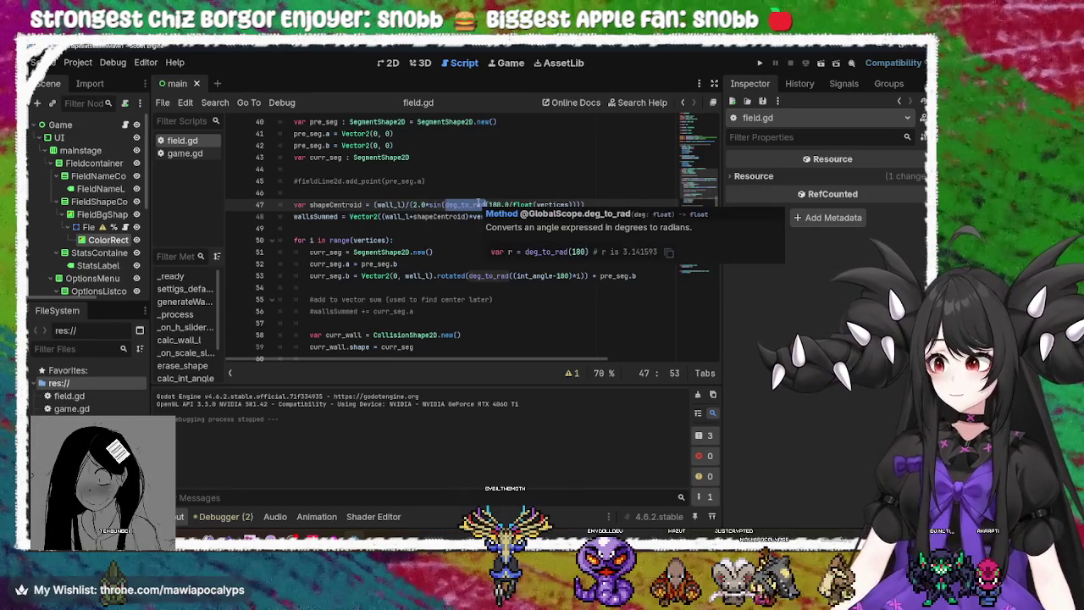
{"action": "left_click", "coordinate": [433, 205]}
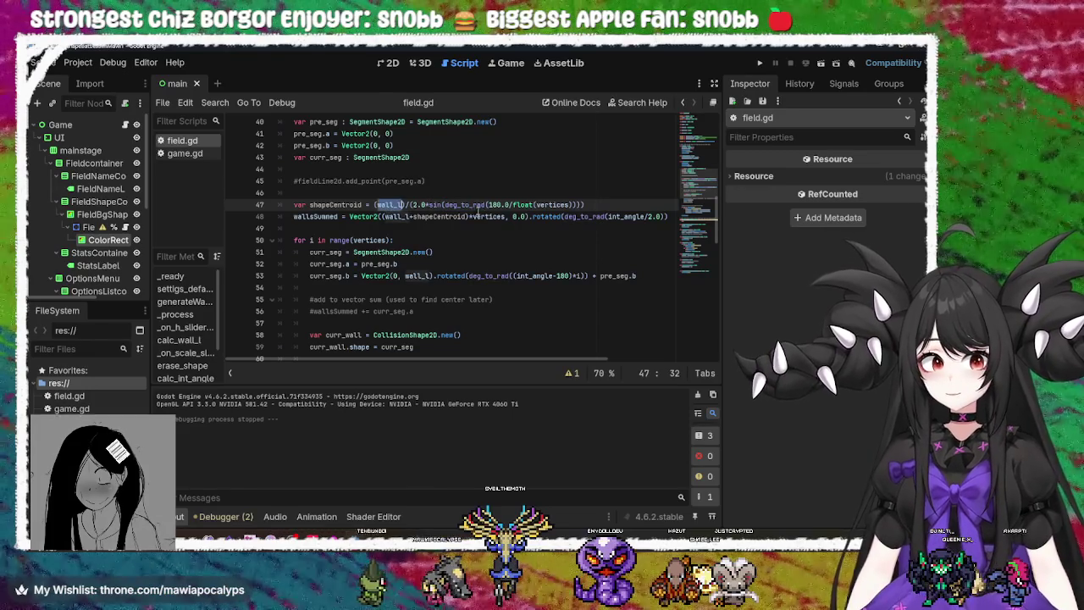
{"action": "double_click", "coordinate": [464, 205]}
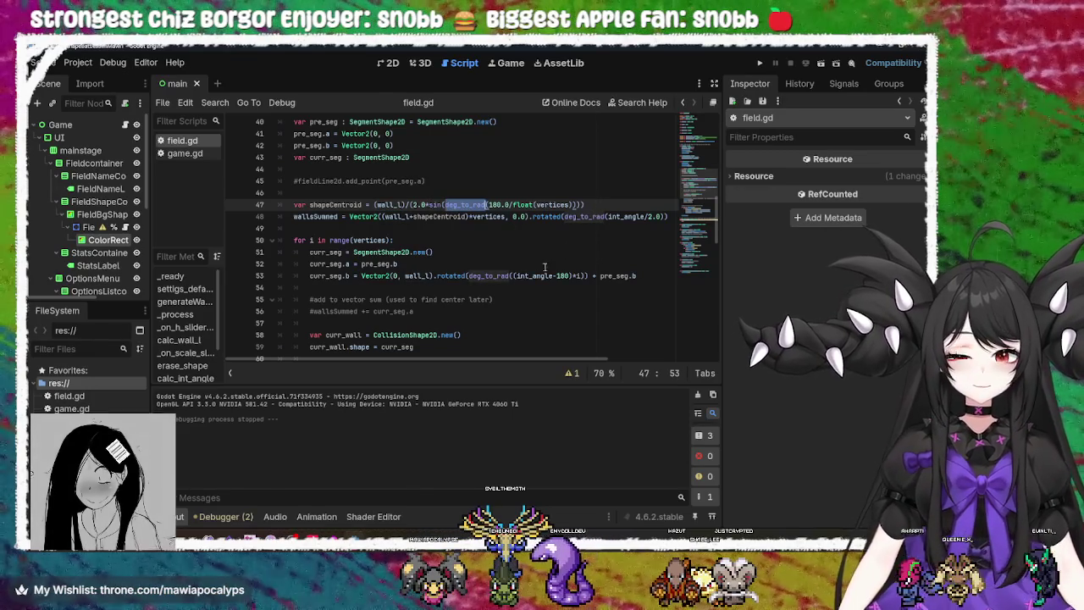
{"action": "mouse_move", "coordinate": [394, 360]}
{"action": "left_mouse_down"}
{"action": "mouse_move", "coordinate": [478, 360]}
{"action": "mouse_move", "coordinate": [394, 356]}
{"action": "left_mouse_up"}
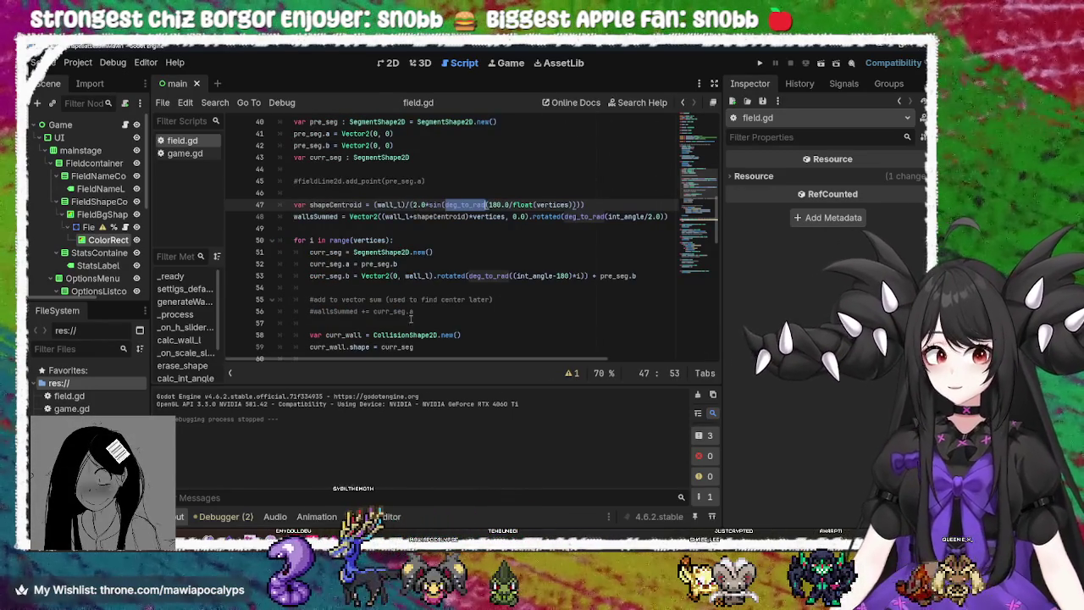
{"action": "left_click", "coordinate": [648, 275]}
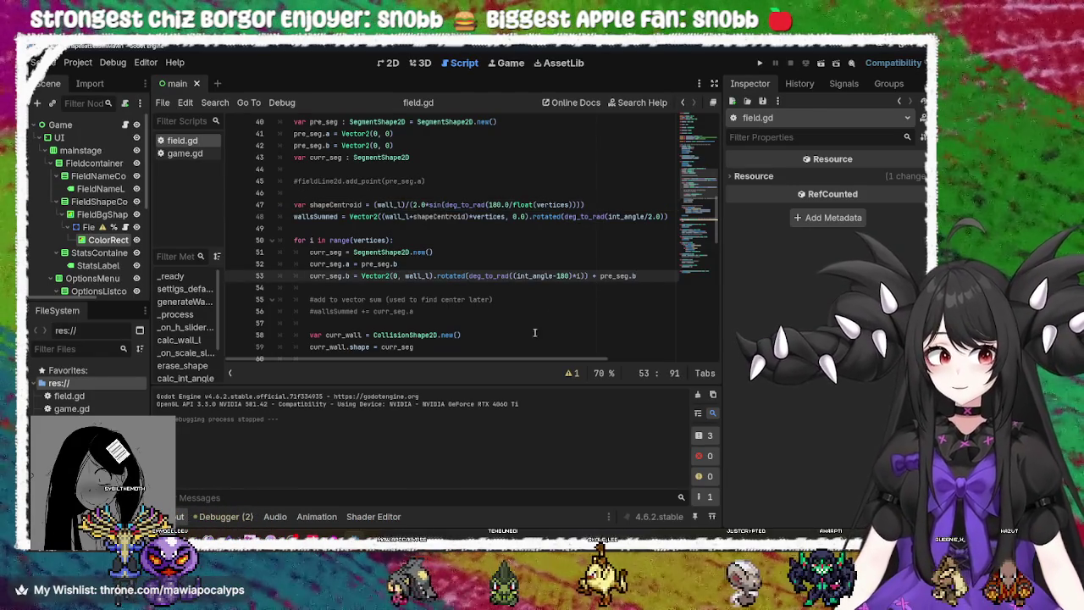
{"action": "mouse_move", "coordinate": [520, 363]}
{"action": "left_mouse_down"}
{"action": "mouse_move", "coordinate": [605, 365]}
{"action": "mouse_move", "coordinate": [520, 361]}
{"action": "left_mouse_up"}
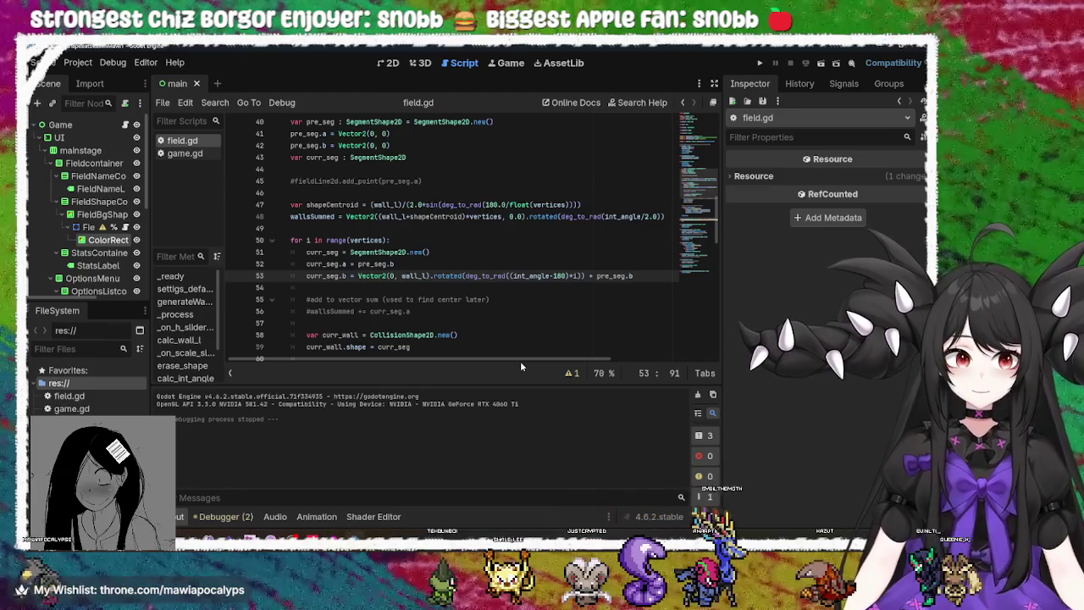
{"action": "mouse_move", "coordinate": [630, 217]}
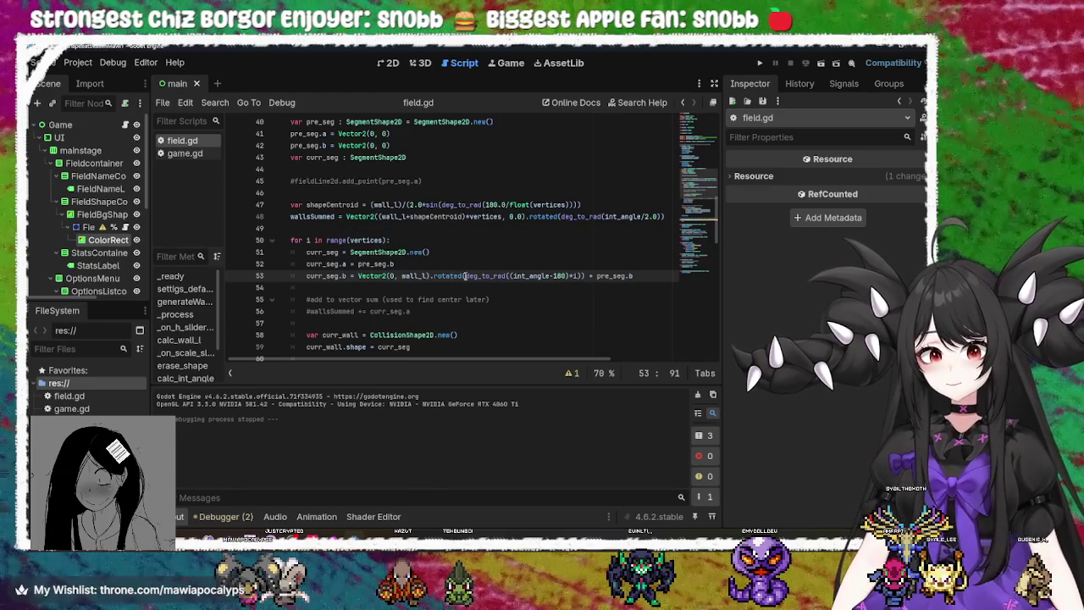
{"action": "left_click", "coordinate": [653, 216]}
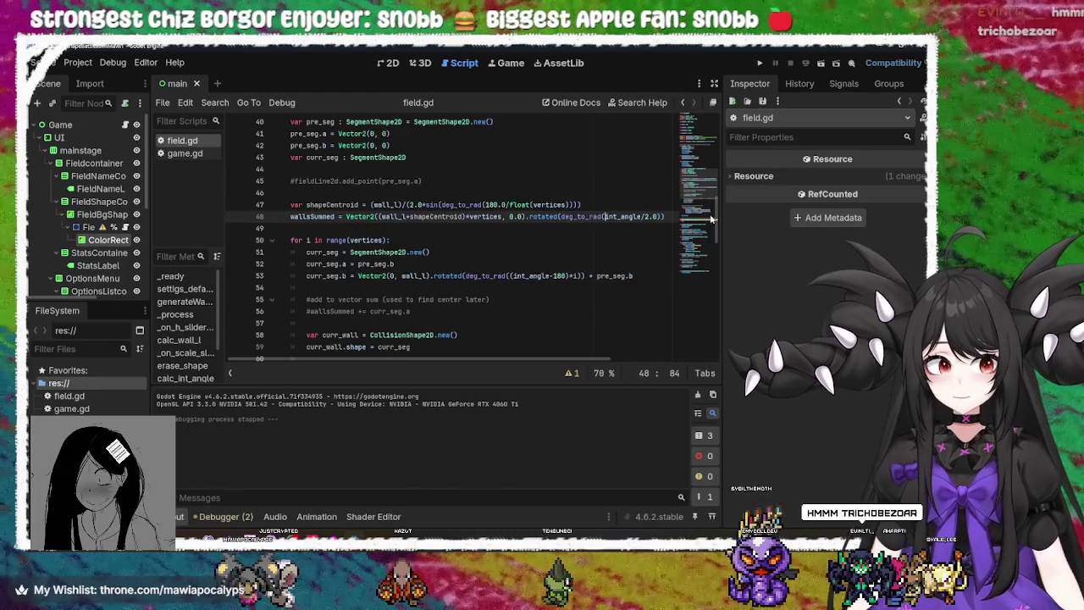
Rewrite line 48's rotation as deg_to_rad((int_angle/2.0)-180) and save field.gd
{"action": "type", "text": "("}
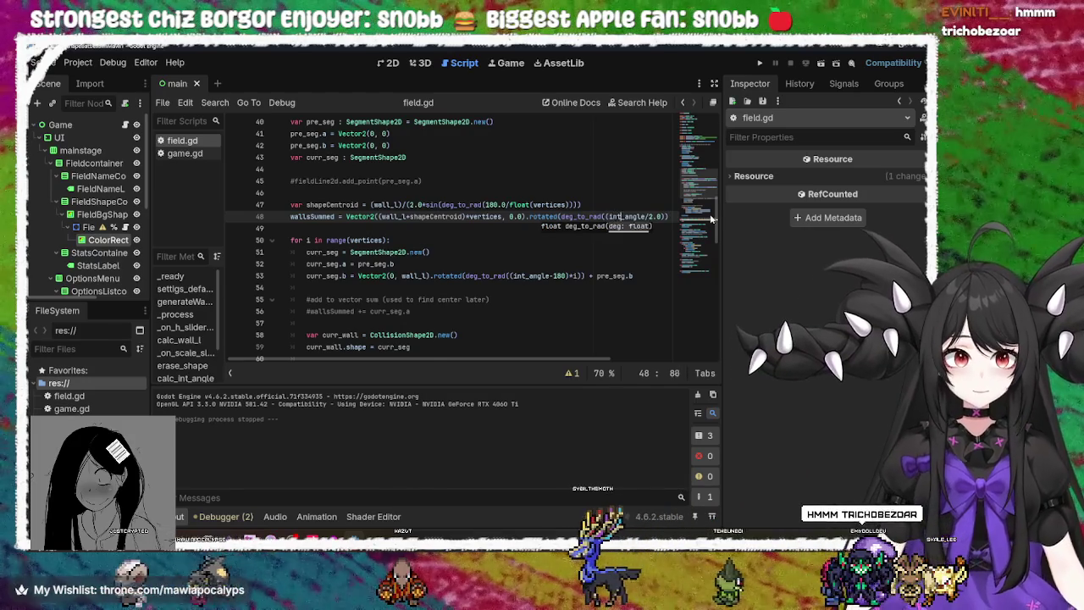
{"action": "key", "text": "Right"}
{"action": "key", "text": "Right"}
{"action": "key", "text": "Right"}
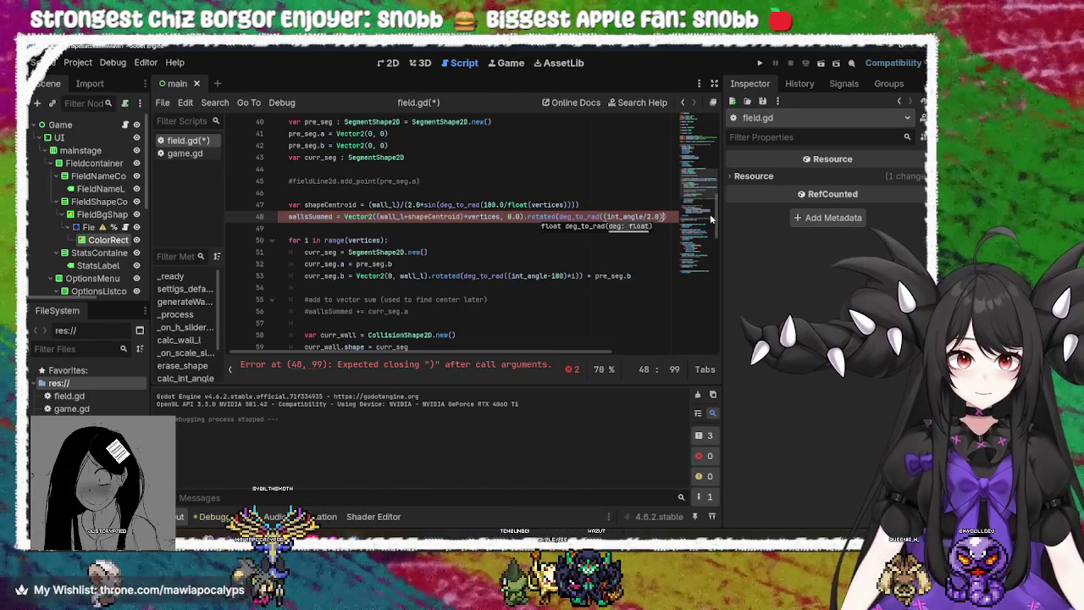
{"action": "type", "text": "-180"}
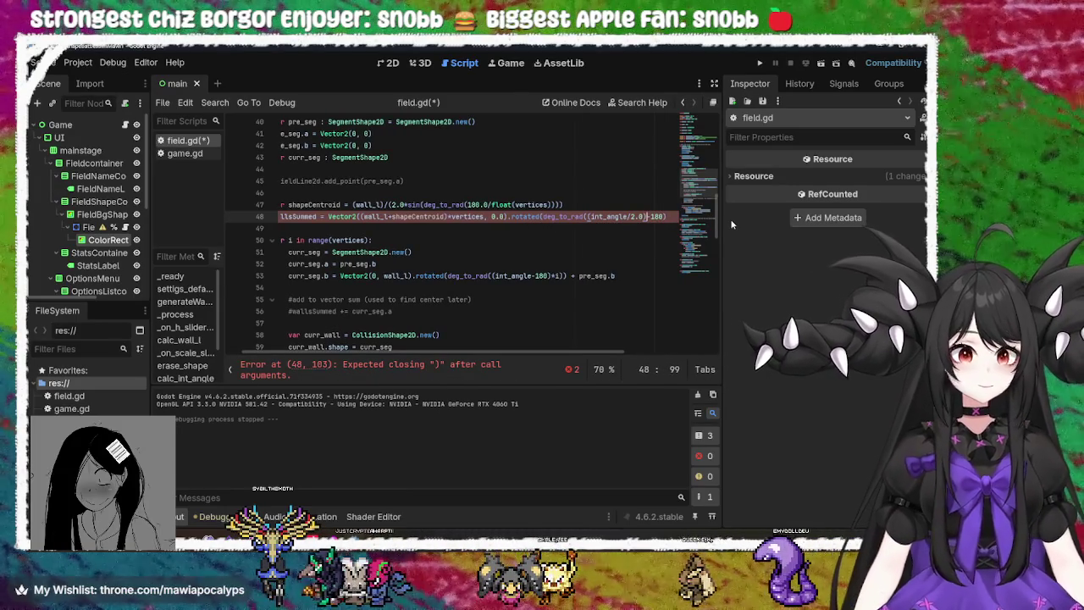
{"action": "key", "text": "End"}
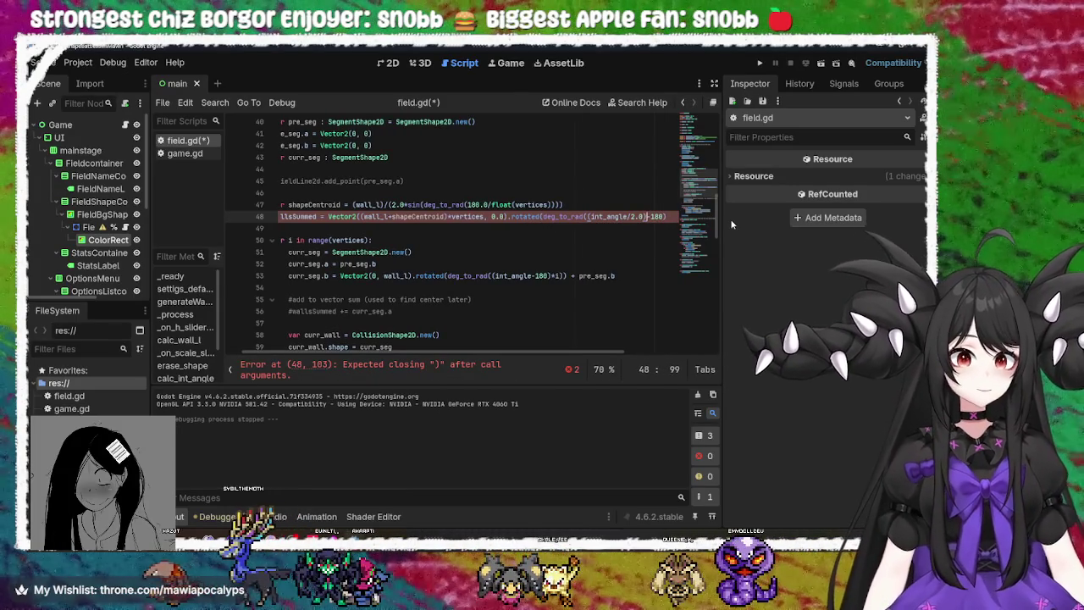
{"action": "type", "text": "))"}
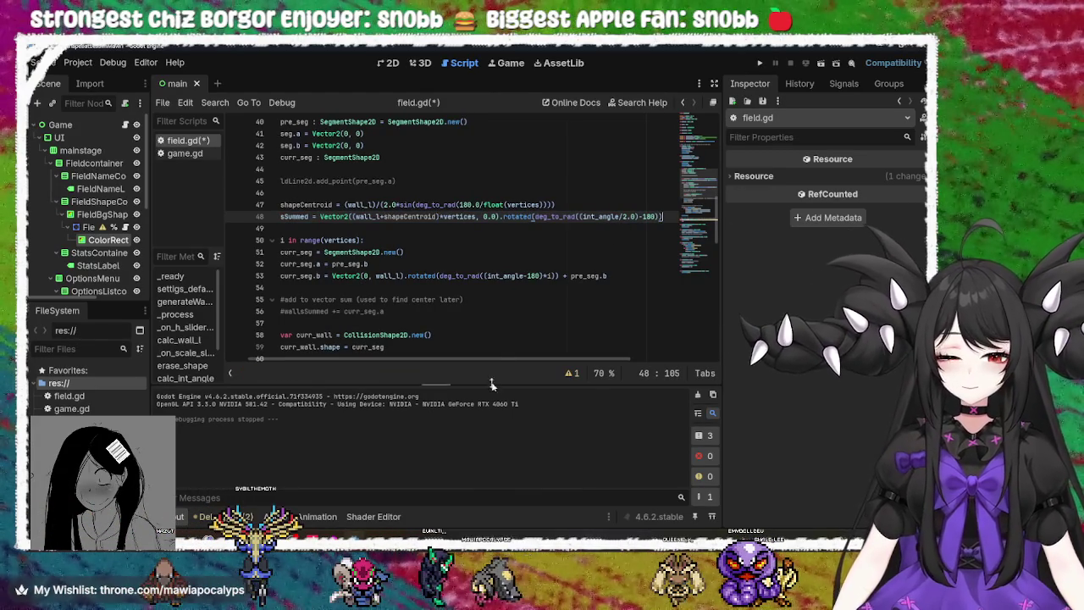
{"action": "key", "text": "ctrl+s"}
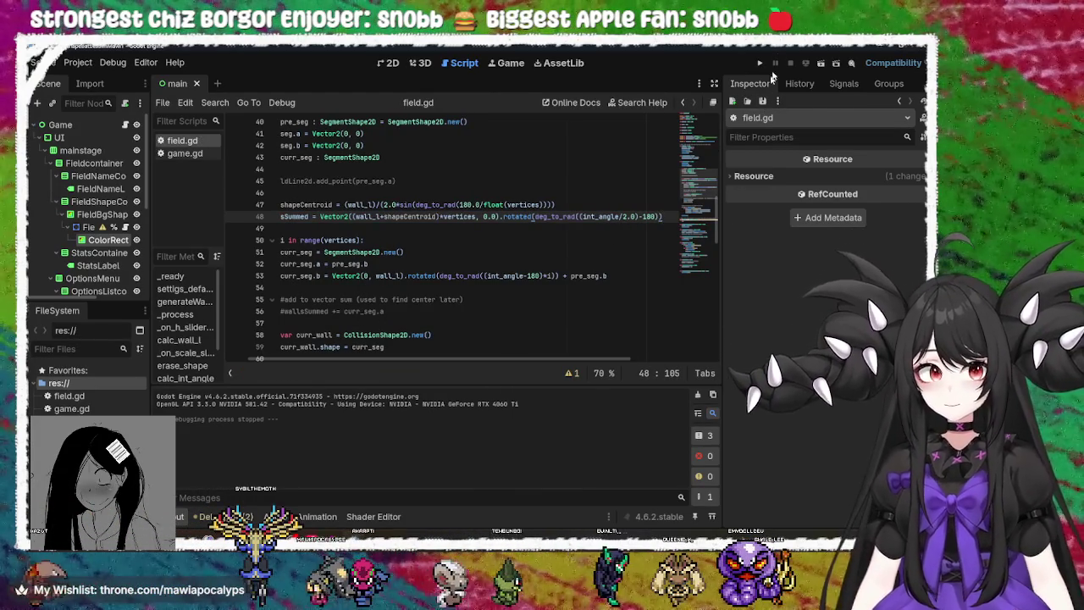
{"action": "left_click", "coordinate": [759, 64]}
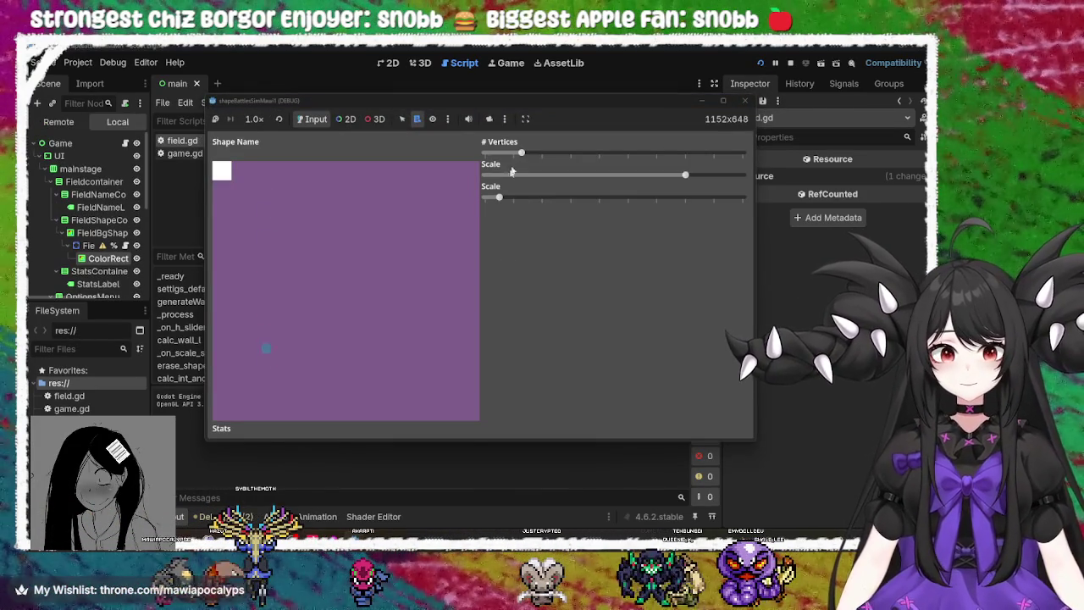
{"action": "mouse_move", "coordinate": [528, 151]}
{"action": "left_mouse_down"}
{"action": "mouse_move", "coordinate": [601, 166]}
{"action": "mouse_move", "coordinate": [745, 163]}
{"action": "mouse_move", "coordinate": [508, 184]}
{"action": "left_mouse_up"}
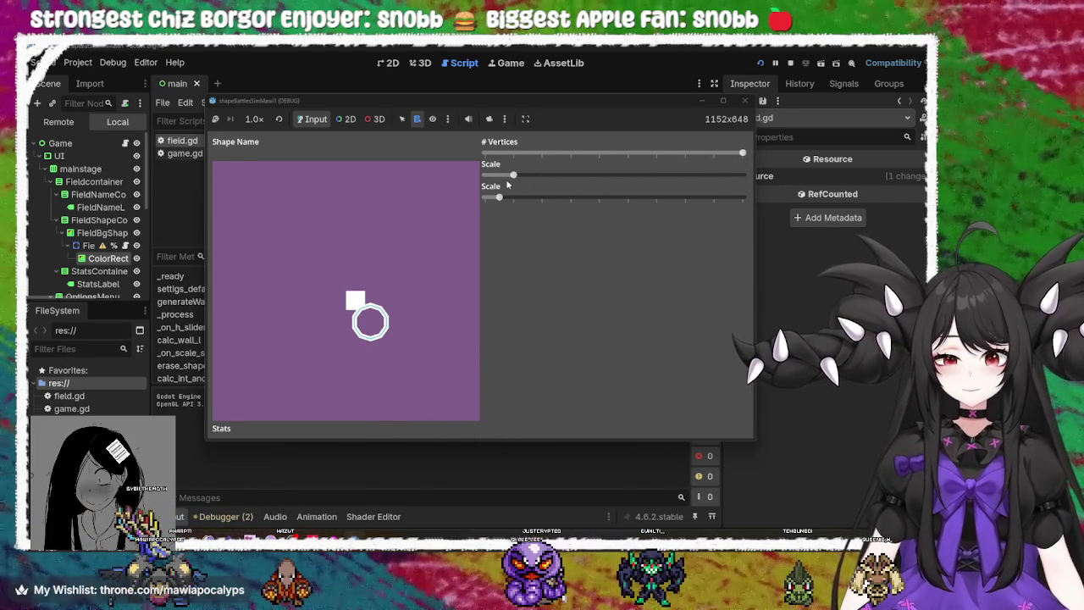
{"action": "mouse_move", "coordinate": [743, 153]}
{"action": "left_mouse_down"}
{"action": "mouse_move", "coordinate": [556, 154]}
{"action": "mouse_move", "coordinate": [838, 173]}
{"action": "left_mouse_up"}
{"action": "mouse_move", "coordinate": [743, 154]}
{"action": "left_mouse_down"}
{"action": "mouse_move", "coordinate": [487, 155]}
{"action": "mouse_move", "coordinate": [705, 190]}
{"action": "mouse_move", "coordinate": [479, 159]}
{"action": "mouse_move", "coordinate": [767, 167]}
{"action": "left_mouse_up"}
{"action": "mouse_move", "coordinate": [510, 176]}
{"action": "left_mouse_down"}
{"action": "mouse_move", "coordinate": [487, 175]}
{"action": "mouse_move", "coordinate": [546, 176]}
{"action": "mouse_move", "coordinate": [597, 196]}
{"action": "mouse_move", "coordinate": [694, 196]}
{"action": "left_mouse_up"}
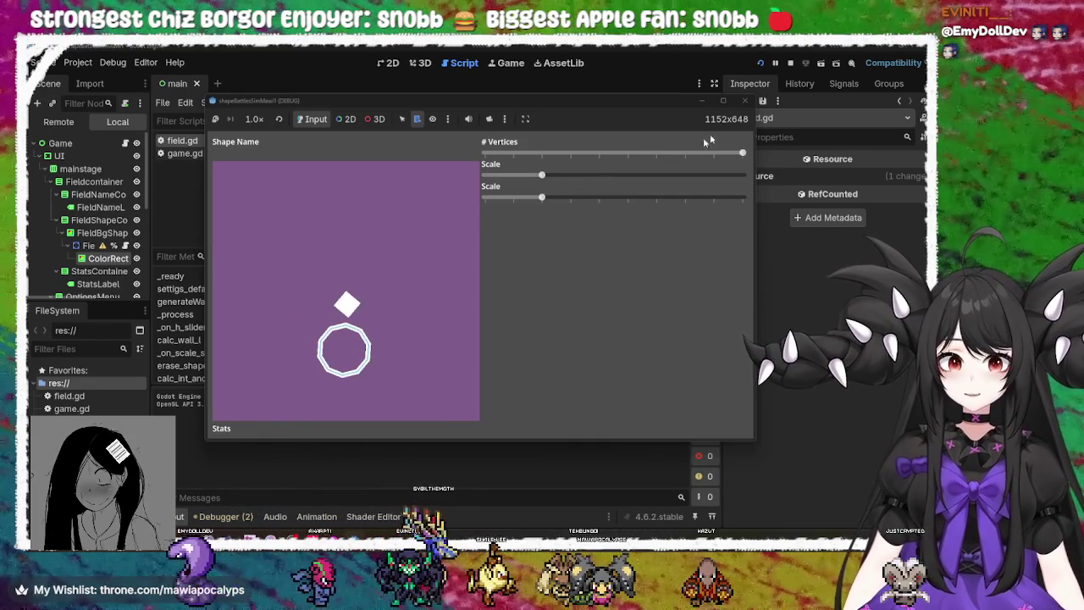
{"action": "left_click", "coordinate": [745, 101]}
{"action": "left_click", "coordinate": [647, 217]}
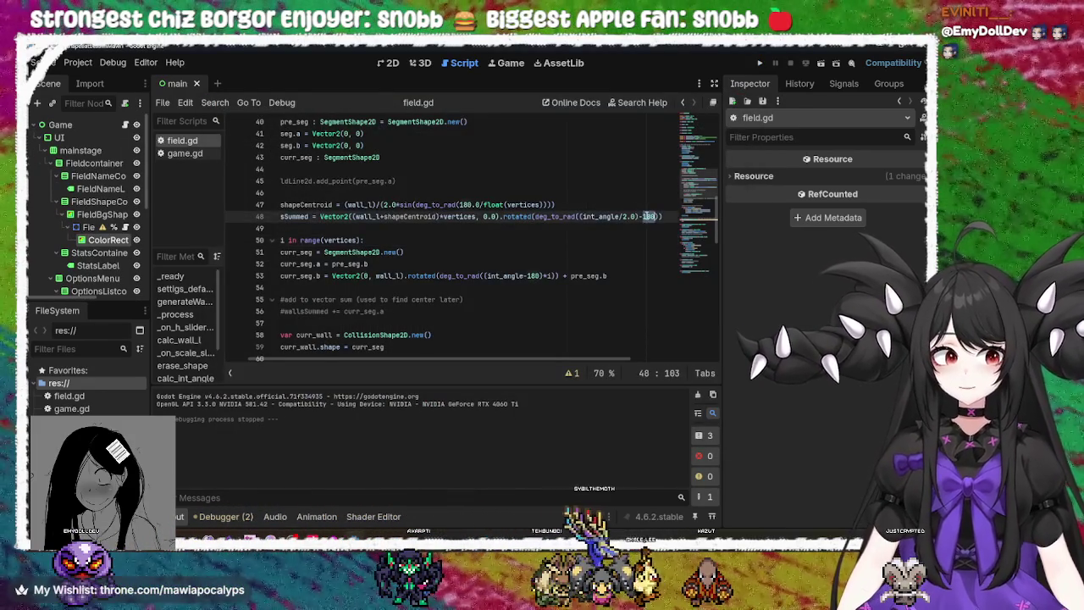
Delete the multiplication by vertices from the wallsSummed line 48
{"action": "double_click", "coordinate": [646, 217]}
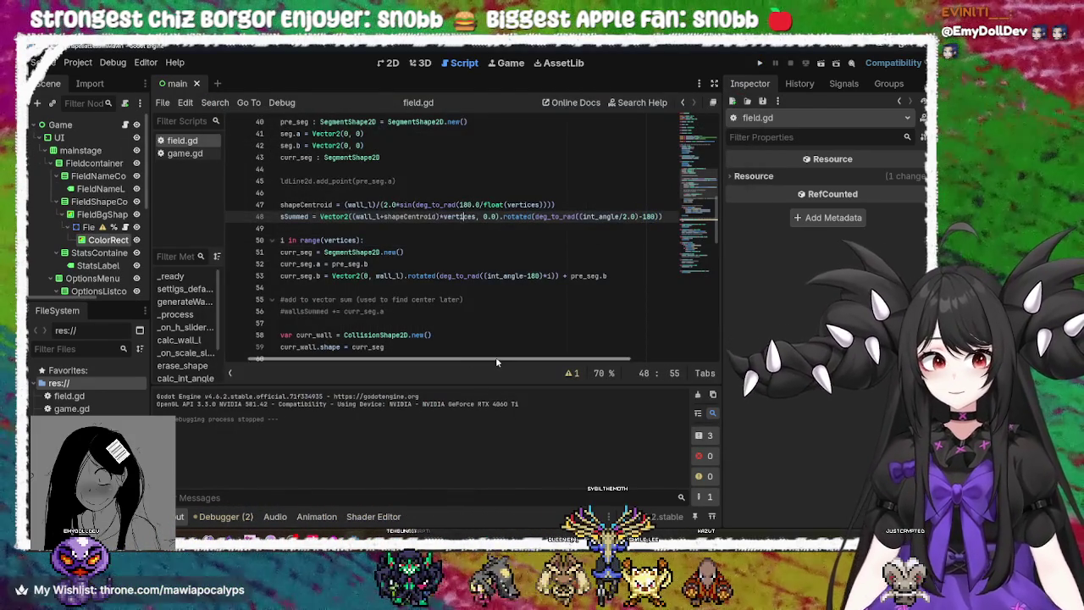
{"action": "scroll", "coordinate": [496, 357], "scroll_direction": "left", "scroll_amount": 2}
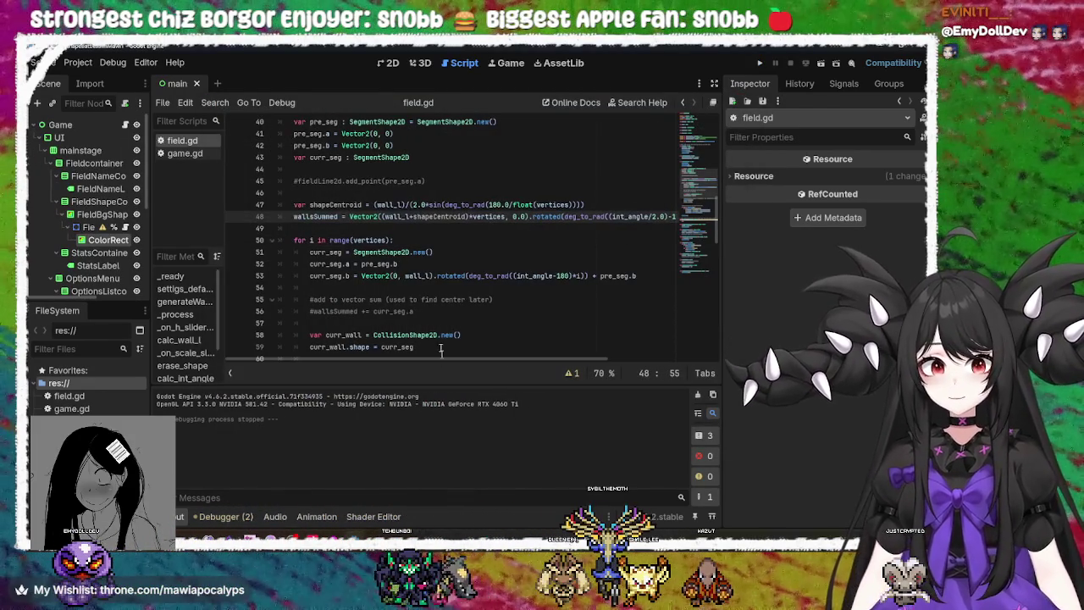
{"action": "double_click", "coordinate": [489, 217]}
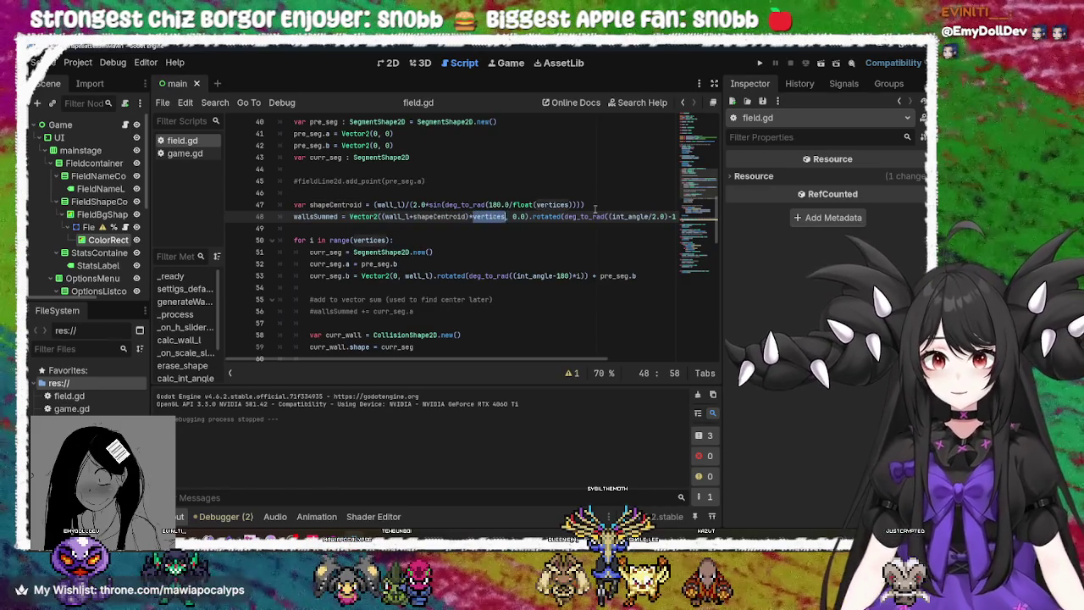
{"action": "key", "text": "BackSpace"}
{"action": "key", "text": "BackSpace"}
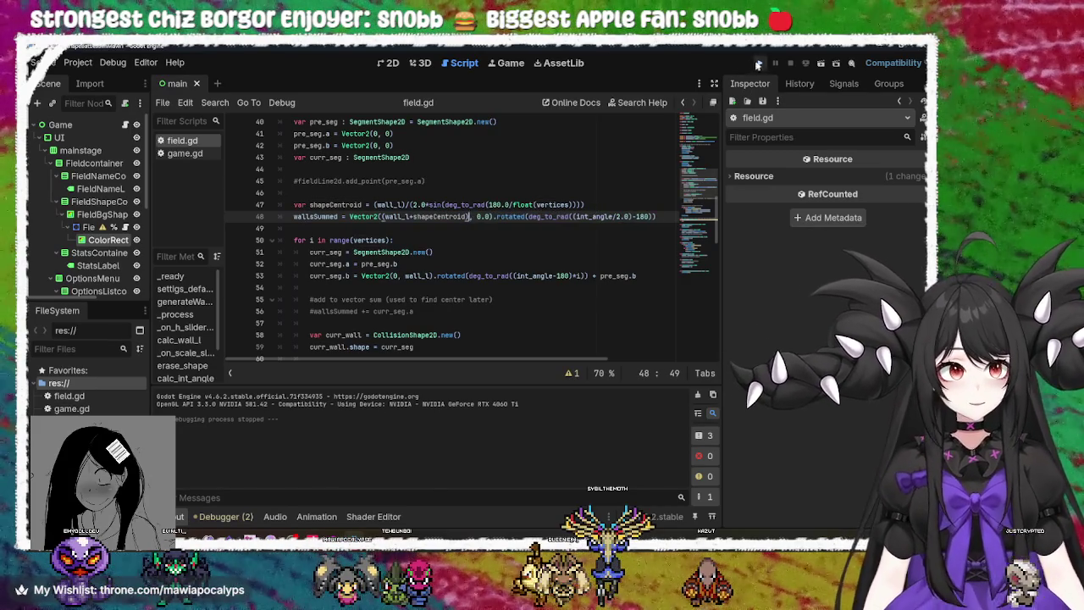
Run the game and test hexagon, heptagon, decagon and triangle walls with the Vertices and Scale sliders
{"action": "left_click", "coordinate": [758, 65]}
{"action": "mouse_move", "coordinate": [523, 157]}
{"action": "left_mouse_down"}
{"action": "mouse_move", "coordinate": [669, 161]}
{"action": "mouse_move", "coordinate": [595, 177]}
{"action": "left_mouse_up"}
{"action": "mouse_move", "coordinate": [685, 176]}
{"action": "left_mouse_down"}
{"action": "mouse_move", "coordinate": [478, 179]}
{"action": "mouse_move", "coordinate": [717, 230]}
{"action": "mouse_move", "coordinate": [423, 188]}
{"action": "mouse_move", "coordinate": [542, 182]}
{"action": "mouse_move", "coordinate": [645, 200]}
{"action": "mouse_move", "coordinate": [616, 187]}
{"action": "mouse_move", "coordinate": [475, 179]}
{"action": "mouse_move", "coordinate": [573, 180]}
{"action": "mouse_move", "coordinate": [475, 181]}
{"action": "mouse_move", "coordinate": [580, 197]}
{"action": "mouse_move", "coordinate": [631, 190]}
{"action": "mouse_move", "coordinate": [491, 193]}
{"action": "mouse_move", "coordinate": [553, 183]}
{"action": "mouse_move", "coordinate": [642, 199]}
{"action": "left_mouse_up"}
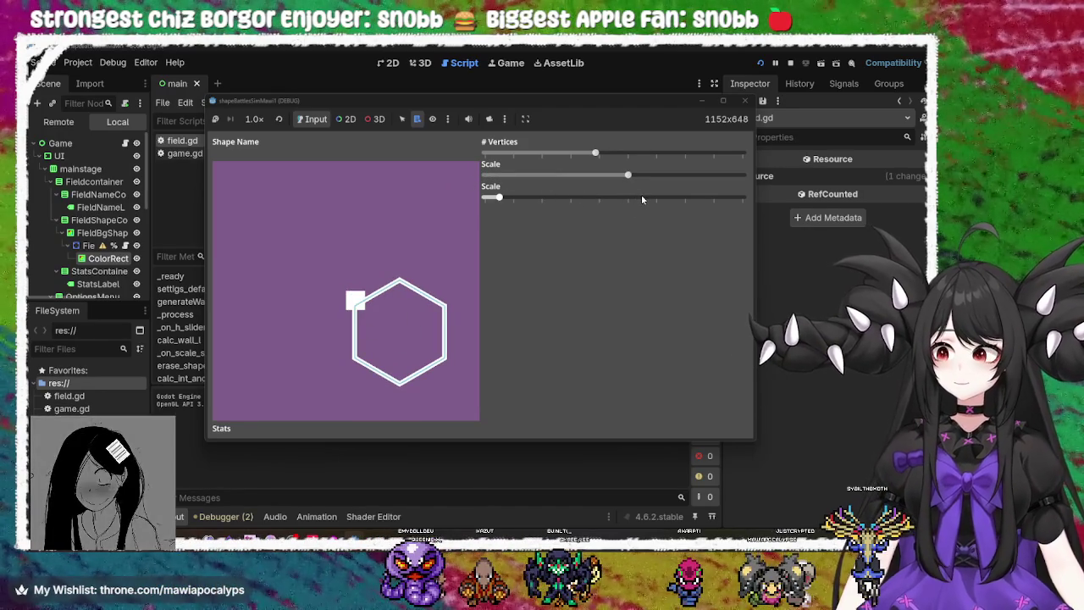
{"action": "mouse_move", "coordinate": [594, 157]}
{"action": "left_mouse_down"}
{"action": "mouse_move", "coordinate": [789, 156]}
{"action": "mouse_move", "coordinate": [431, 141]}
{"action": "mouse_move", "coordinate": [745, 155]}
{"action": "mouse_move", "coordinate": [474, 155]}
{"action": "mouse_move", "coordinate": [557, 161]}
{"action": "mouse_move", "coordinate": [710, 155]}
{"action": "mouse_move", "coordinate": [369, 149]}
{"action": "left_mouse_up"}
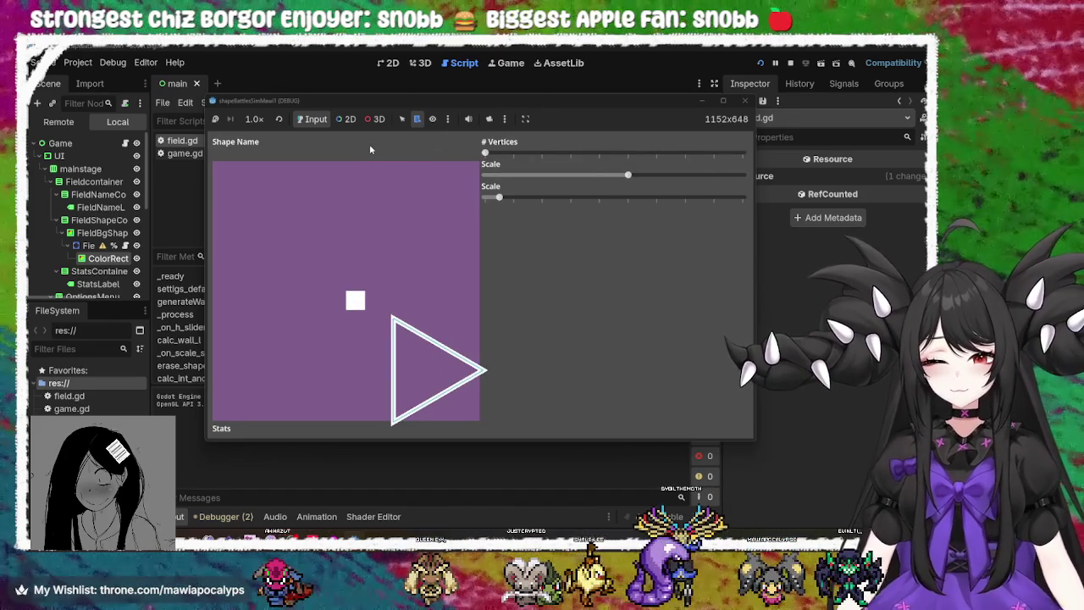
{"action": "mouse_move", "coordinate": [499, 197]}
{"action": "left_mouse_down"}
{"action": "mouse_move", "coordinate": [572, 203]}
{"action": "mouse_move", "coordinate": [444, 194]}
{"action": "mouse_move", "coordinate": [542, 202]}
{"action": "left_mouse_up"}
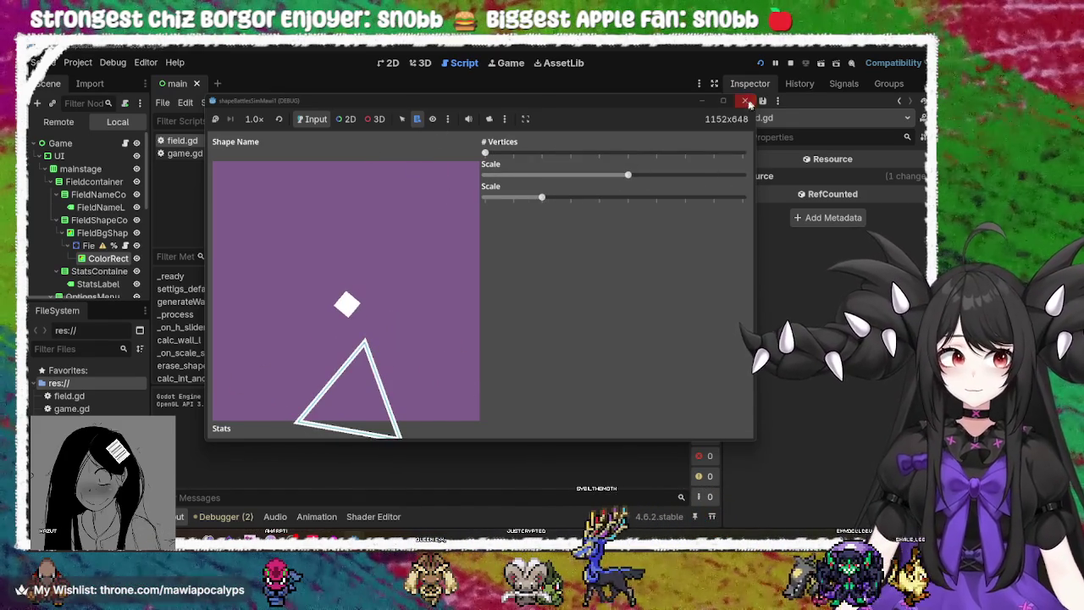
{"action": "left_click", "coordinate": [745, 100]}
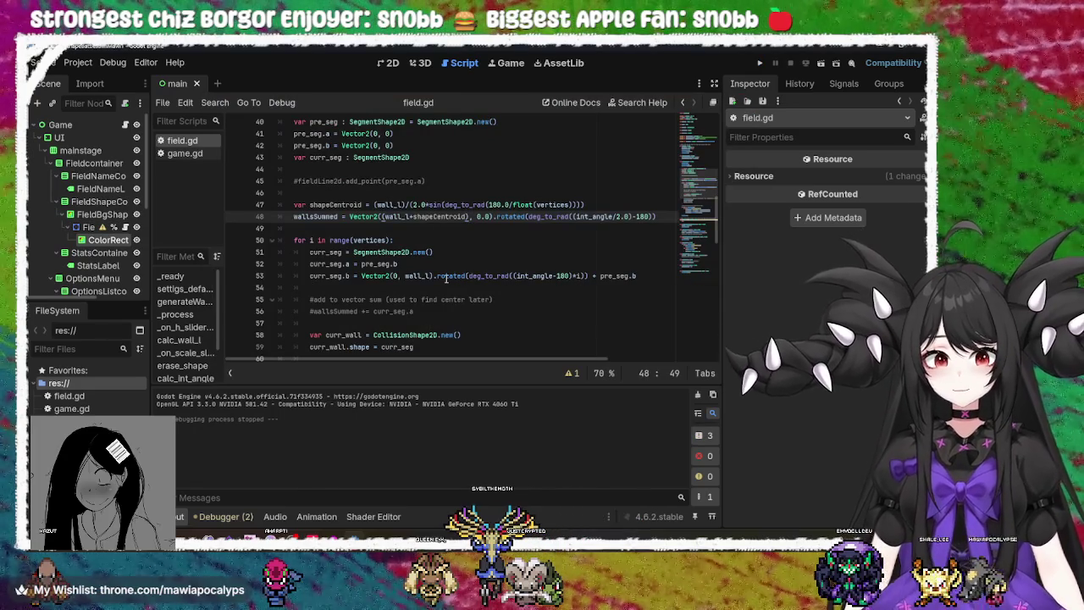
{"action": "mouse_move", "coordinate": [446, 280]}
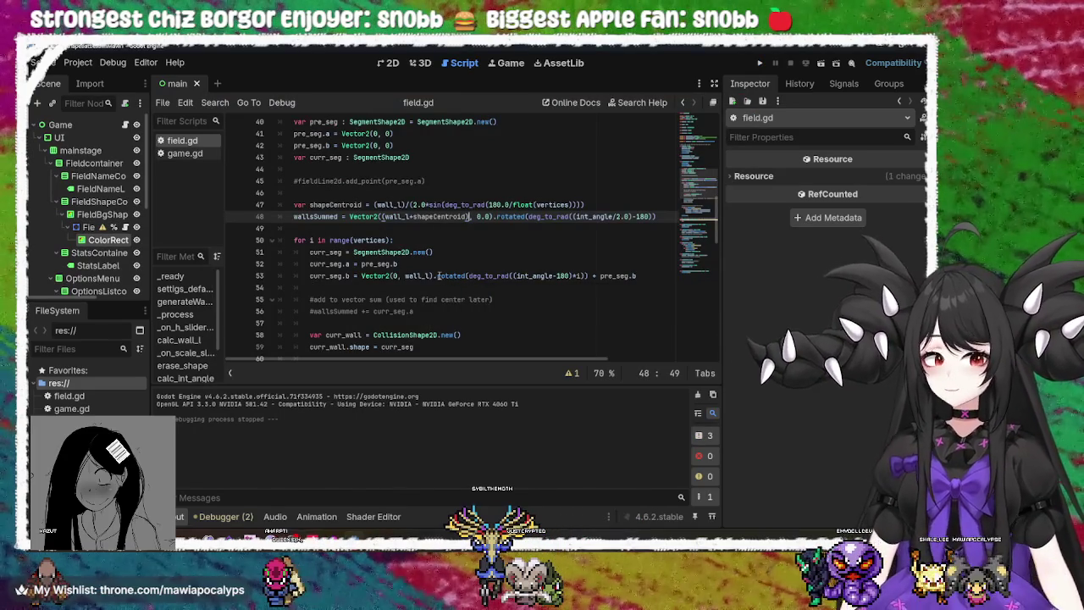
{"action": "mouse_move", "coordinate": [410, 219]}
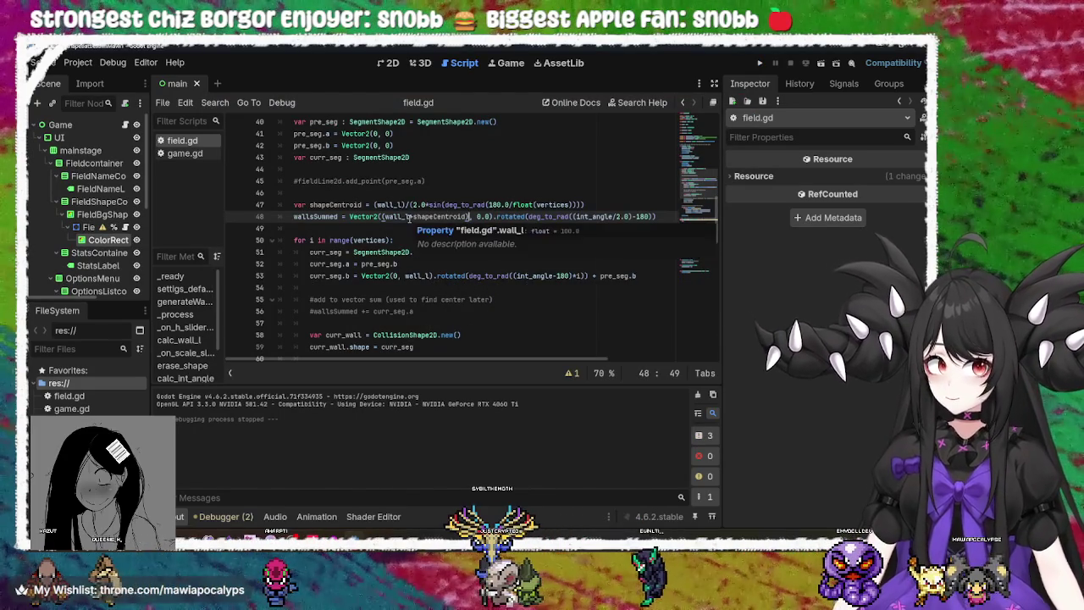
{"action": "left_click", "coordinate": [381, 219]}
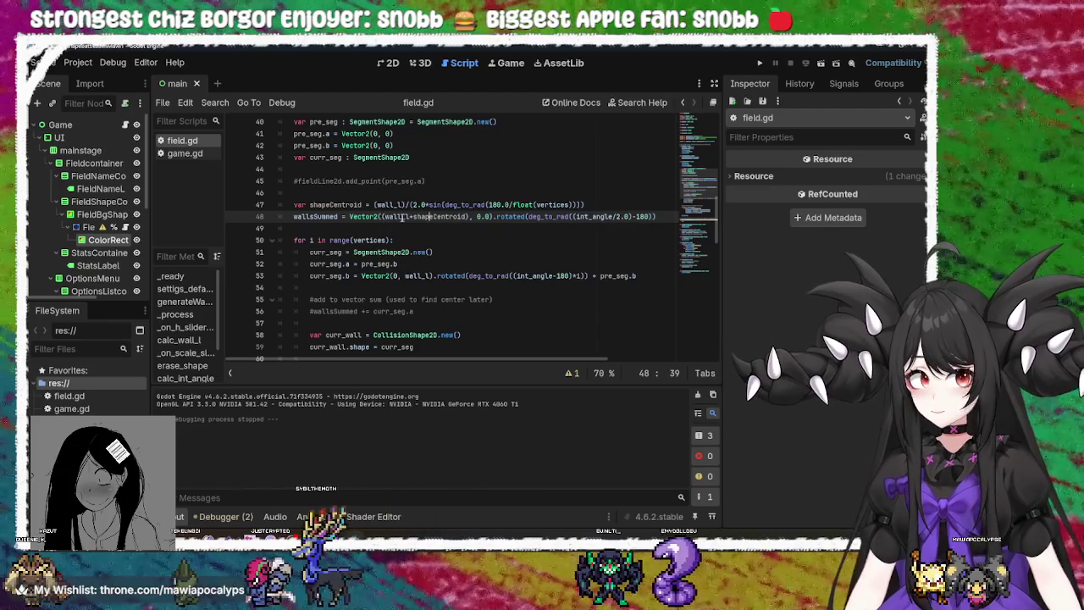
{"action": "mouse_move", "coordinate": [407, 218]}
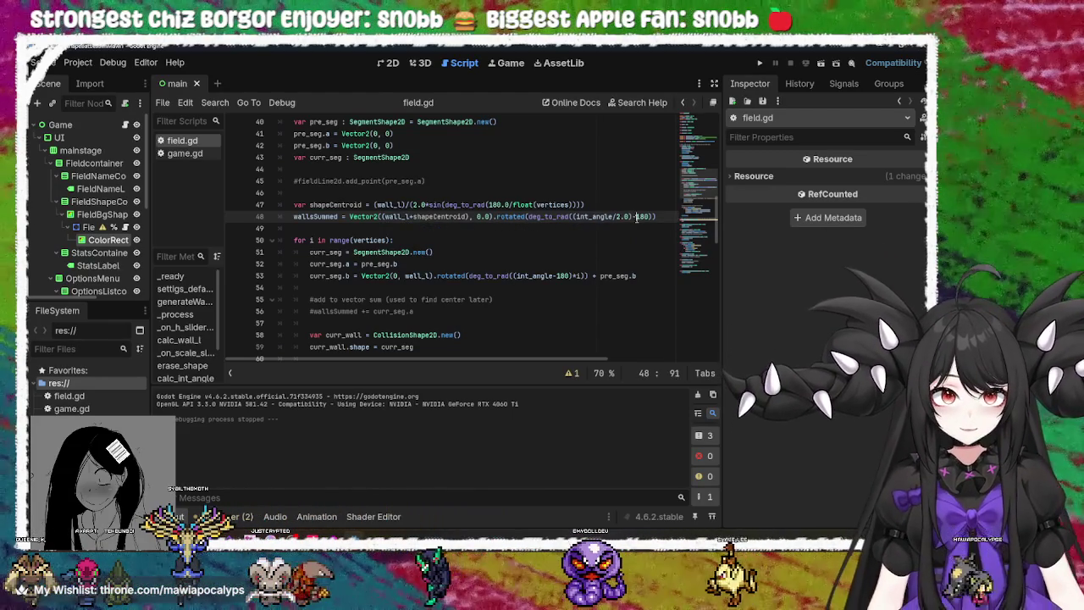
{"action": "key", "text": "F5"}
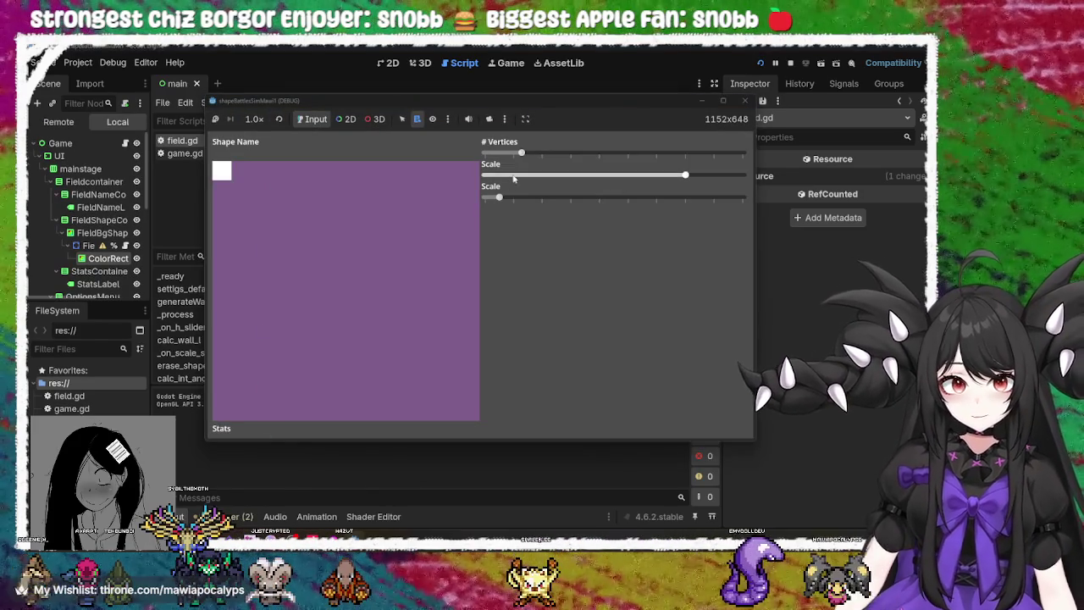
{"action": "mouse_move", "coordinate": [499, 196]}
{"action": "left_mouse_down"}
{"action": "mouse_move", "coordinate": [603, 195]}
{"action": "mouse_move", "coordinate": [484, 196]}
{"action": "left_mouse_up"}
{"action": "mouse_move", "coordinate": [518, 152]}
{"action": "left_mouse_down"}
{"action": "mouse_move", "coordinate": [615, 158]}
{"action": "mouse_move", "coordinate": [561, 167]}
{"action": "left_mouse_up"}
{"action": "mouse_move", "coordinate": [495, 200]}
{"action": "left_mouse_down"}
{"action": "mouse_move", "coordinate": [643, 203]}
{"action": "mouse_move", "coordinate": [429, 211]}
{"action": "left_mouse_up"}
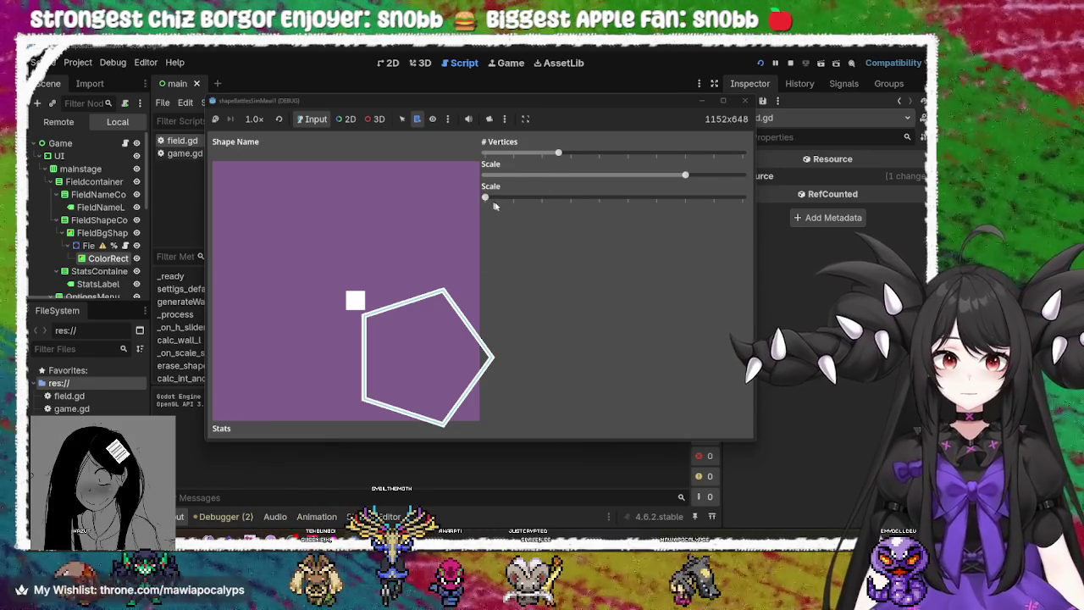
{"action": "mouse_move", "coordinate": [486, 198]}
{"action": "left_mouse_down"}
{"action": "mouse_move", "coordinate": [556, 198]}
{"action": "mouse_move", "coordinate": [446, 221]}
{"action": "mouse_move", "coordinate": [544, 218]}
{"action": "mouse_move", "coordinate": [461, 225]}
{"action": "left_mouse_up"}
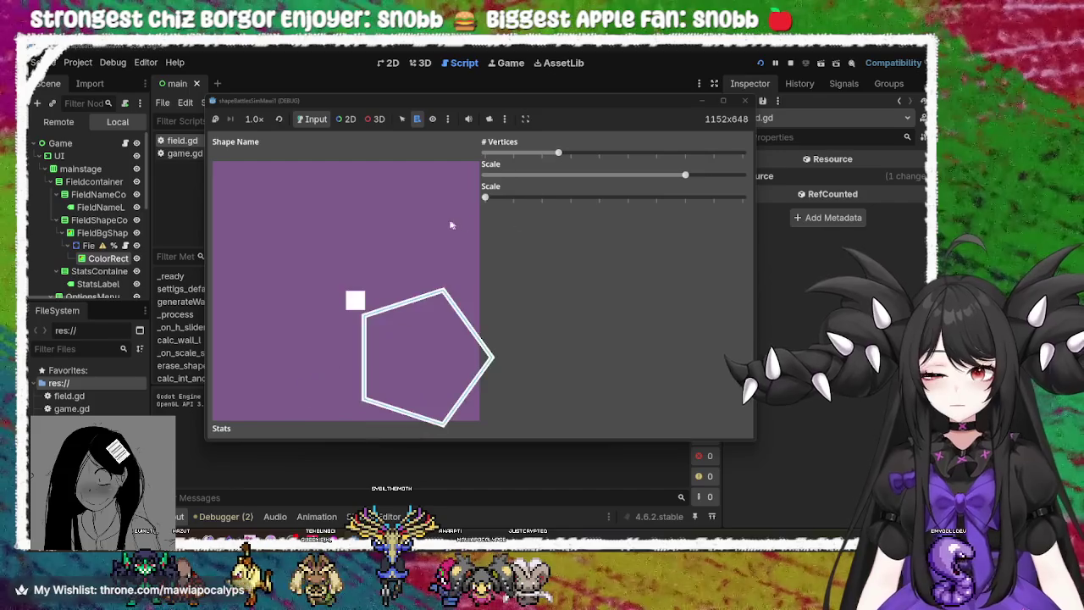
{"action": "left_click_drag", "start_coordinate": [560, 151], "coordinate": [479, 161]}
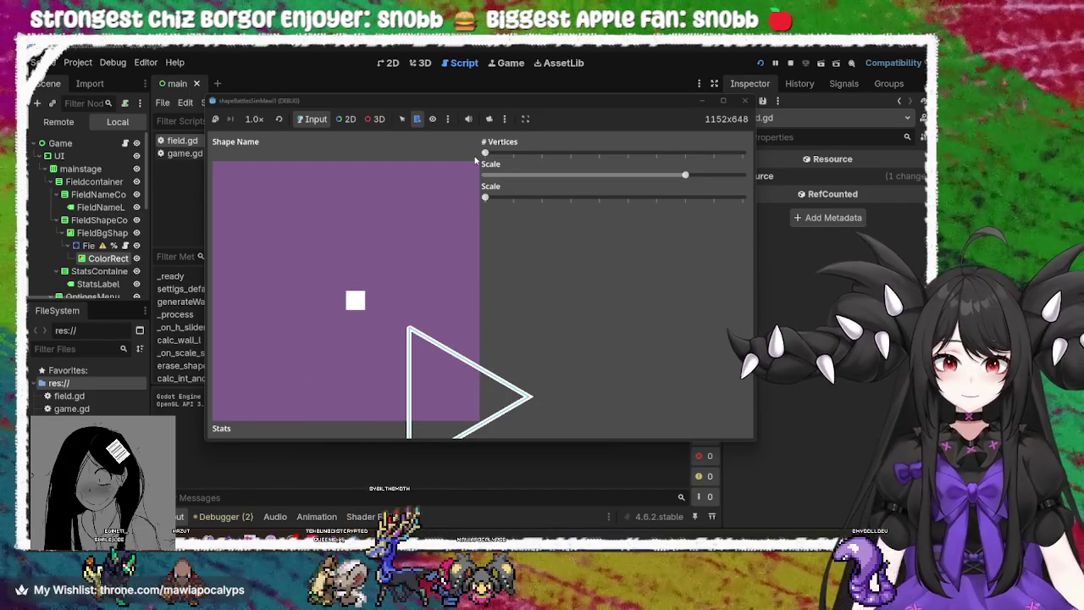
{"action": "mouse_move", "coordinate": [474, 156]}
{"action": "left_mouse_down"}
{"action": "mouse_move", "coordinate": [634, 154]}
{"action": "mouse_move", "coordinate": [792, 179]}
{"action": "mouse_move", "coordinate": [760, 188]}
{"action": "mouse_move", "coordinate": [466, 181]}
{"action": "left_mouse_up"}
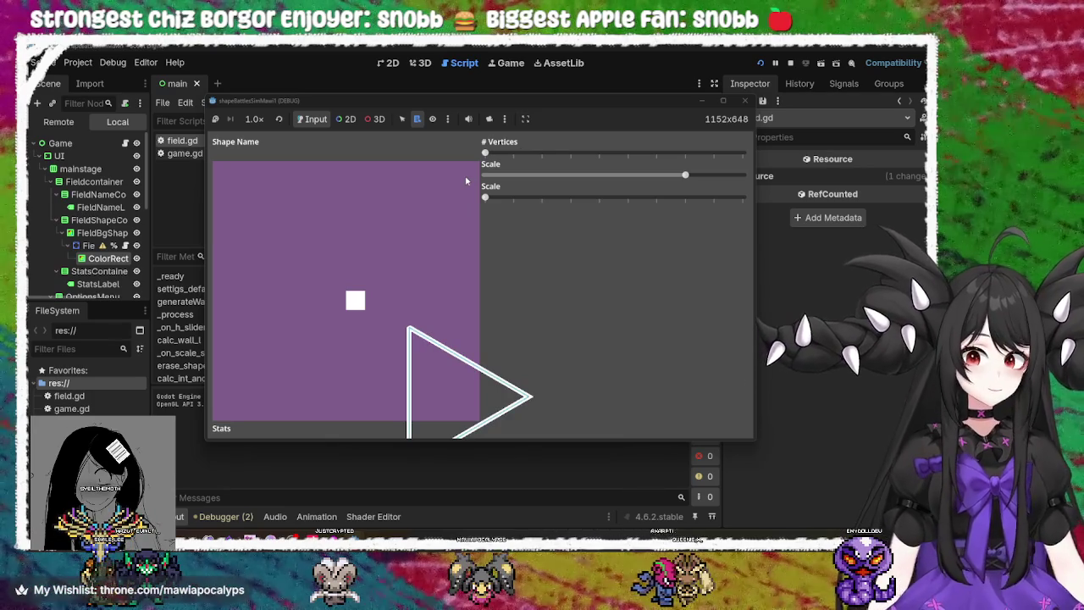
{"action": "left_click_drag", "start_coordinate": [496, 159], "coordinate": [706, 161]}
{"action": "mouse_move", "coordinate": [722, 159]}
{"action": "left_mouse_down"}
{"action": "mouse_move", "coordinate": [630, 160]}
{"action": "mouse_move", "coordinate": [747, 149]}
{"action": "mouse_move", "coordinate": [472, 152]}
{"action": "mouse_move", "coordinate": [743, 154]}
{"action": "mouse_move", "coordinate": [499, 135]}
{"action": "left_mouse_up"}
{"action": "mouse_move", "coordinate": [684, 175]}
{"action": "left_mouse_down"}
{"action": "mouse_move", "coordinate": [570, 176]}
{"action": "mouse_move", "coordinate": [581, 191]}
{"action": "mouse_move", "coordinate": [639, 180]}
{"action": "left_mouse_up"}
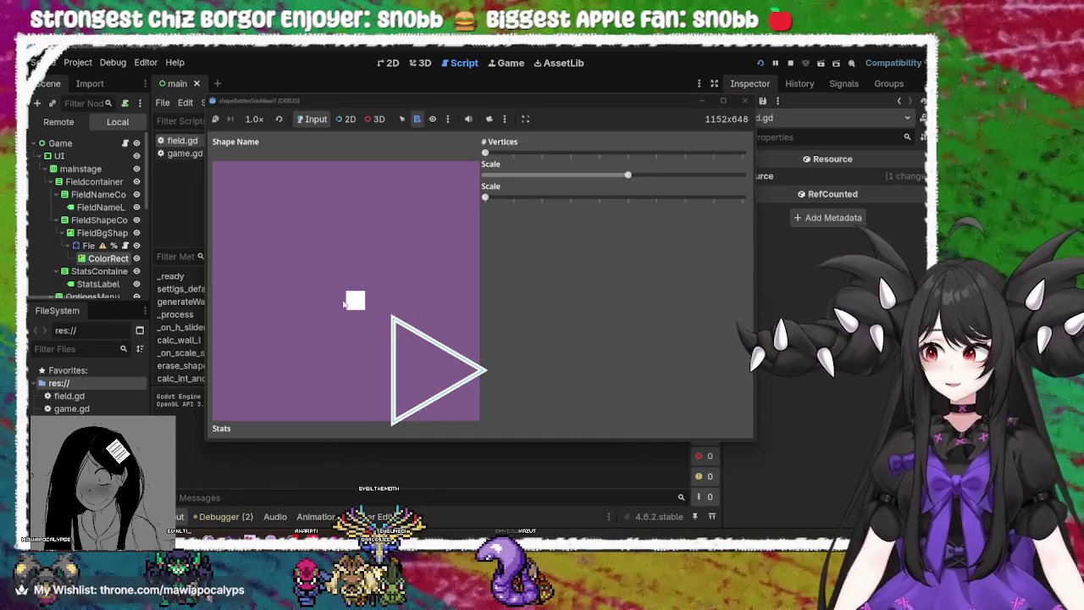
{"action": "left_click", "coordinate": [746, 101]}
{"action": "left_click", "coordinate": [418, 263]}
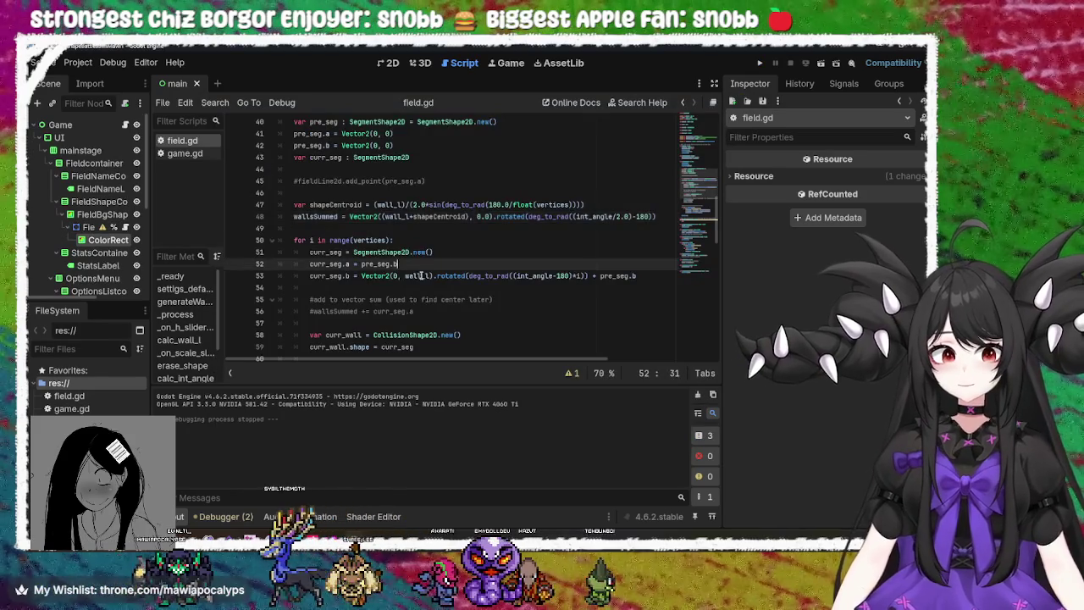
{"action": "scroll", "coordinate": [418, 261], "scroll_direction": "down", "scroll_amount": 4}
{"action": "scroll", "coordinate": [480, 229], "scroll_direction": "up", "scroll_amount": 3}
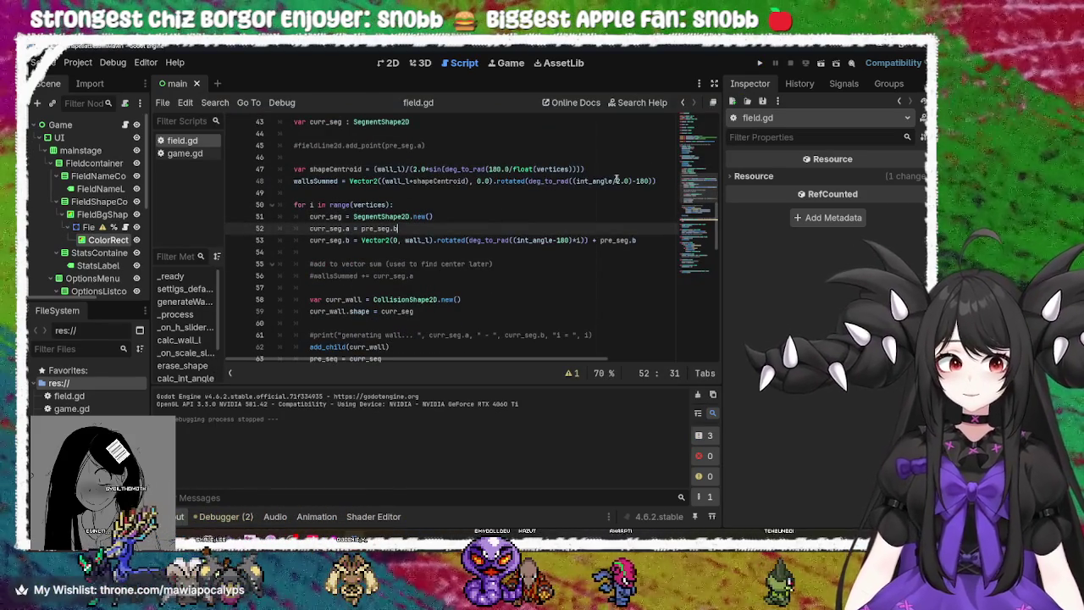
Change line 48's '-180' offset to '+180' and save field.gd
{"action": "left_click", "coordinate": [647, 182]}
{"action": "scroll", "coordinate": [627, 254], "scroll_direction": "up", "scroll_amount": 2}
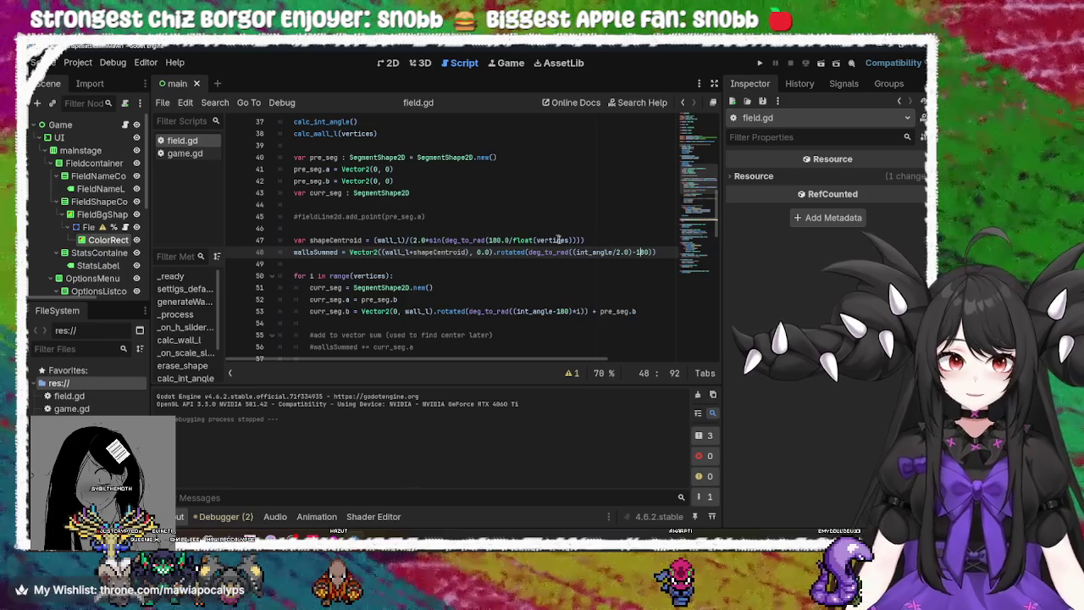
{"action": "key", "text": "Left"}
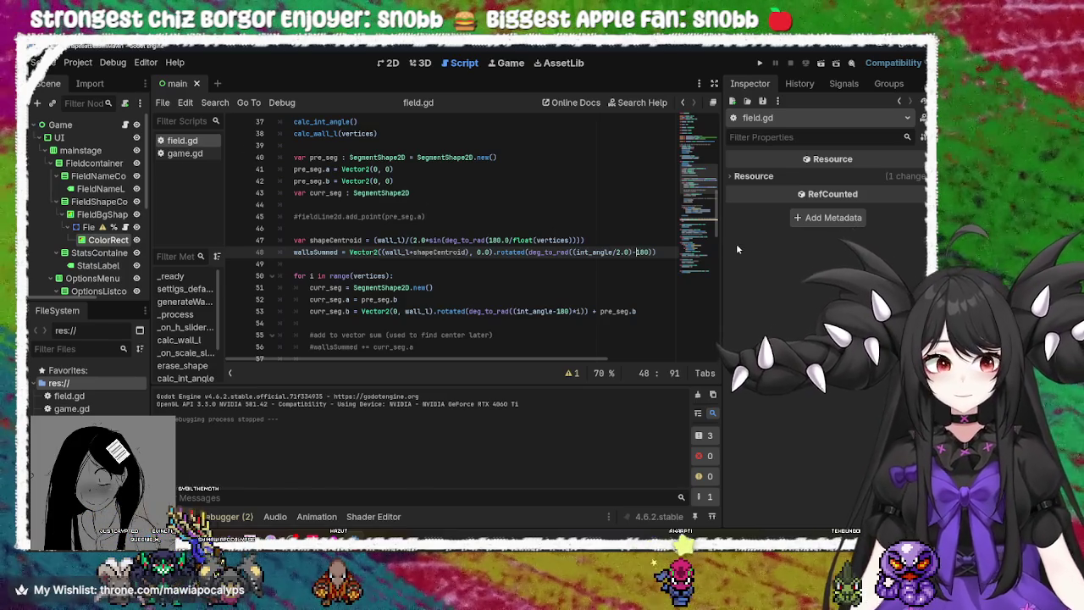
{"action": "key", "text": "BackSpace"}
{"action": "type", "text": "+"}
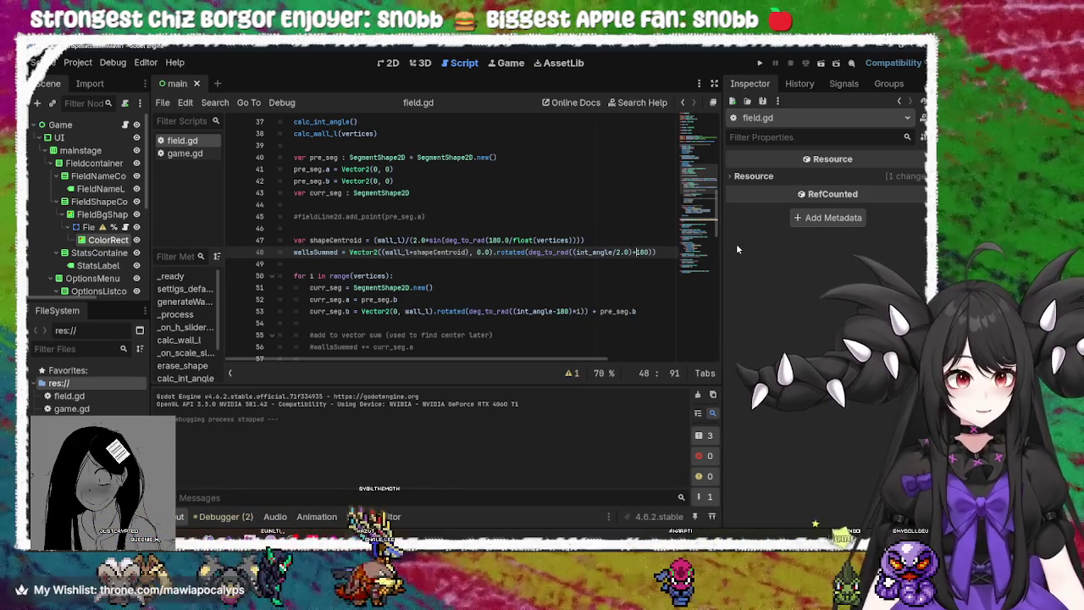
{"action": "key", "text": "ctrl+s"}
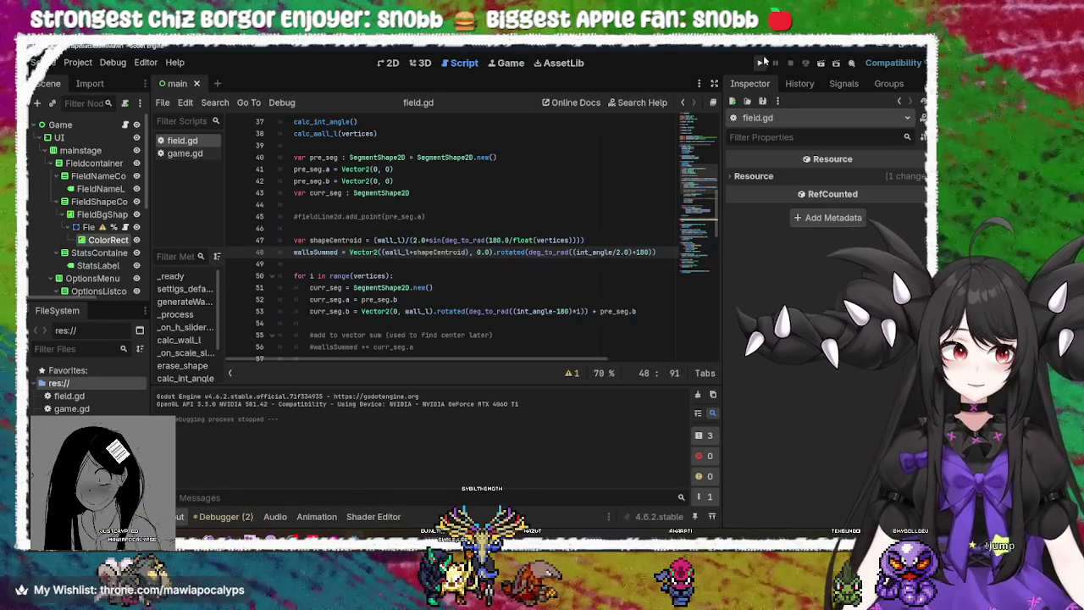
Run the game to compare hexagon, heptagon and octagon walls
{"action": "left_click", "coordinate": [760, 64]}
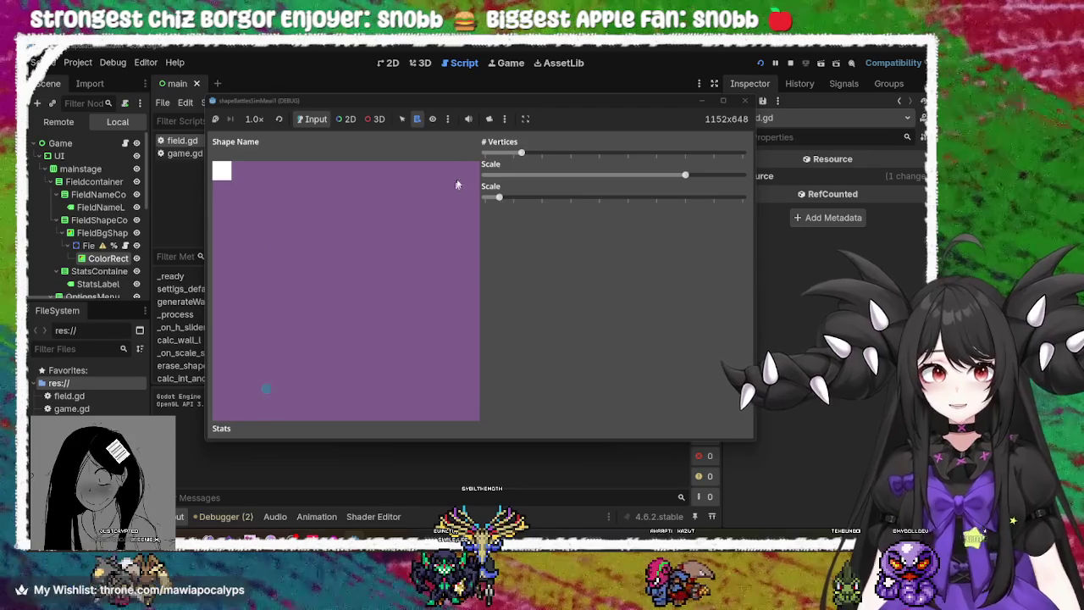
{"action": "mouse_move", "coordinate": [522, 153]}
{"action": "left_mouse_down"}
{"action": "mouse_move", "coordinate": [680, 154]}
{"action": "mouse_move", "coordinate": [438, 169]}
{"action": "mouse_move", "coordinate": [596, 161]}
{"action": "mouse_move", "coordinate": [695, 174]}
{"action": "mouse_move", "coordinate": [559, 161]}
{"action": "mouse_move", "coordinate": [737, 142]}
{"action": "left_mouse_up"}
{"action": "left_click", "coordinate": [744, 100]}
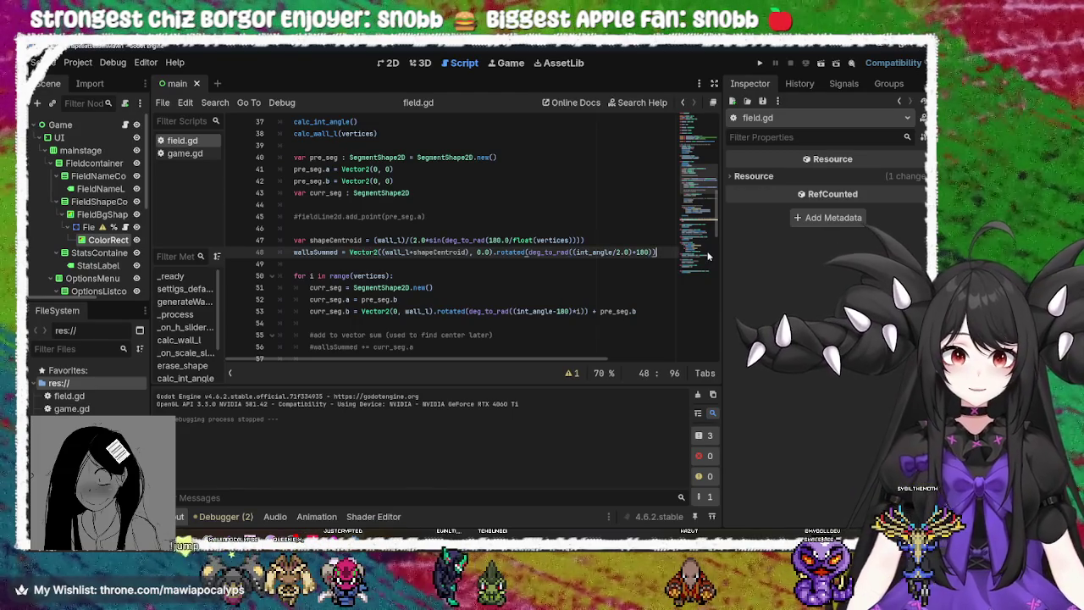
Delete '+180' from line 48 and test triangle, square and pentagon walls in-game
{"action": "key", "text": "BackSpace"}
{"action": "key", "text": "Left"}
{"action": "key", "text": "Left"}
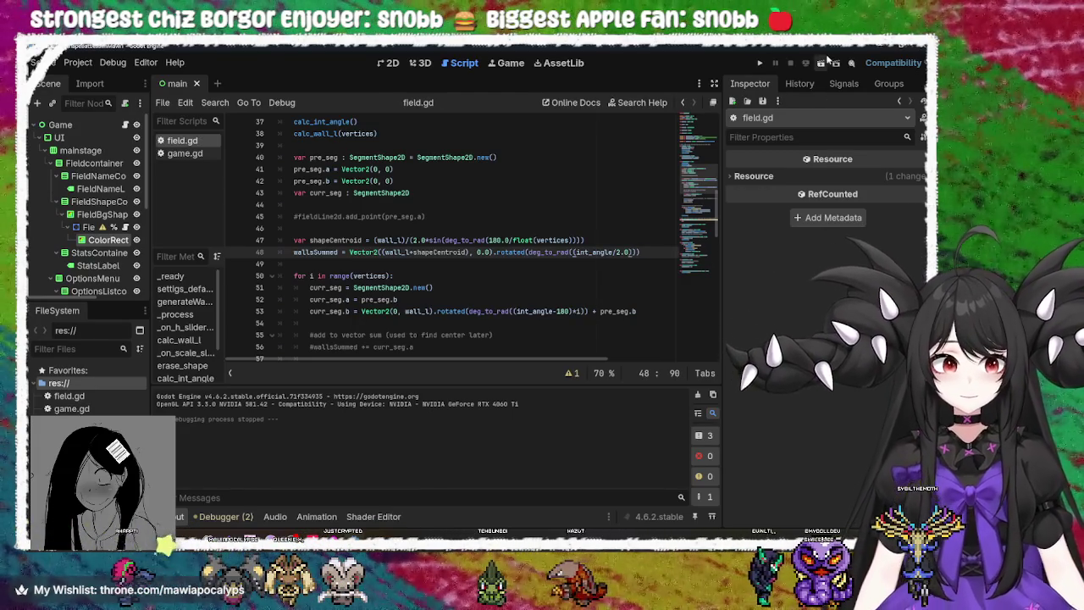
{"action": "left_click", "coordinate": [760, 63]}
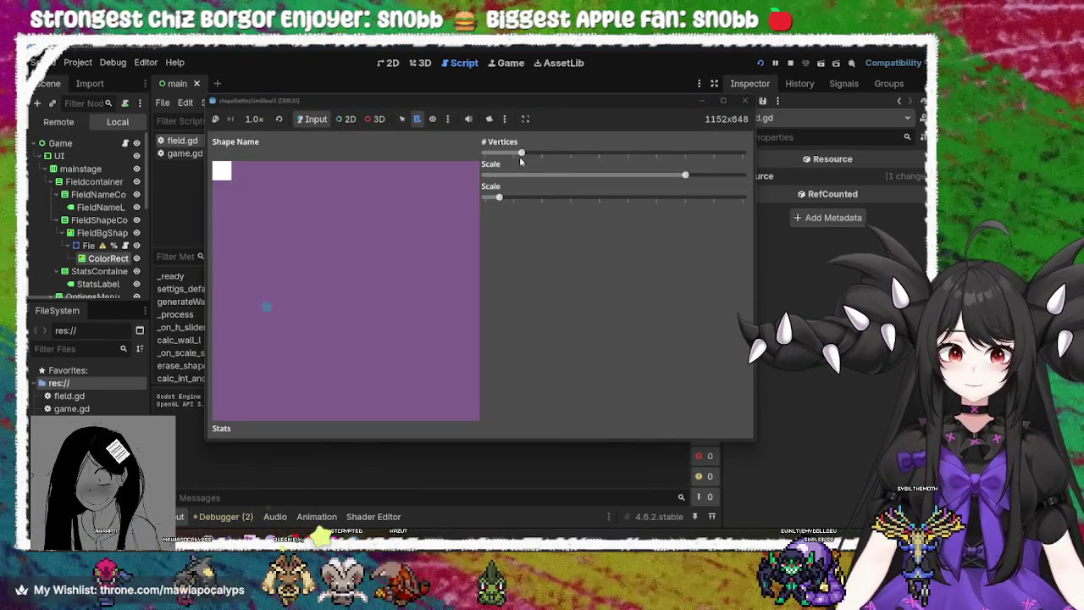
{"action": "mouse_move", "coordinate": [521, 153]}
{"action": "left_mouse_down"}
{"action": "mouse_move", "coordinate": [490, 153]}
{"action": "mouse_move", "coordinate": [673, 153]}
{"action": "mouse_move", "coordinate": [470, 166]}
{"action": "left_mouse_up"}
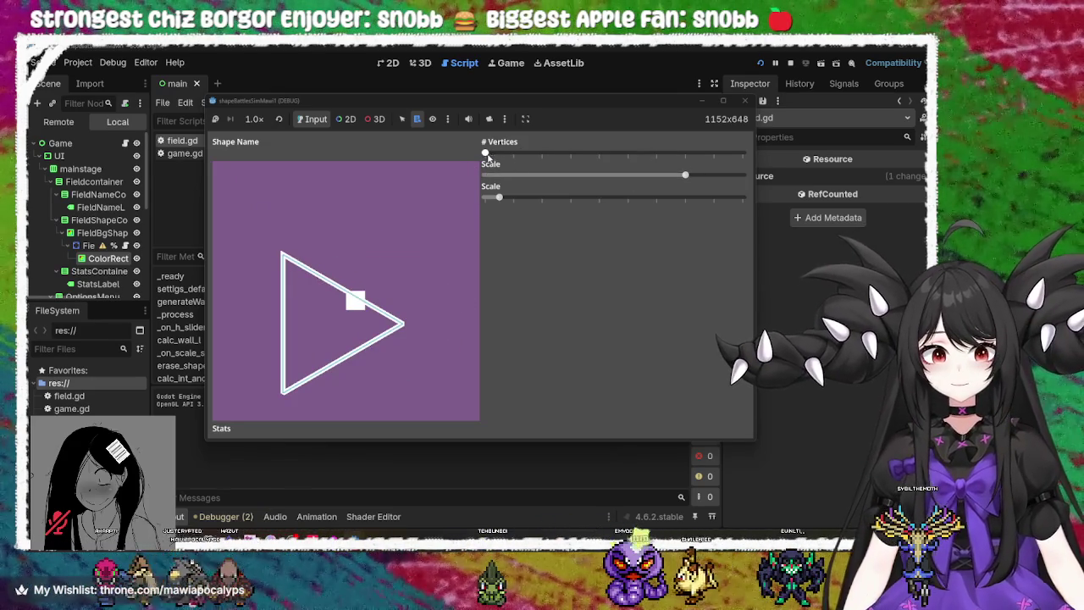
{"action": "left_click_drag", "start_coordinate": [487, 154], "coordinate": [578, 155]}
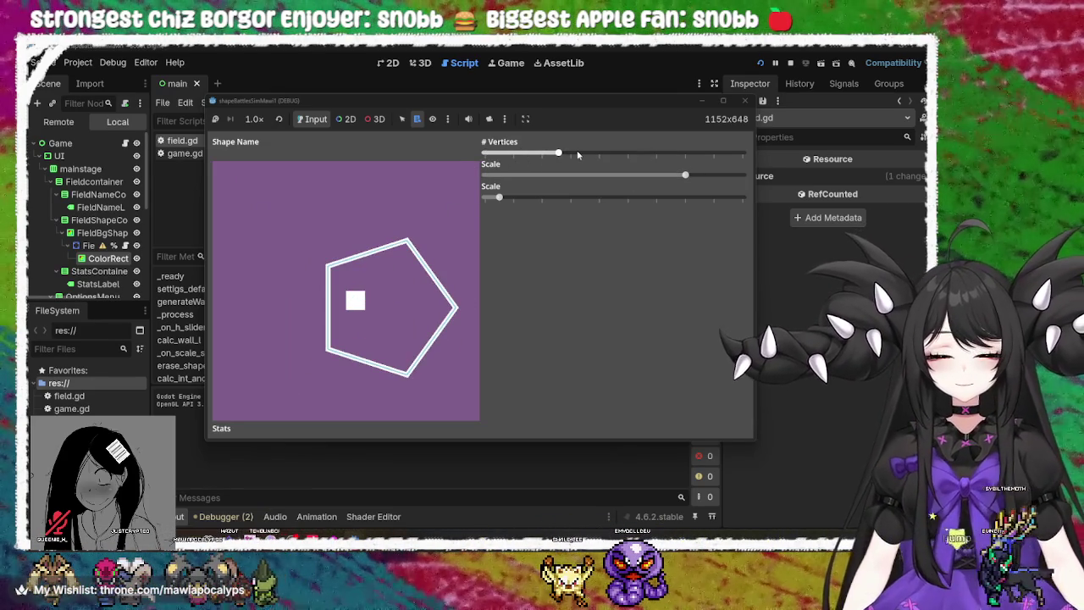
{"action": "left_click", "coordinate": [744, 101]}
Remove the /2.0 from int_angle, run the game, and cycle the vertex count between pentagon and square
{"action": "key", "text": "BackSpace"}
{"action": "key", "text": "BackSpace"}
{"action": "key", "text": "BackSpace"}
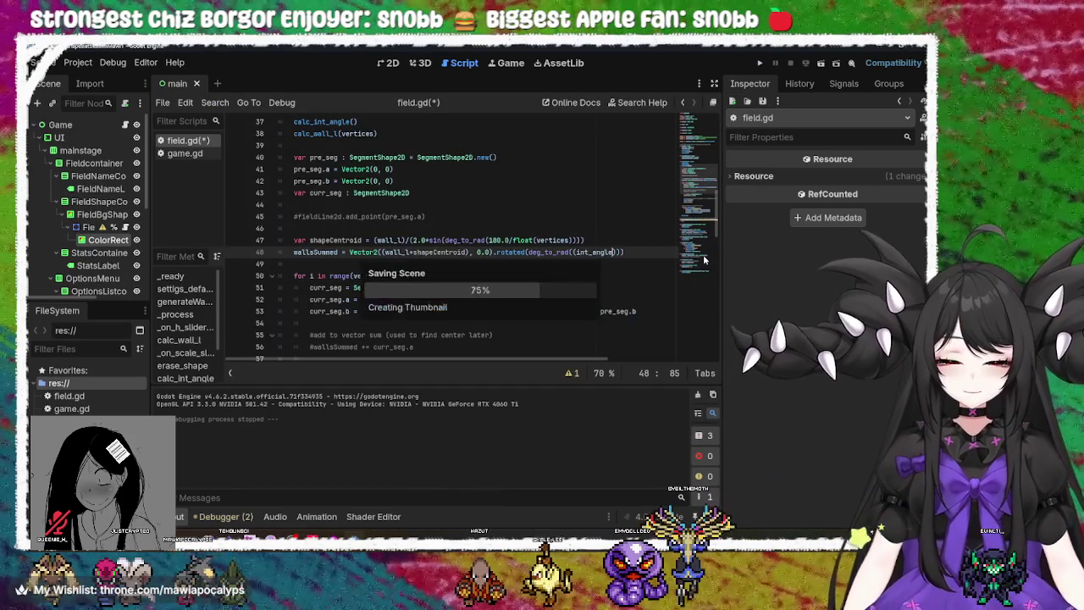
{"action": "left_click", "coordinate": [759, 65]}
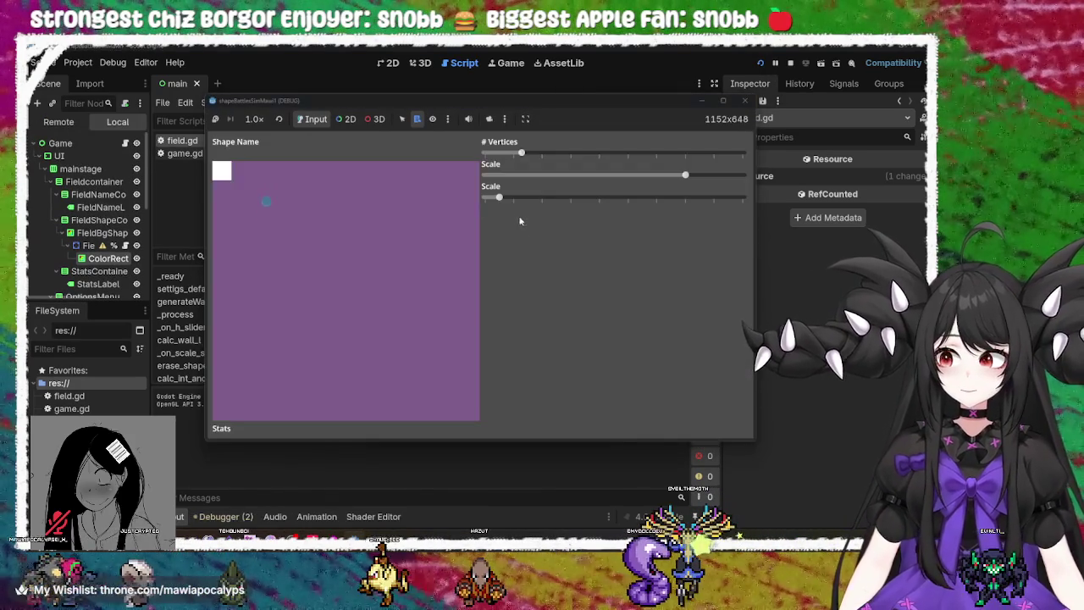
{"action": "mouse_move", "coordinate": [519, 154]}
{"action": "left_mouse_down"}
{"action": "mouse_move", "coordinate": [557, 154]}
{"action": "mouse_move", "coordinate": [440, 169]}
{"action": "mouse_move", "coordinate": [532, 177]}
{"action": "left_mouse_up"}
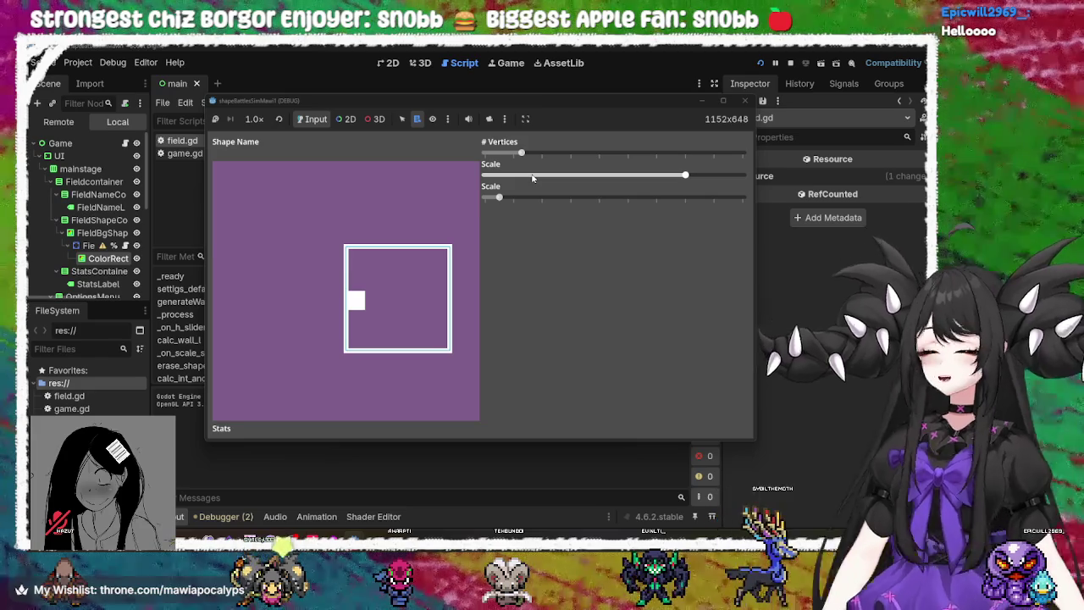
{"action": "mouse_move", "coordinate": [520, 154]}
{"action": "left_mouse_down"}
{"action": "mouse_move", "coordinate": [579, 157]}
{"action": "mouse_move", "coordinate": [531, 163]}
{"action": "mouse_move", "coordinate": [792, 162]}
{"action": "mouse_move", "coordinate": [533, 164]}
{"action": "mouse_move", "coordinate": [599, 151]}
{"action": "mouse_move", "coordinate": [550, 155]}
{"action": "left_mouse_up"}
Shrink, enlarge and rotate the triangle, square and pentagon walls with both Scale sliders
{"action": "mouse_move", "coordinate": [684, 175]}
{"action": "left_mouse_down"}
{"action": "mouse_move", "coordinate": [512, 175]}
{"action": "mouse_move", "coordinate": [745, 179]}
{"action": "mouse_move", "coordinate": [514, 179]}
{"action": "mouse_move", "coordinate": [627, 188]}
{"action": "left_mouse_up"}
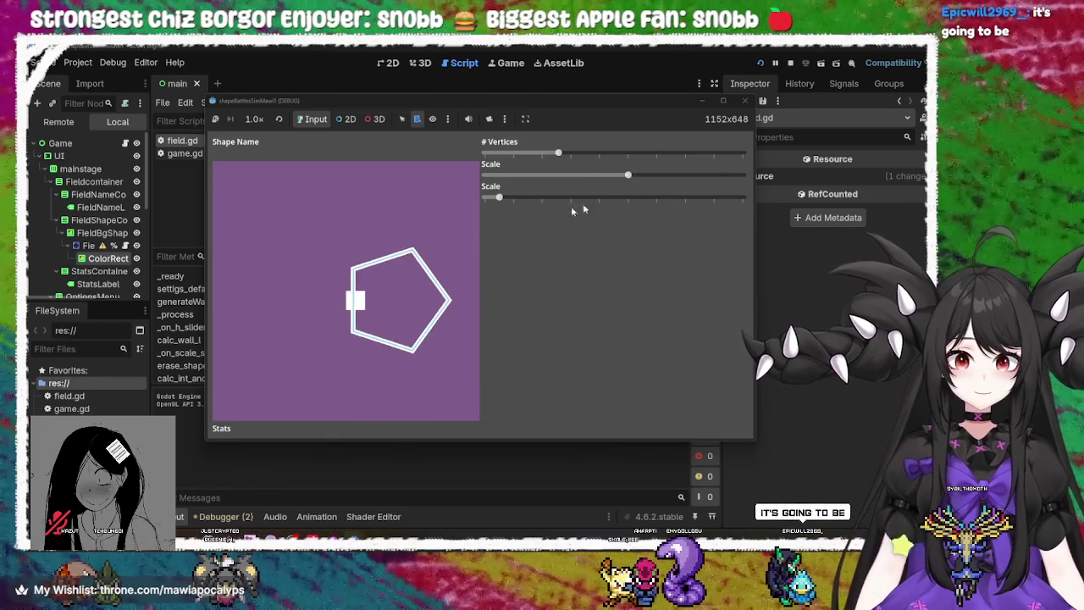
{"action": "mouse_move", "coordinate": [499, 197]}
{"action": "left_mouse_down"}
{"action": "mouse_move", "coordinate": [752, 217]}
{"action": "mouse_move", "coordinate": [411, 202]}
{"action": "mouse_move", "coordinate": [772, 236]}
{"action": "mouse_move", "coordinate": [392, 212]}
{"action": "left_mouse_up"}
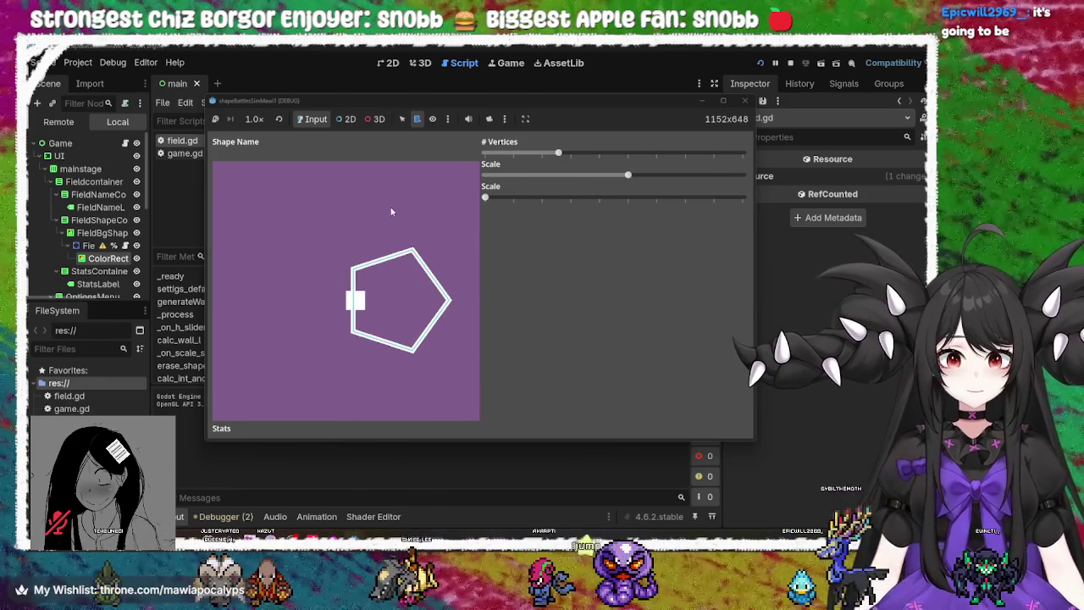
{"action": "mouse_move", "coordinate": [559, 152]}
{"action": "left_mouse_down"}
{"action": "mouse_move", "coordinate": [478, 167]}
{"action": "mouse_move", "coordinate": [634, 203]}
{"action": "mouse_move", "coordinate": [747, 203]}
{"action": "mouse_move", "coordinate": [451, 197]}
{"action": "mouse_move", "coordinate": [747, 204]}
{"action": "mouse_move", "coordinate": [455, 186]}
{"action": "left_mouse_up"}
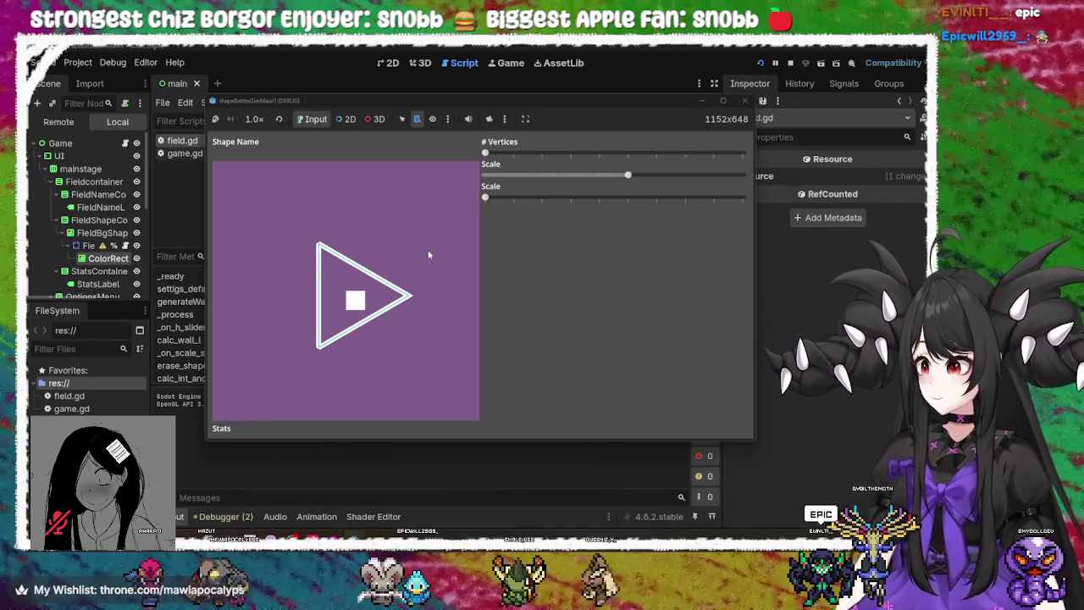
{"action": "left_click", "coordinate": [628, 176]}
{"action": "mouse_move", "coordinate": [627, 176]}
{"action": "left_mouse_down"}
{"action": "mouse_move", "coordinate": [513, 179]}
{"action": "mouse_move", "coordinate": [714, 176]}
{"action": "left_mouse_up"}
{"action": "mouse_move", "coordinate": [484, 197]}
{"action": "left_mouse_down"}
{"action": "mouse_move", "coordinate": [678, 222]}
{"action": "mouse_move", "coordinate": [697, 202]}
{"action": "mouse_move", "coordinate": [727, 198]}
{"action": "left_mouse_up"}
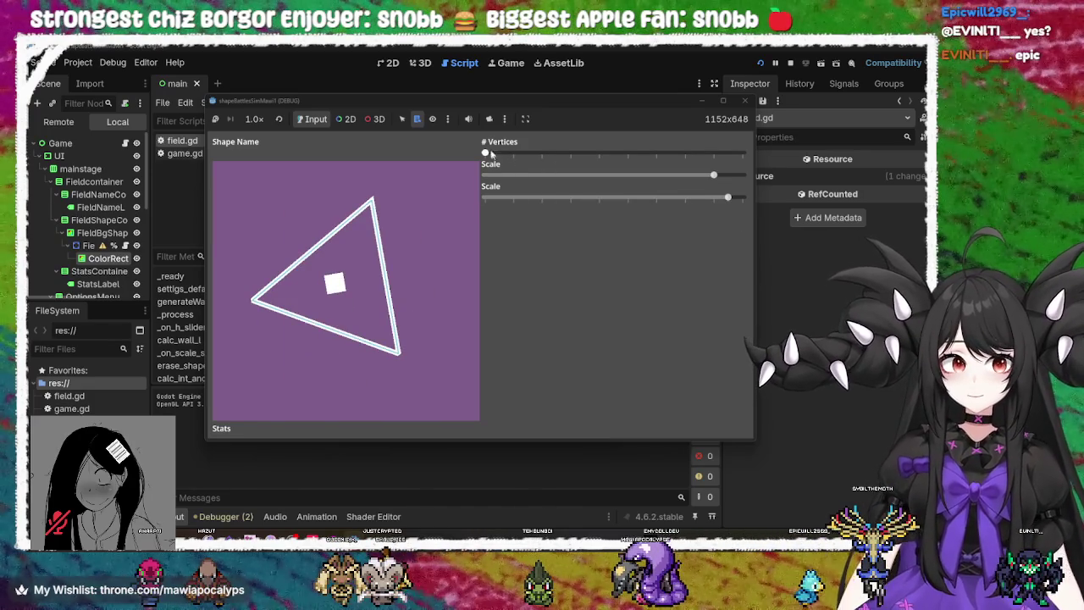
{"action": "left_click_drag", "start_coordinate": [491, 152], "coordinate": [514, 157]}
{"action": "mouse_move", "coordinate": [717, 175]}
{"action": "left_mouse_down"}
{"action": "mouse_move", "coordinate": [564, 199]}
{"action": "mouse_move", "coordinate": [455, 201]}
{"action": "mouse_move", "coordinate": [792, 214]}
{"action": "mouse_move", "coordinate": [443, 203]}
{"action": "left_mouse_up"}
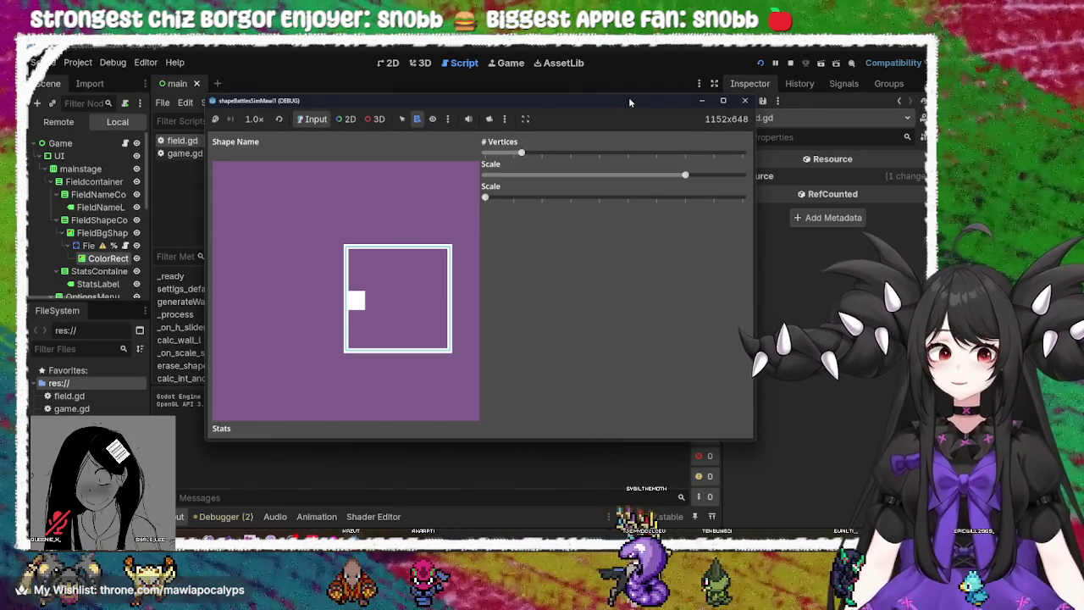
Maximize and restore the game window, nudge it left, then switch to Chrome's new tab
{"action": "double_click", "coordinate": [629, 101]}
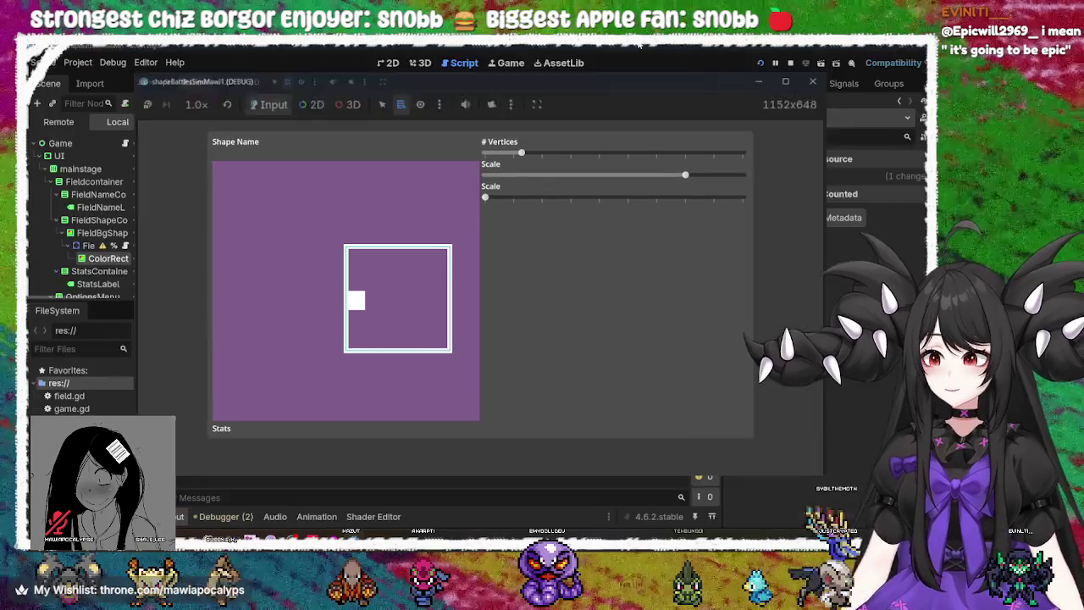
{"action": "double_click", "coordinate": [637, 47]}
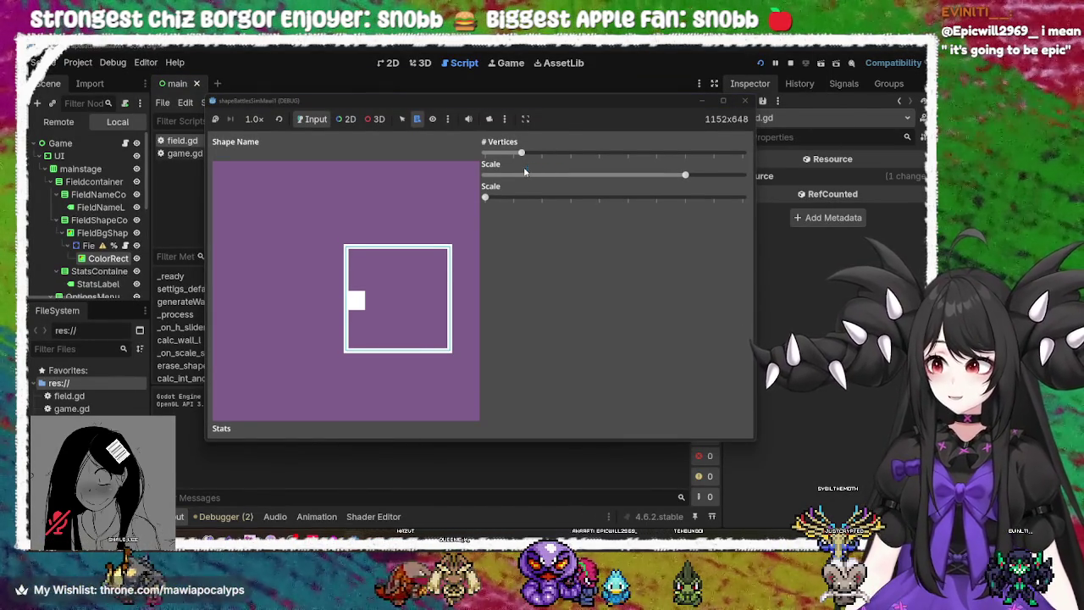
{"action": "left_click_drag", "start_coordinate": [472, 104], "coordinate": [452, 107]}
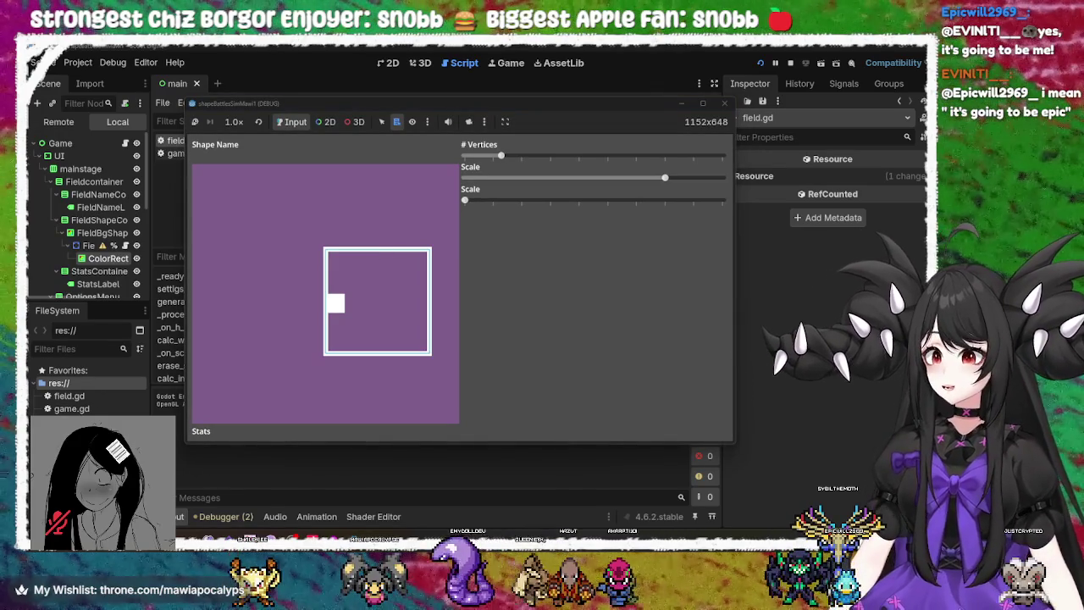
{"action": "key", "text": "alt+Tab"}
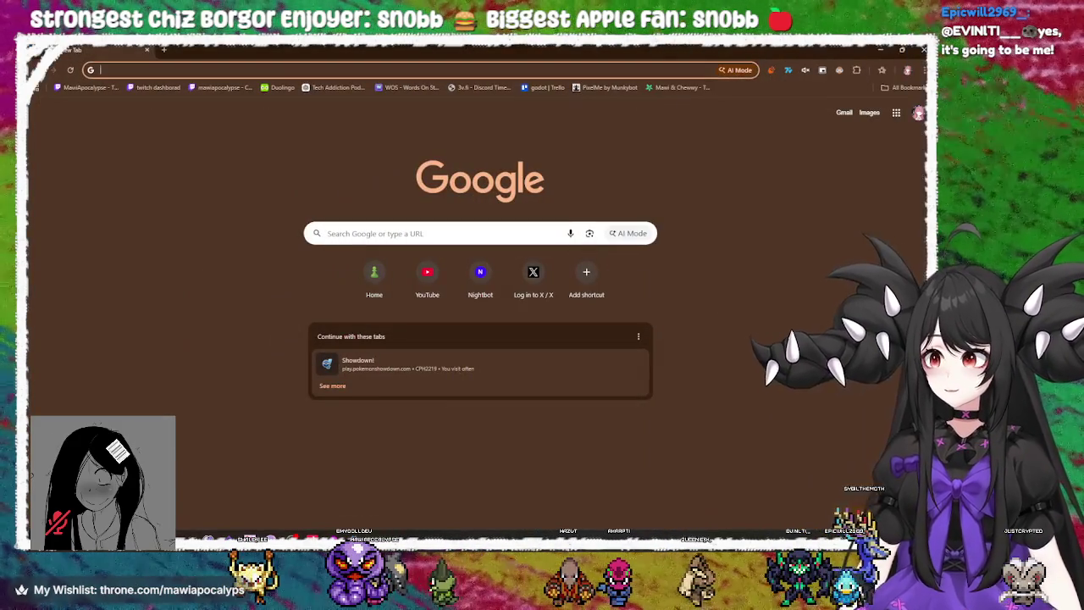
Search Google for the creator's name plus 'tiktok' and open their TikTok profile result
{"action": "left_click", "coordinate": [437, 69]}
{"action": "type", "text": "tiktok "}
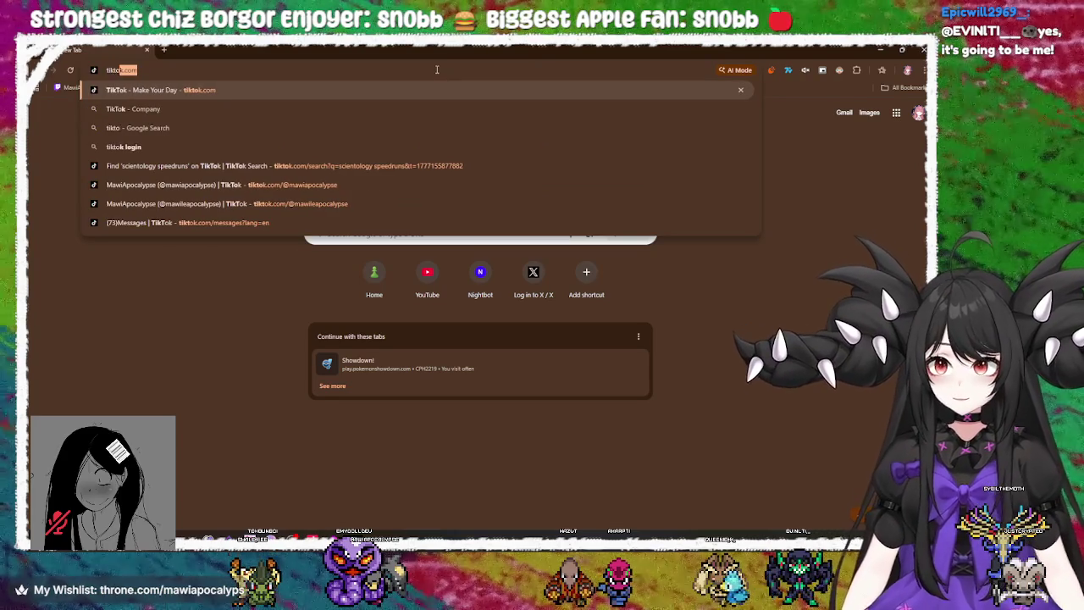
{"action": "type", "text": "epi"}
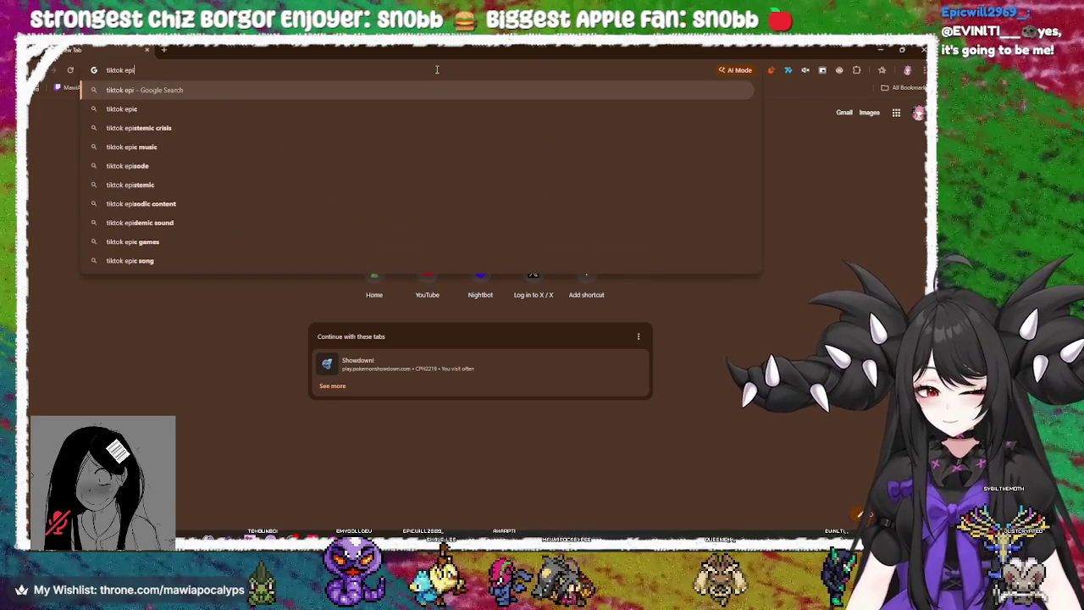
{"action": "type", "text": "cdude"}
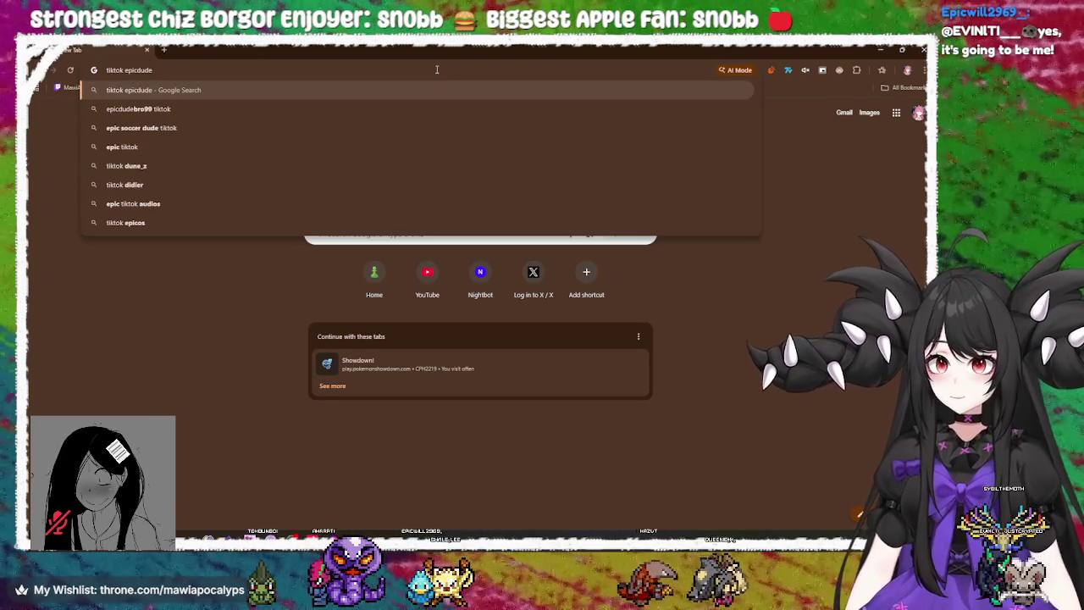
{"action": "key", "text": "Down"}
{"action": "key", "text": "Return"}
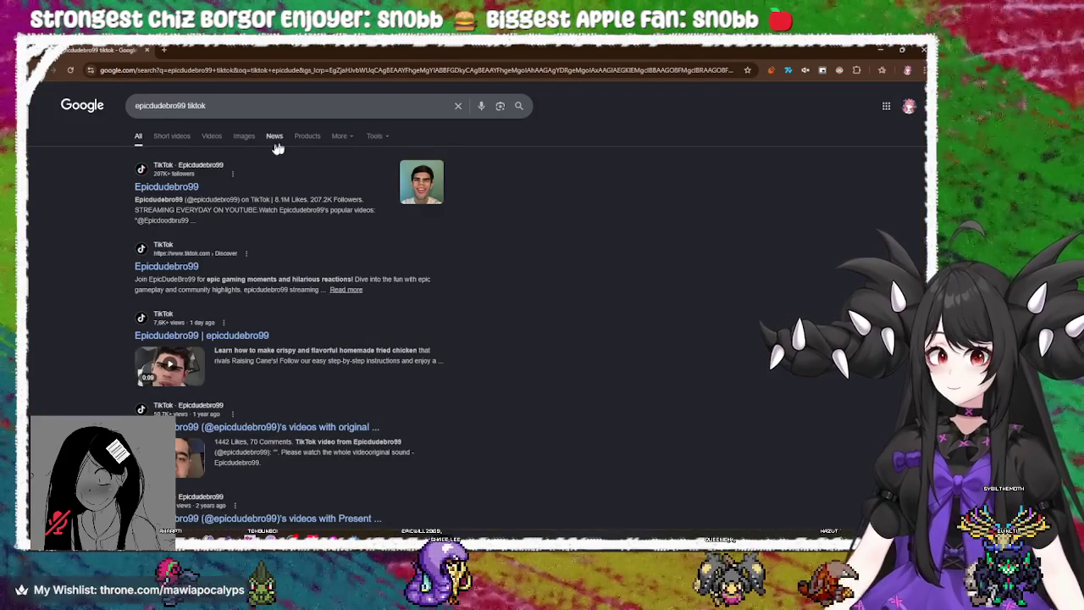
{"action": "left_click", "coordinate": [165, 188]}
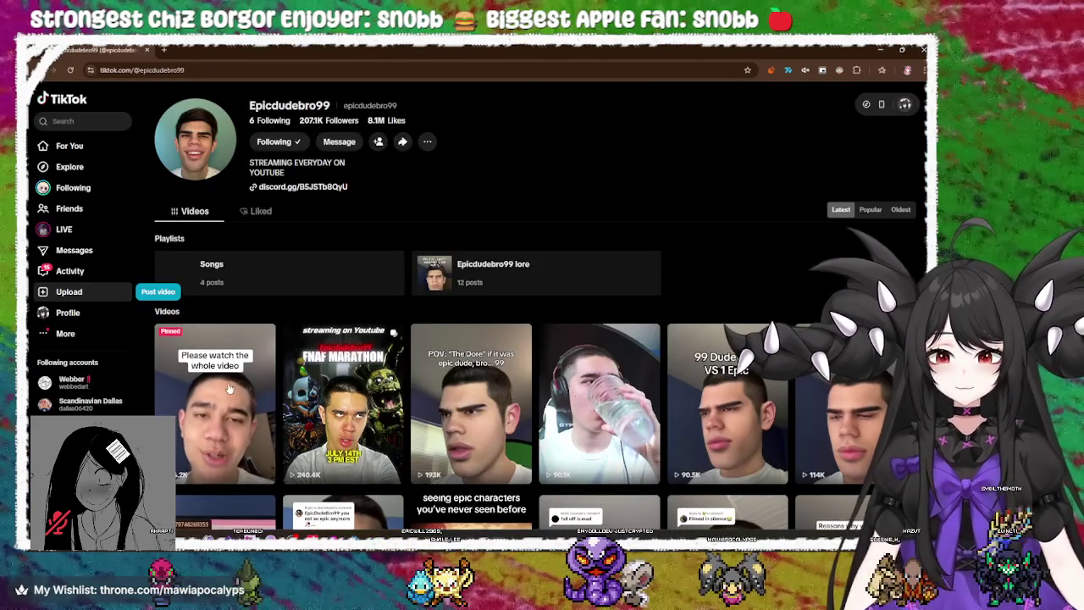
Watch the creator's video captioned about The Dore, then close it and return to the profile grid
{"action": "scroll", "coordinate": [458, 129], "scroll_direction": "down", "scroll_amount": 2}
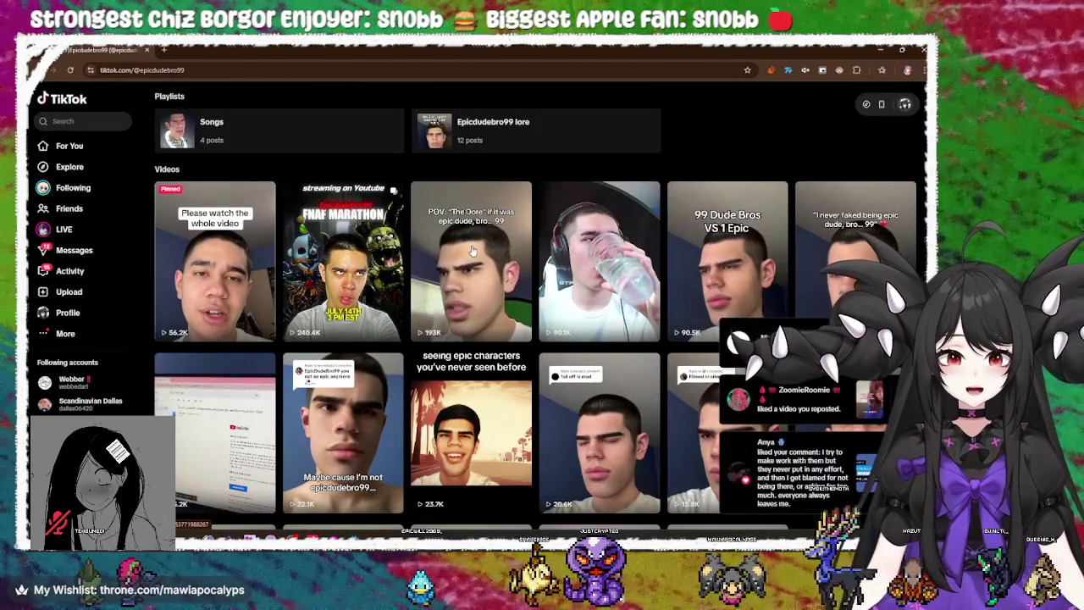
{"action": "left_click", "coordinate": [461, 279]}
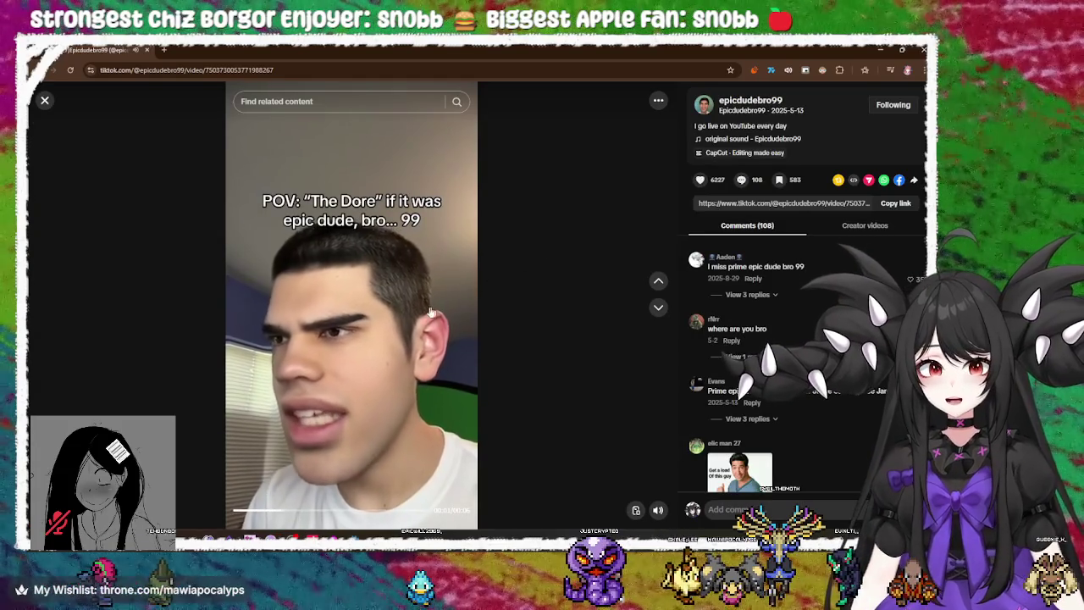
{"action": "mouse_move", "coordinate": [658, 512]}
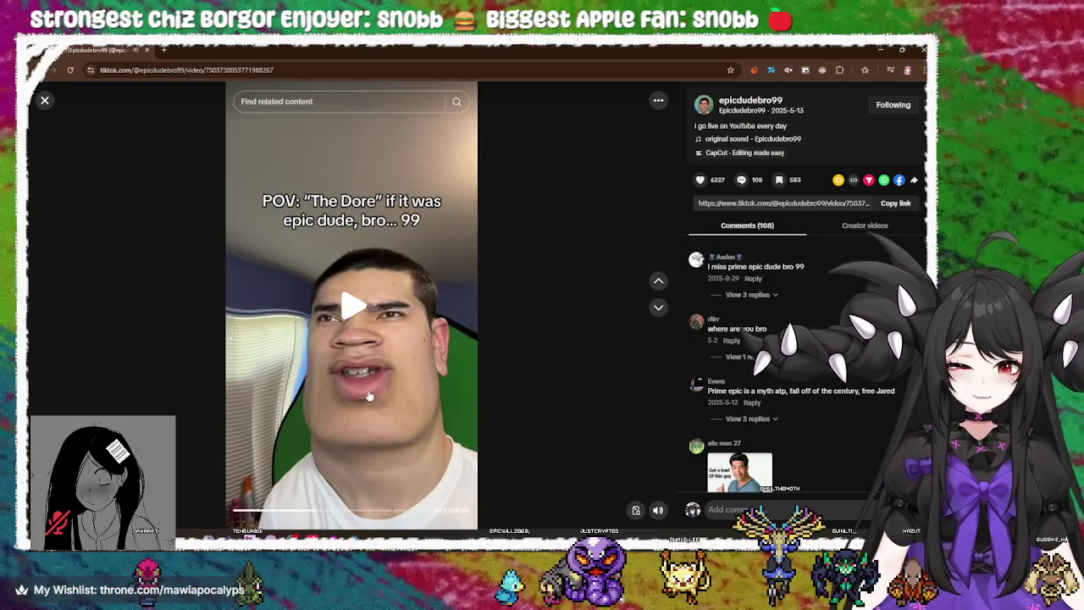
{"action": "left_click", "coordinate": [45, 101]}
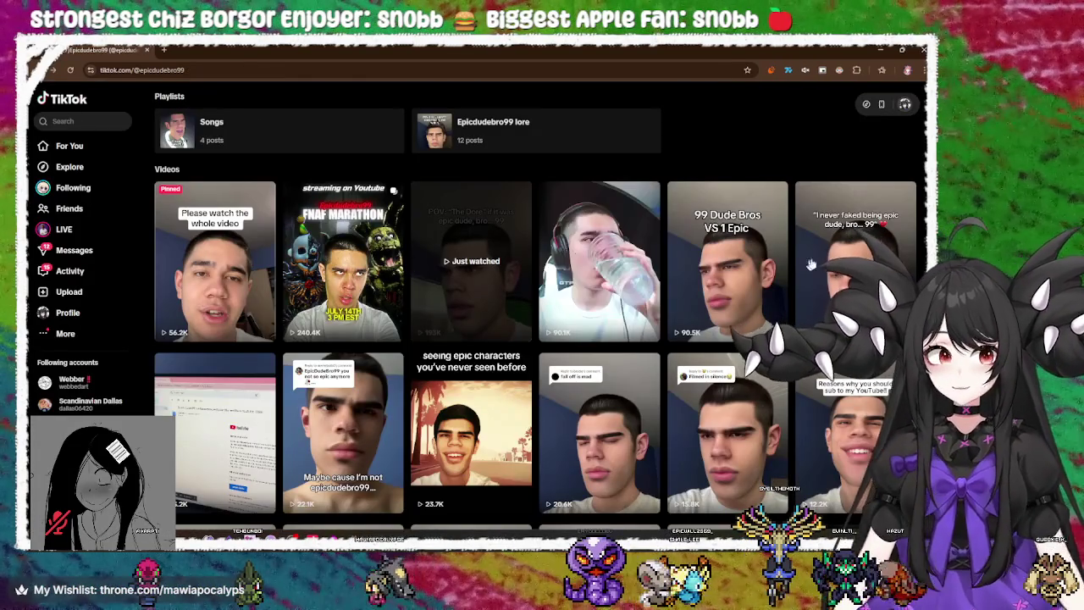
Browse the profile's video grid and open the Fortnite skin video
{"action": "scroll", "coordinate": [815, 295], "scroll_direction": "down", "scroll_amount": 3}
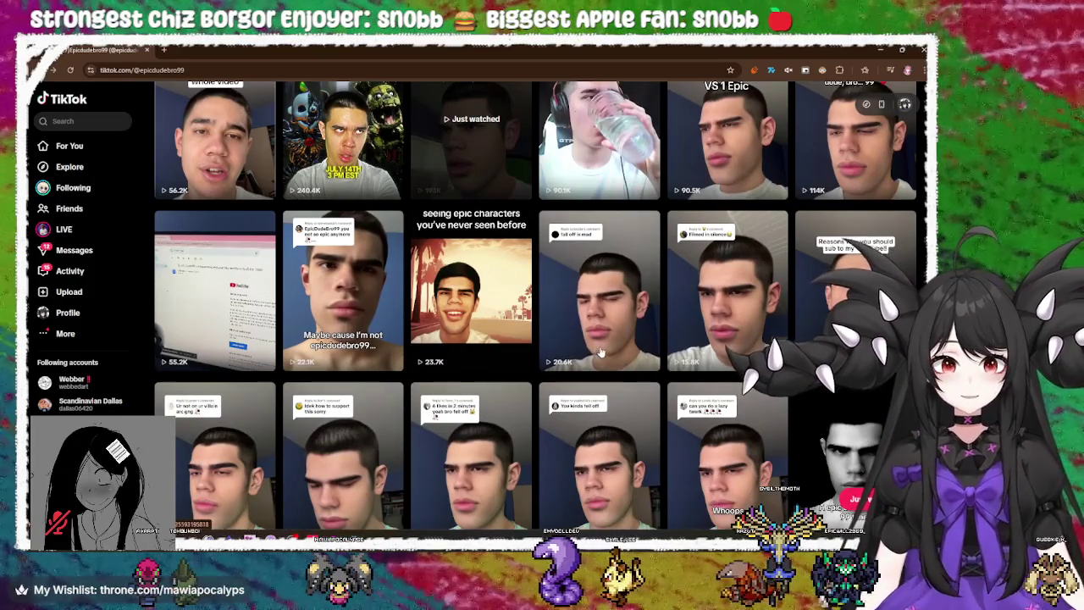
{"action": "scroll", "coordinate": [474, 279], "scroll_direction": "up", "scroll_amount": 2}
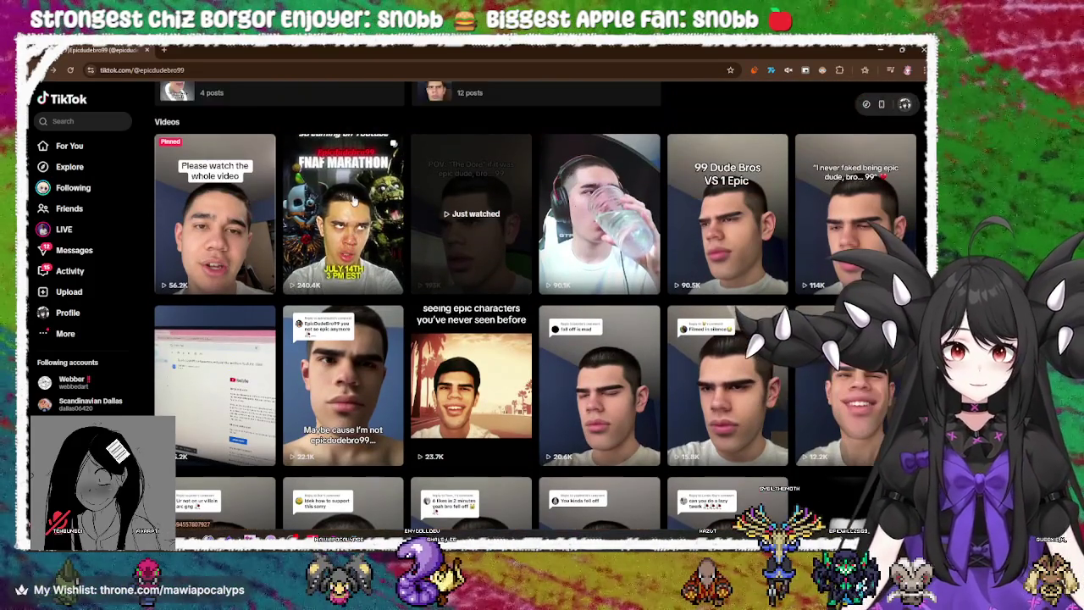
{"action": "scroll", "coordinate": [366, 250], "scroll_direction": "down", "scroll_amount": 10}
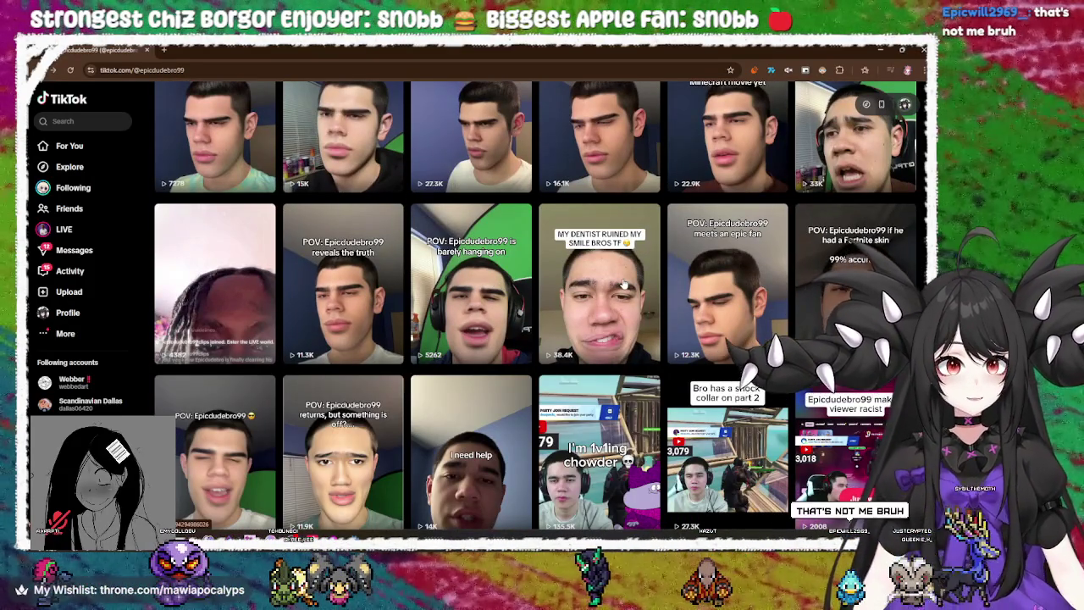
{"action": "scroll", "coordinate": [648, 334], "scroll_direction": "down", "scroll_amount": 3}
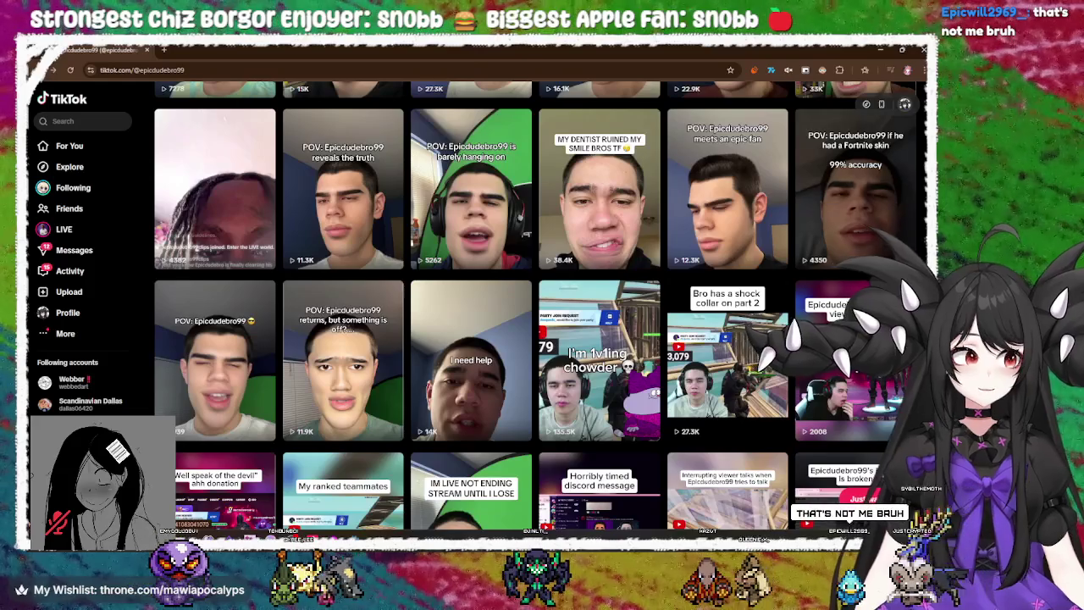
{"action": "scroll", "coordinate": [648, 335], "scroll_direction": "up", "scroll_amount": 1}
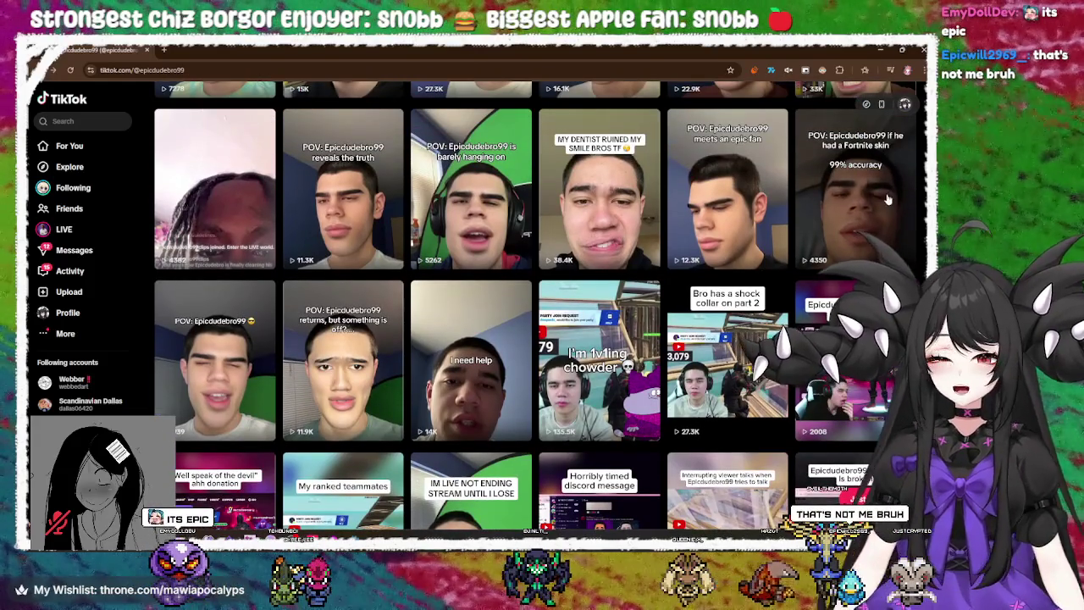
{"action": "left_click", "coordinate": [891, 198]}
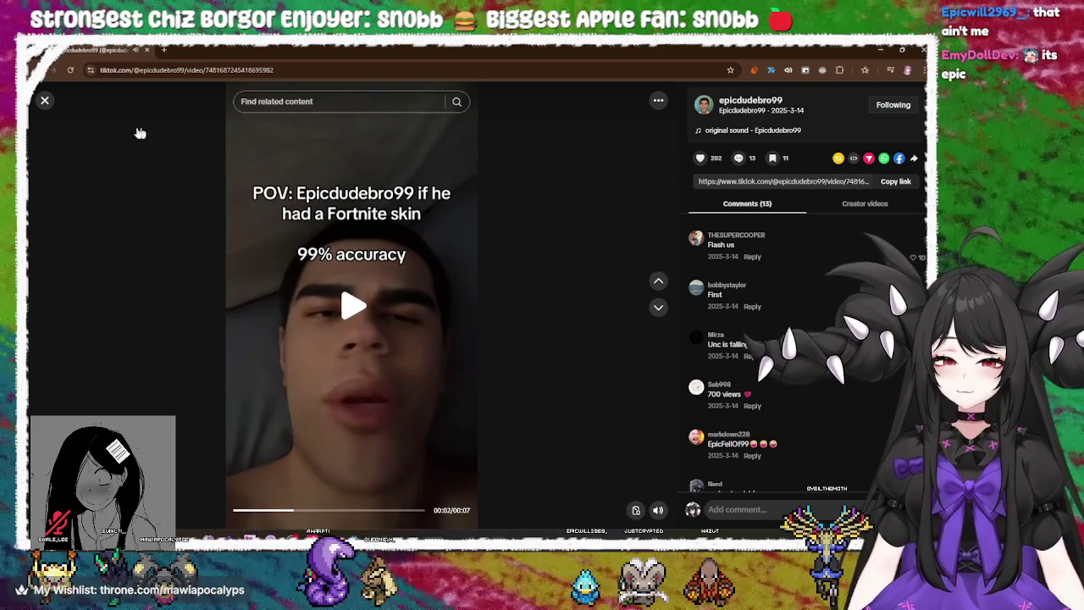
{"action": "left_click", "coordinate": [46, 106]}
{"action": "scroll", "coordinate": [230, 209], "scroll_direction": "down", "scroll_amount": 2}
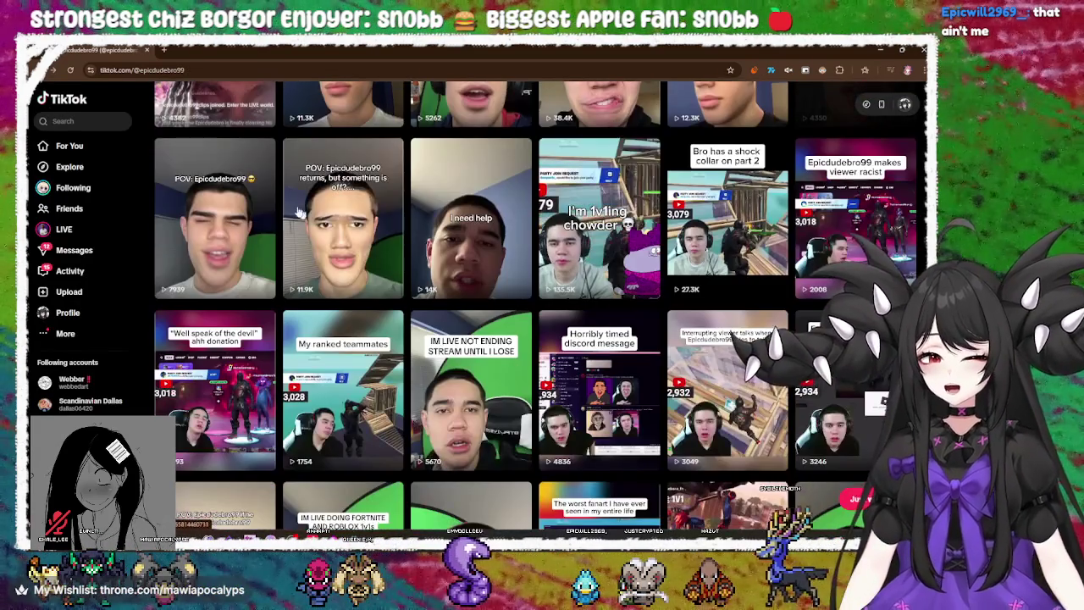
{"action": "left_click", "coordinate": [222, 212]}
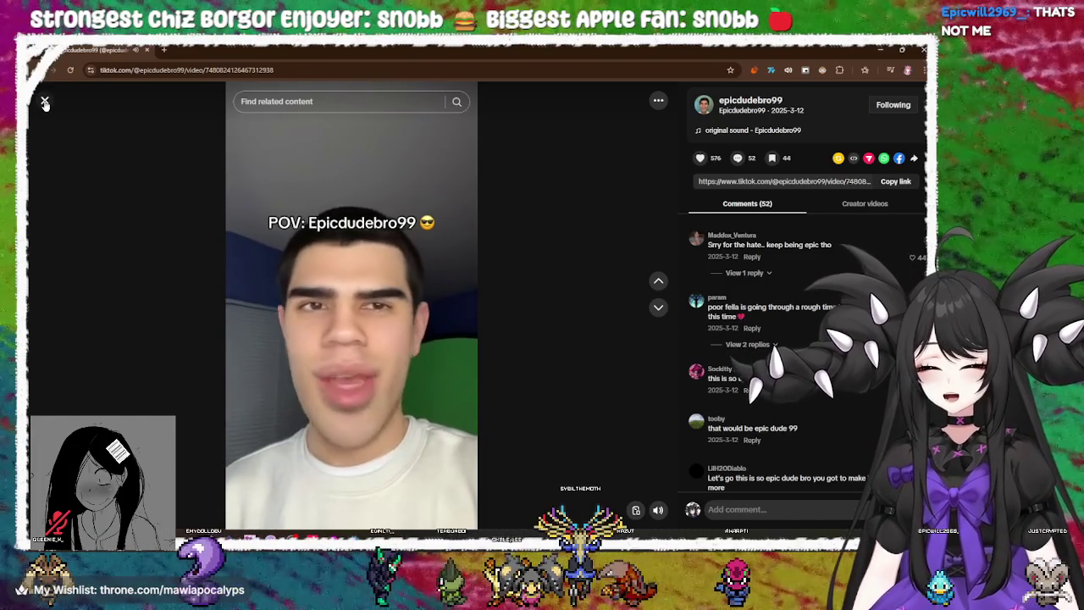
{"action": "left_click", "coordinate": [45, 102]}
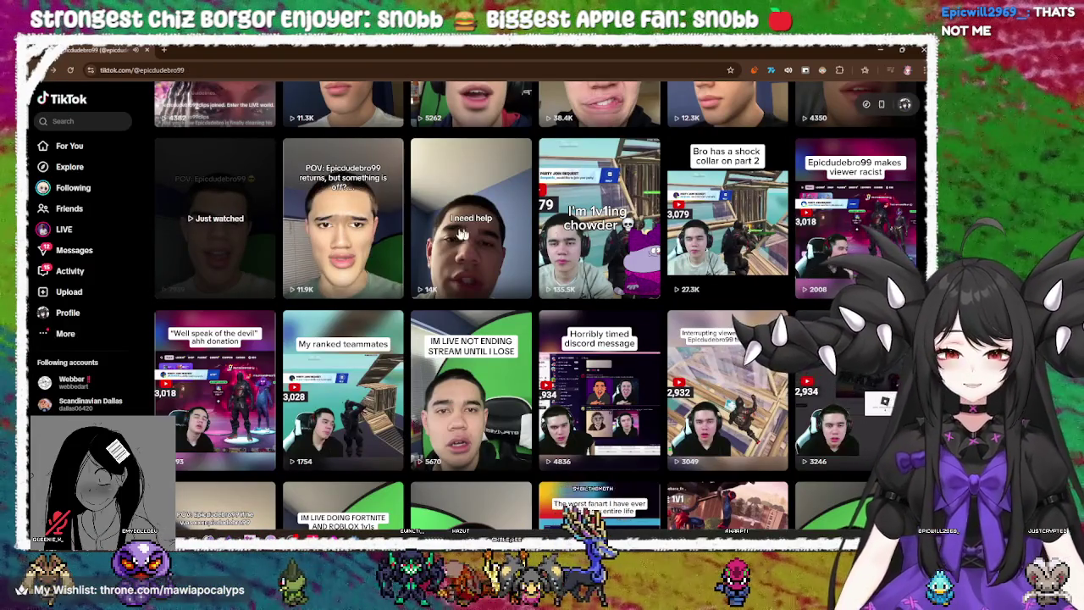
{"action": "scroll", "coordinate": [412, 244], "scroll_direction": "down", "scroll_amount": 3}
{"action": "scroll", "coordinate": [522, 260], "scroll_direction": "down", "scroll_amount": 2}
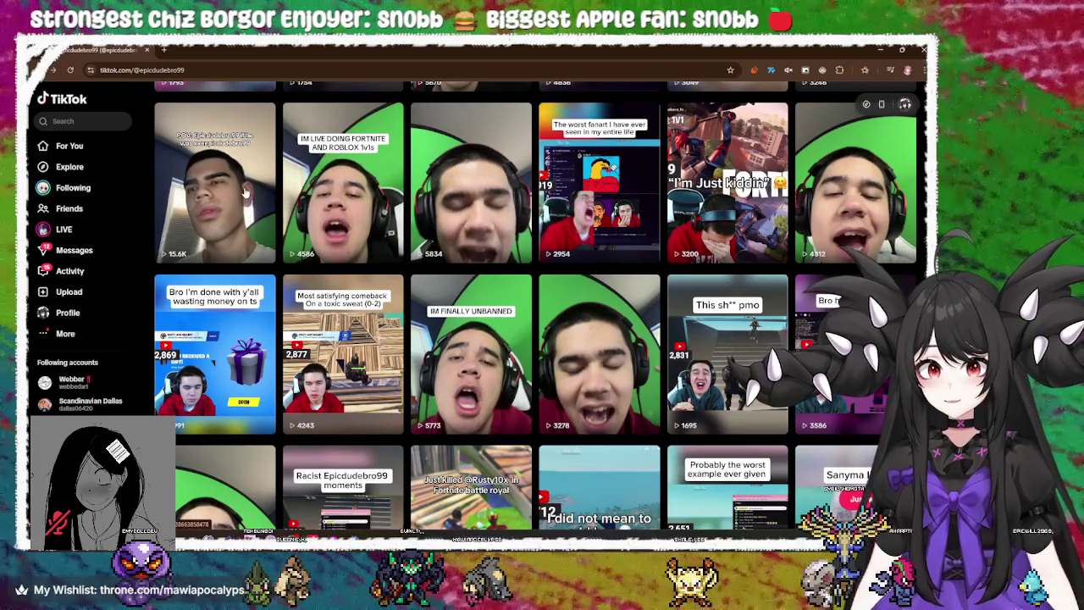
{"action": "left_click", "coordinate": [245, 193]}
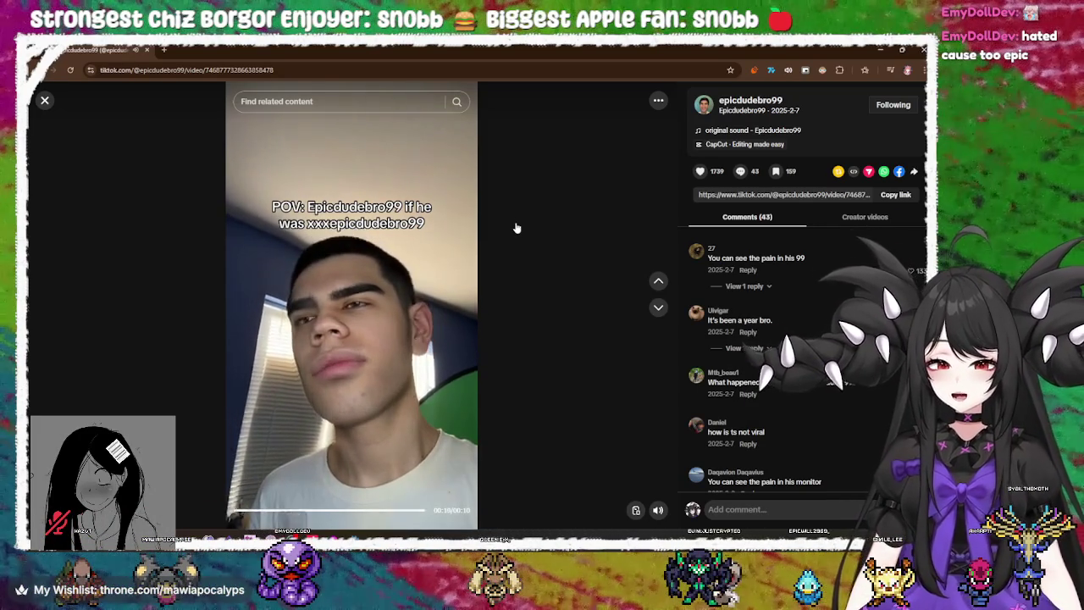
{"action": "key", "text": "Escape"}
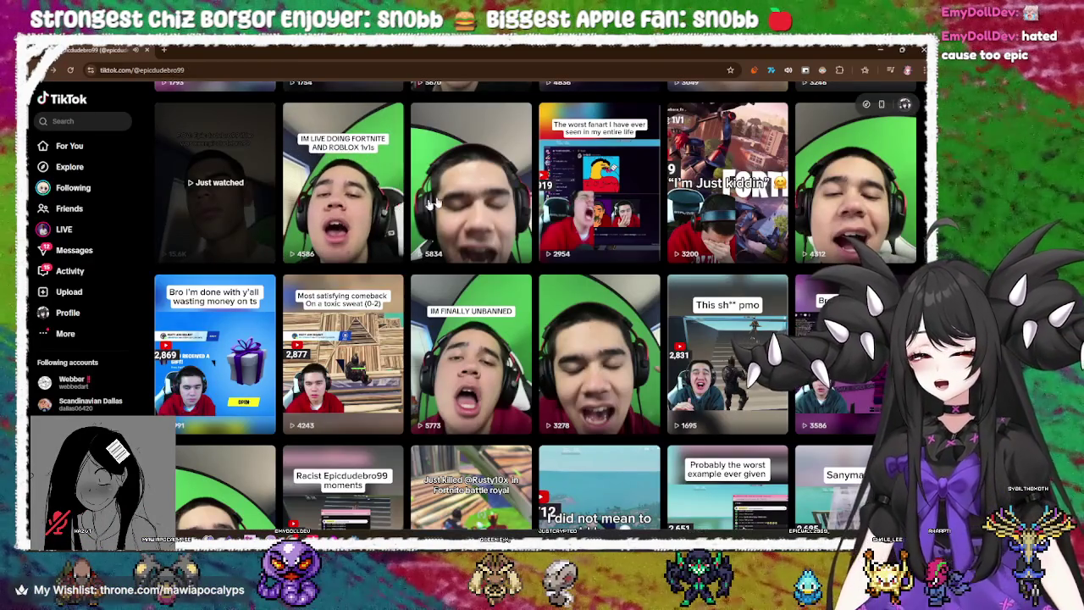
{"action": "scroll", "coordinate": [320, 235], "scroll_direction": "down", "scroll_amount": 2}
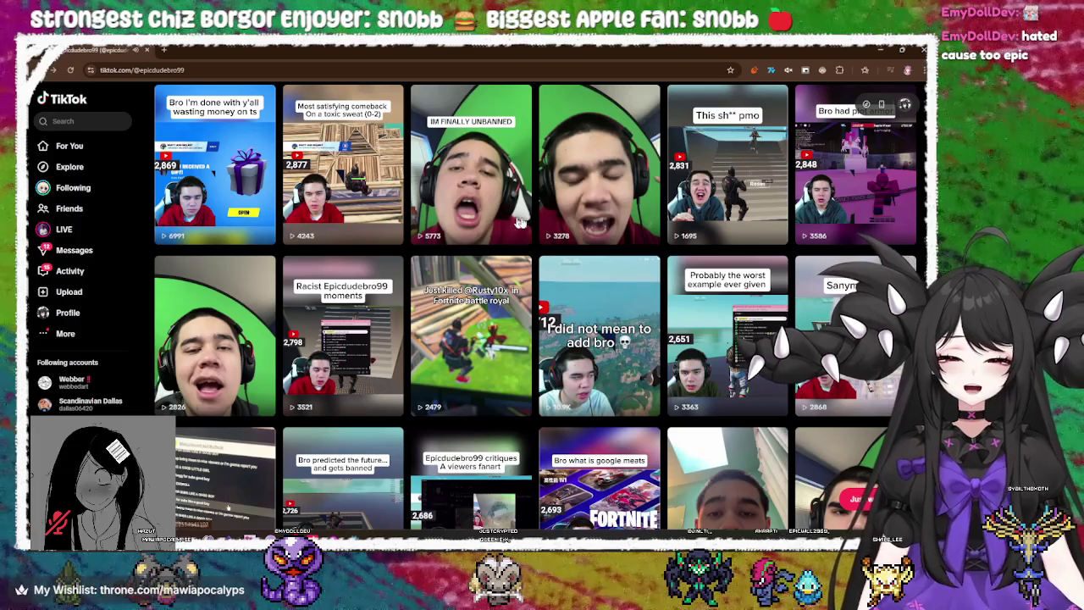
{"action": "scroll", "coordinate": [517, 246], "scroll_direction": "down", "scroll_amount": 2}
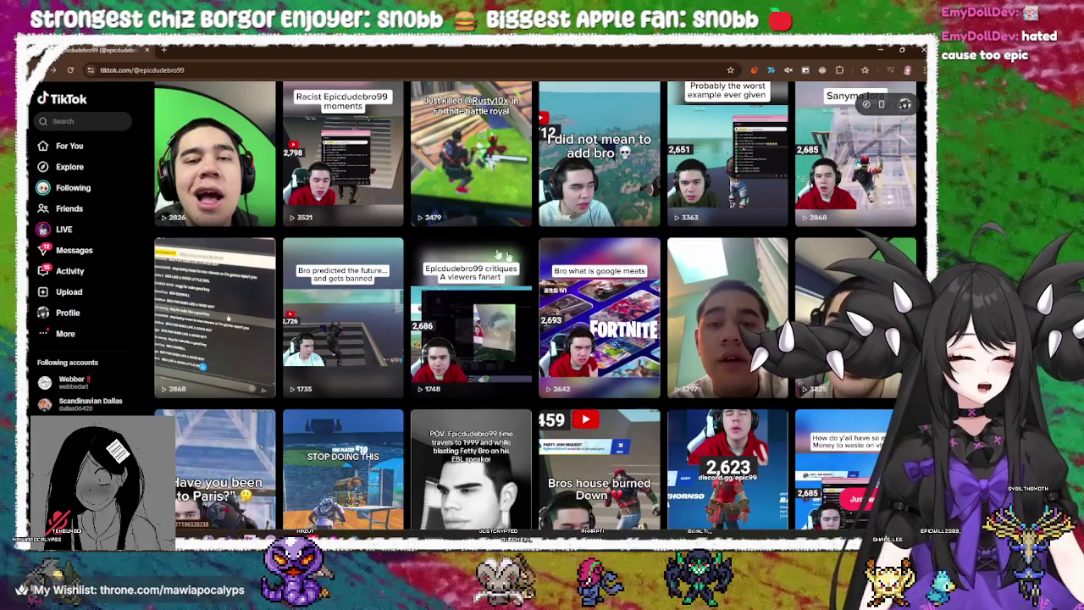
{"action": "scroll", "coordinate": [533, 265], "scroll_direction": "down", "scroll_amount": 5}
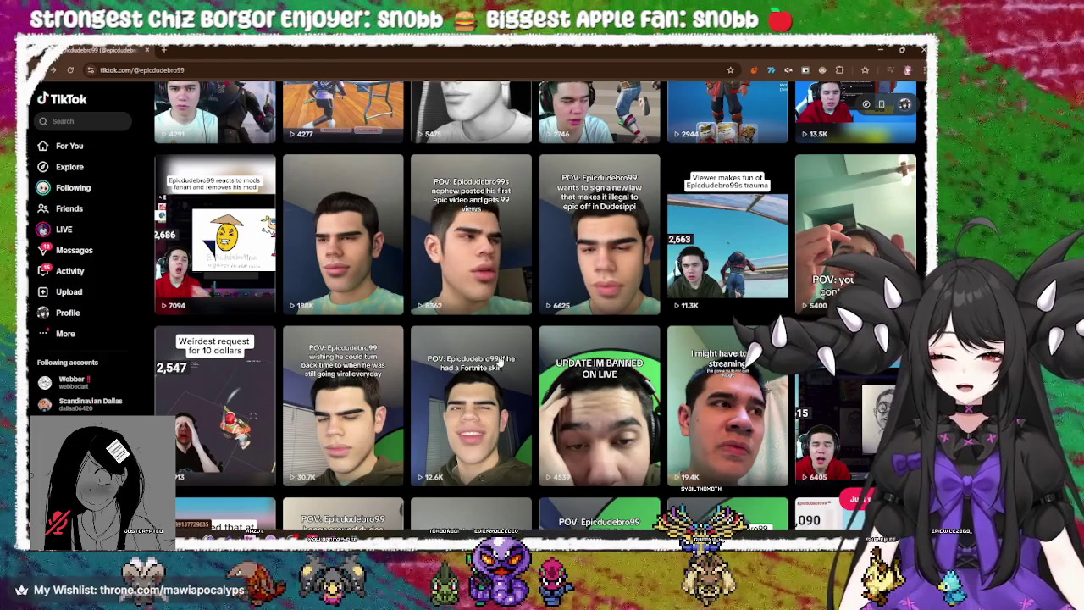
{"action": "left_click", "coordinate": [495, 390]}
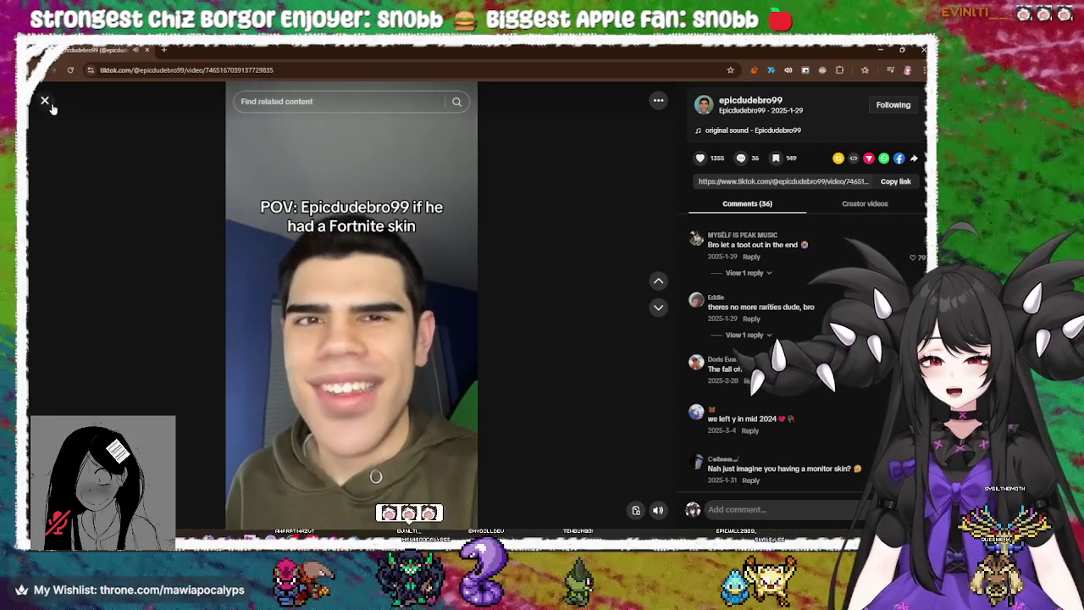
{"action": "left_click", "coordinate": [45, 102]}
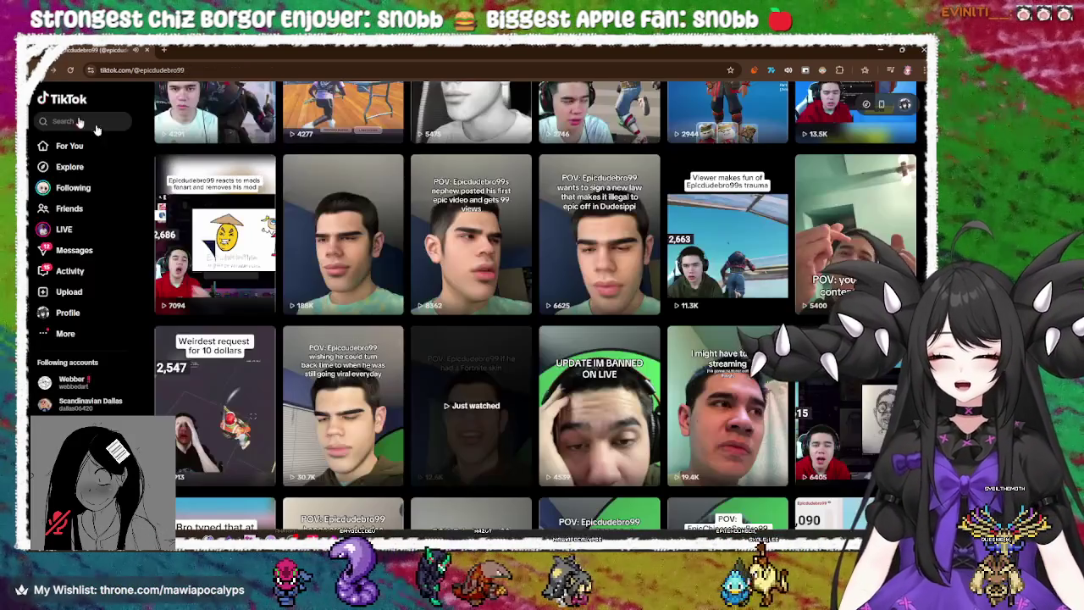
{"action": "scroll", "coordinate": [457, 250], "scroll_direction": "down", "scroll_amount": 2}
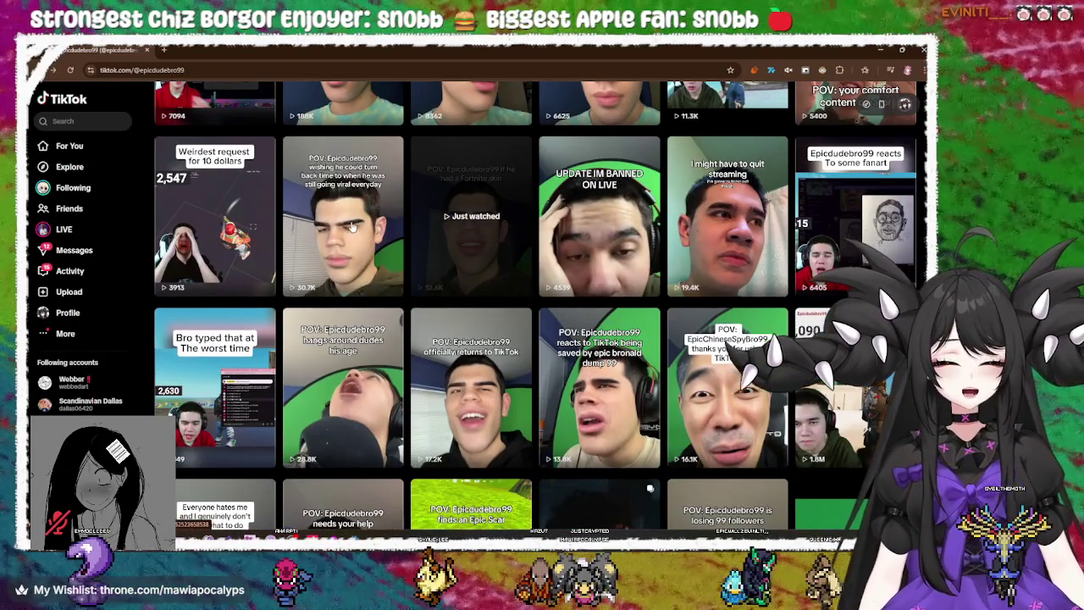
{"action": "left_click", "coordinate": [354, 227]}
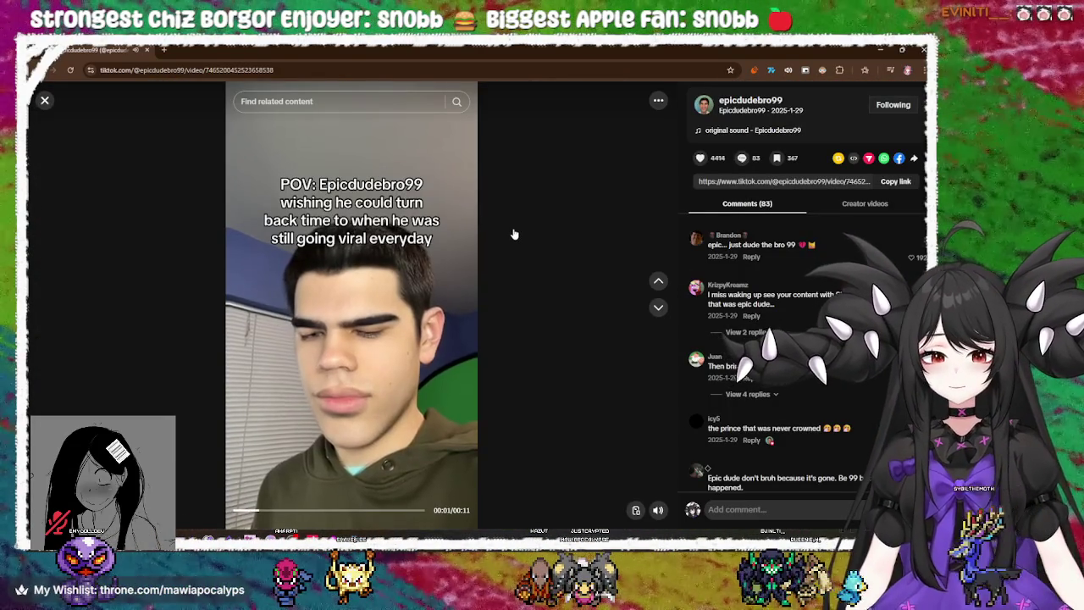
{"action": "left_click", "coordinate": [45, 101]}
{"action": "scroll", "coordinate": [356, 220], "scroll_direction": "down", "scroll_amount": 2}
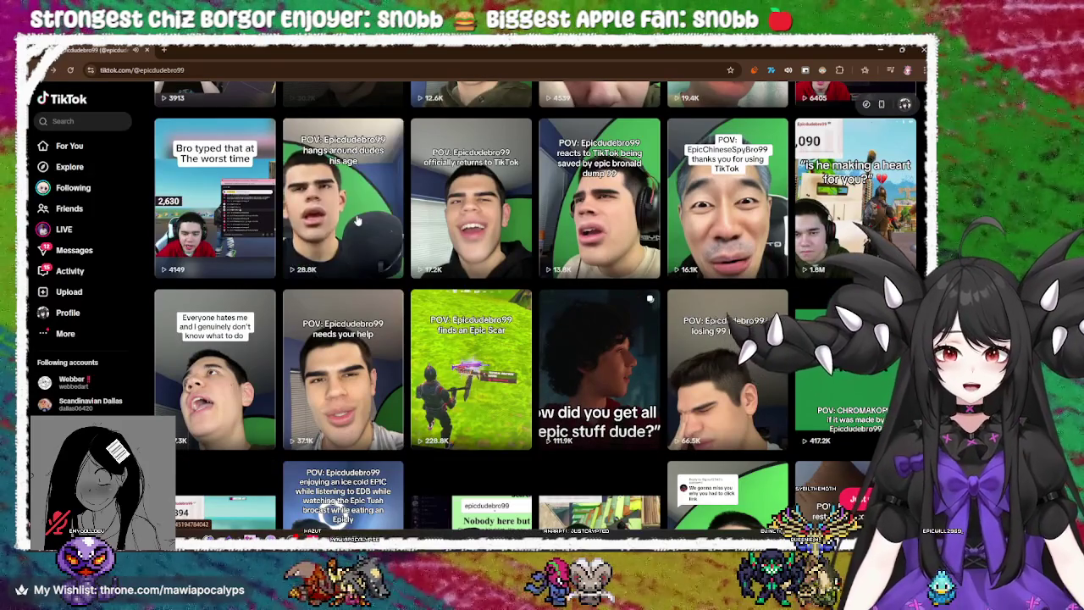
{"action": "scroll", "coordinate": [551, 279], "scroll_direction": "down", "scroll_amount": 5}
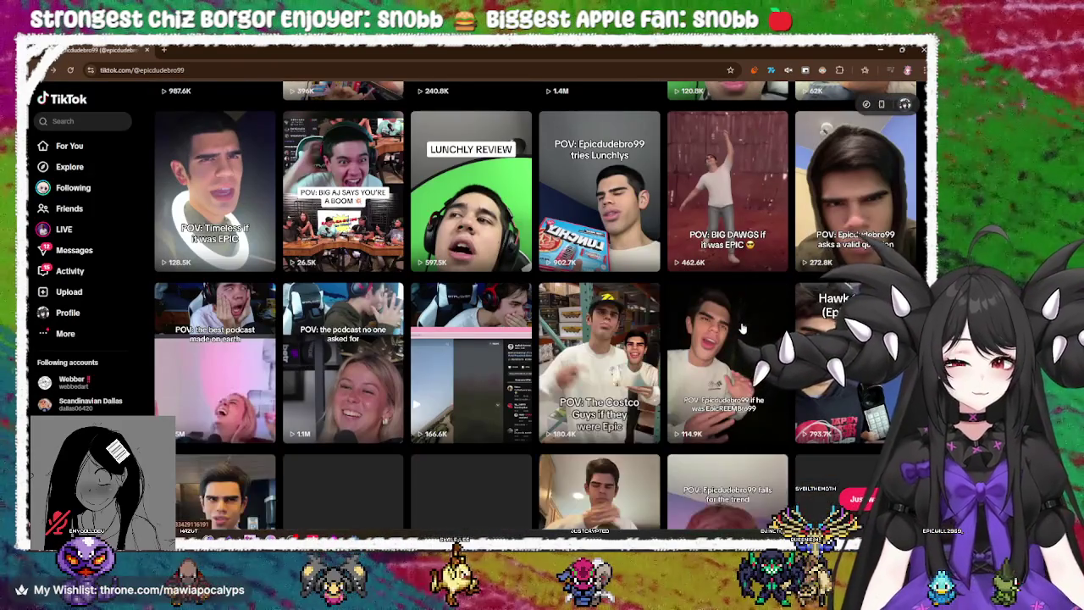
{"action": "scroll", "coordinate": [742, 328], "scroll_direction": "down", "scroll_amount": 3}
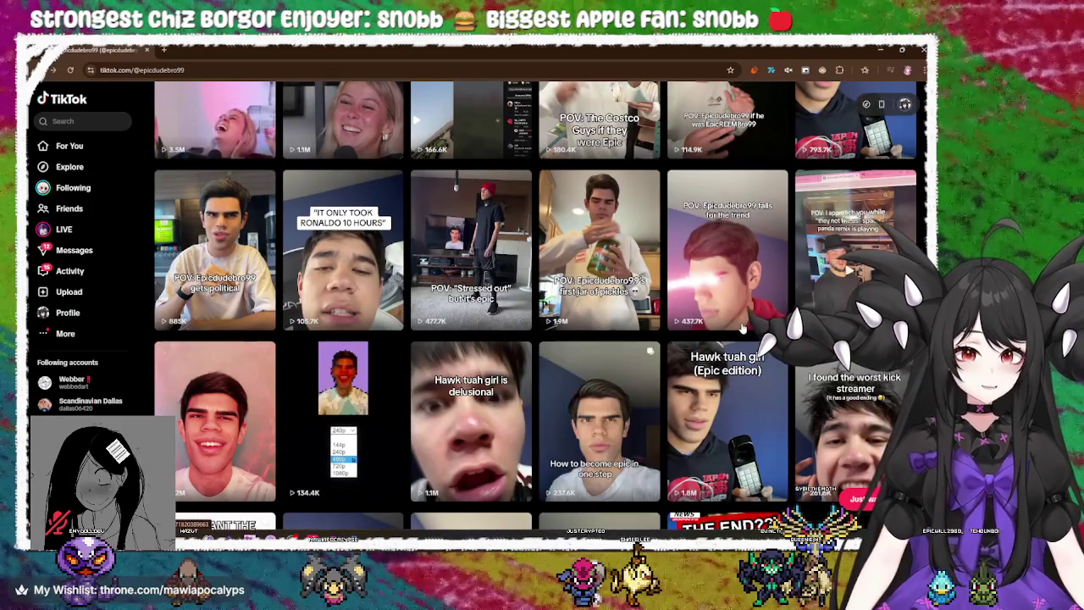
{"action": "scroll", "coordinate": [742, 328], "scroll_direction": "down", "scroll_amount": 2}
{"action": "scroll", "coordinate": [742, 328], "scroll_direction": "down", "scroll_amount": 2}
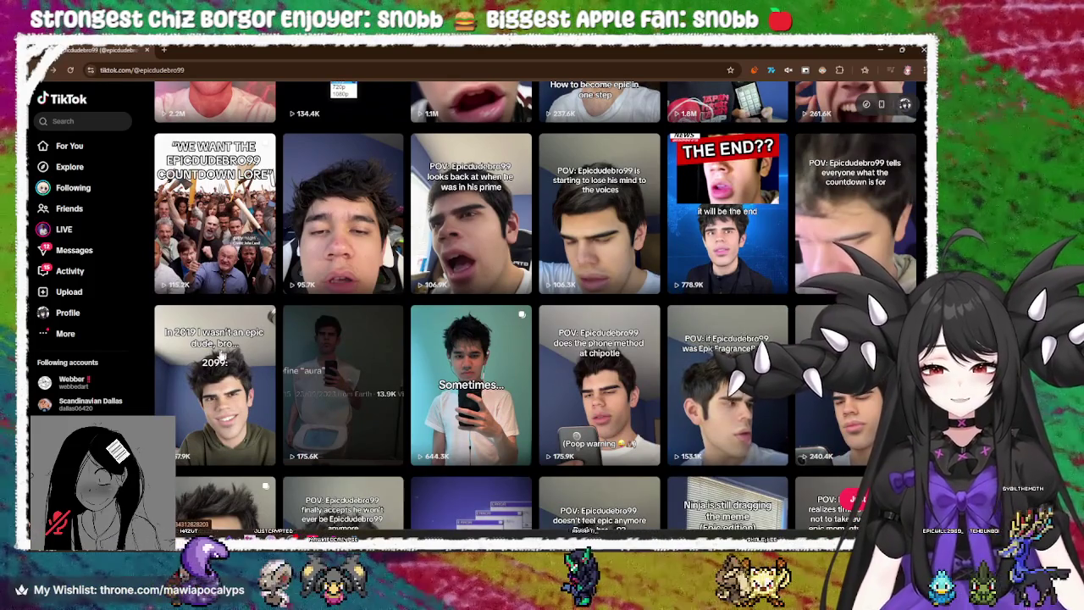
{"action": "scroll", "coordinate": [225, 360], "scroll_direction": "down", "scroll_amount": 1}
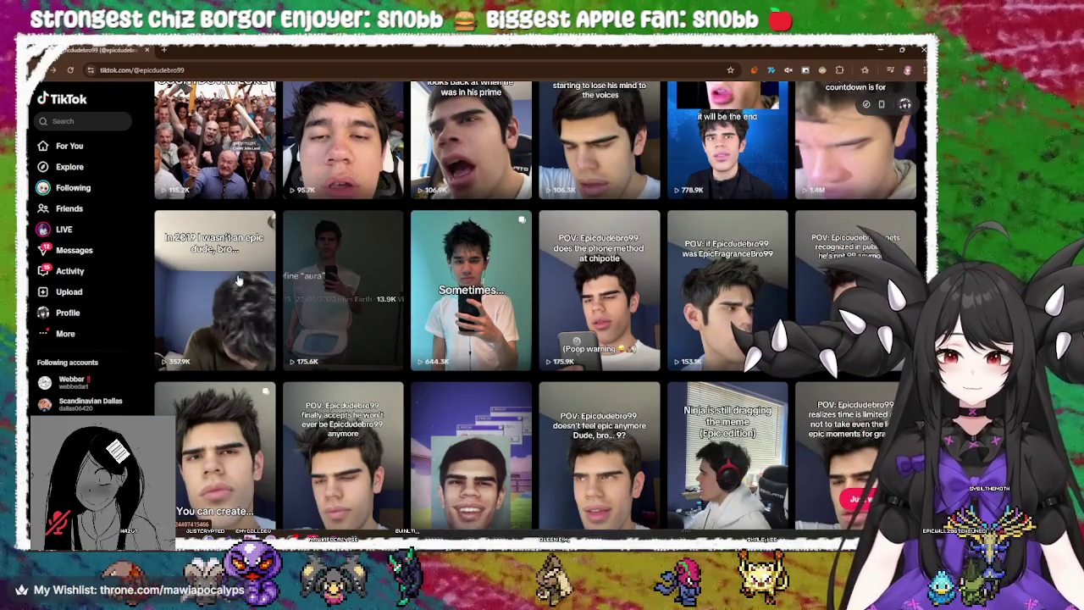
{"action": "left_click", "coordinate": [241, 273]}
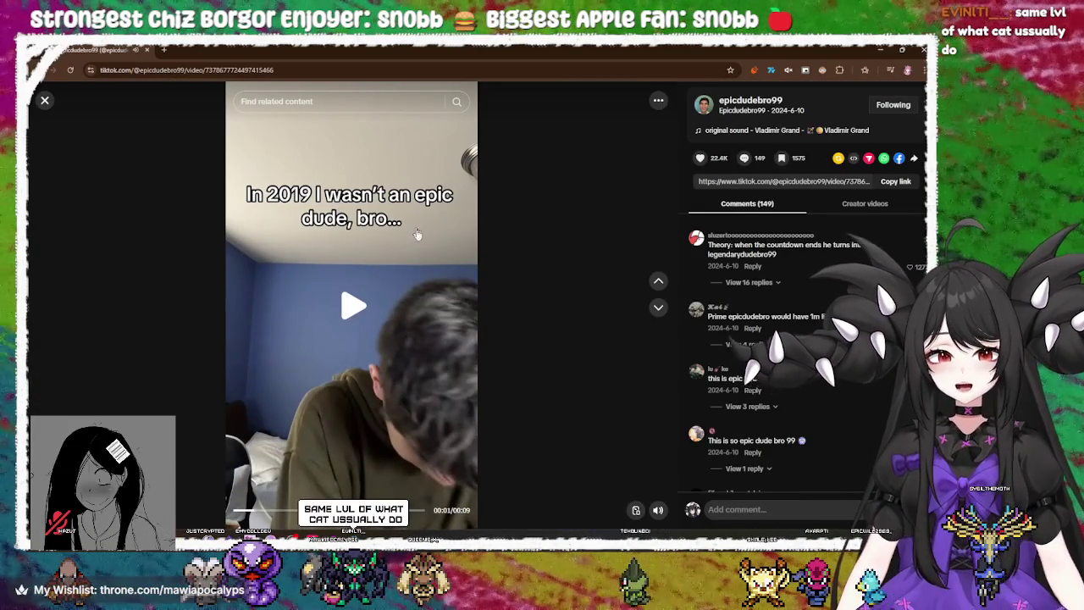
{"action": "left_click", "coordinate": [426, 286]}
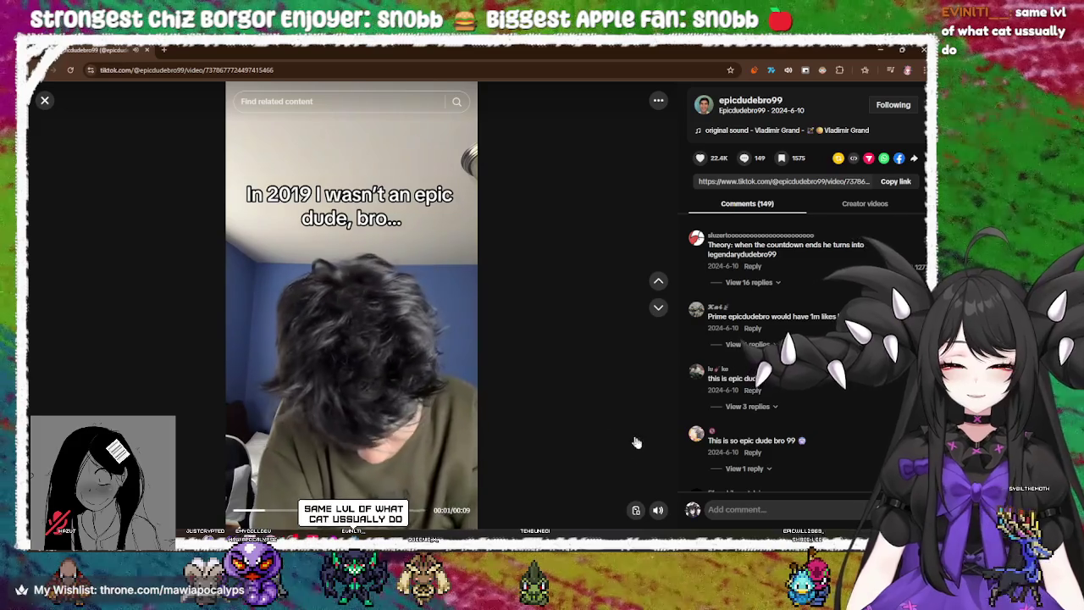
{"action": "mouse_move", "coordinate": [658, 495]}
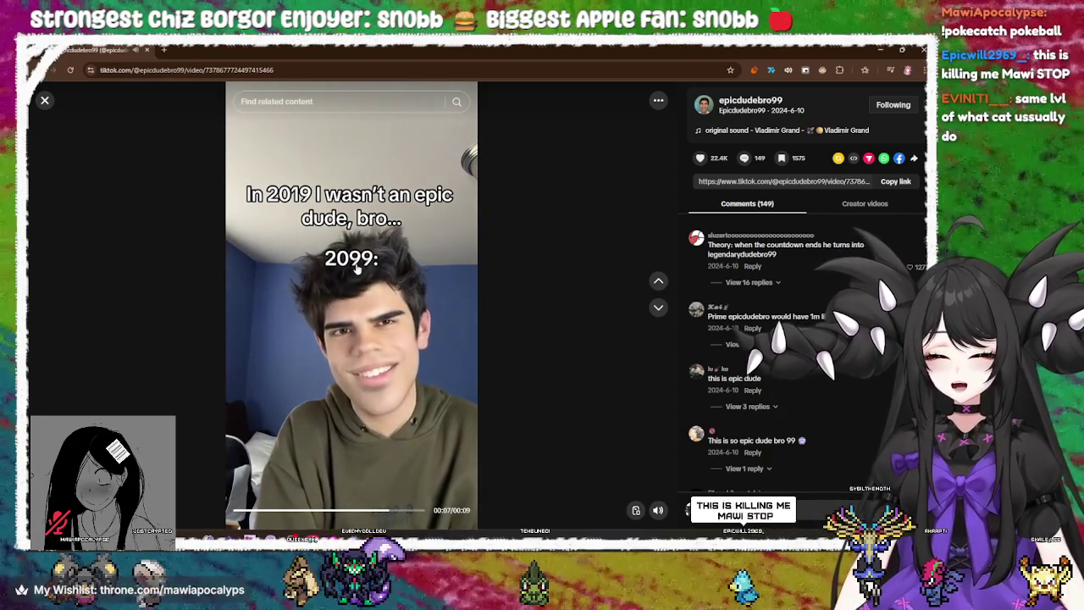
{"action": "left_click", "coordinate": [148, 165]}
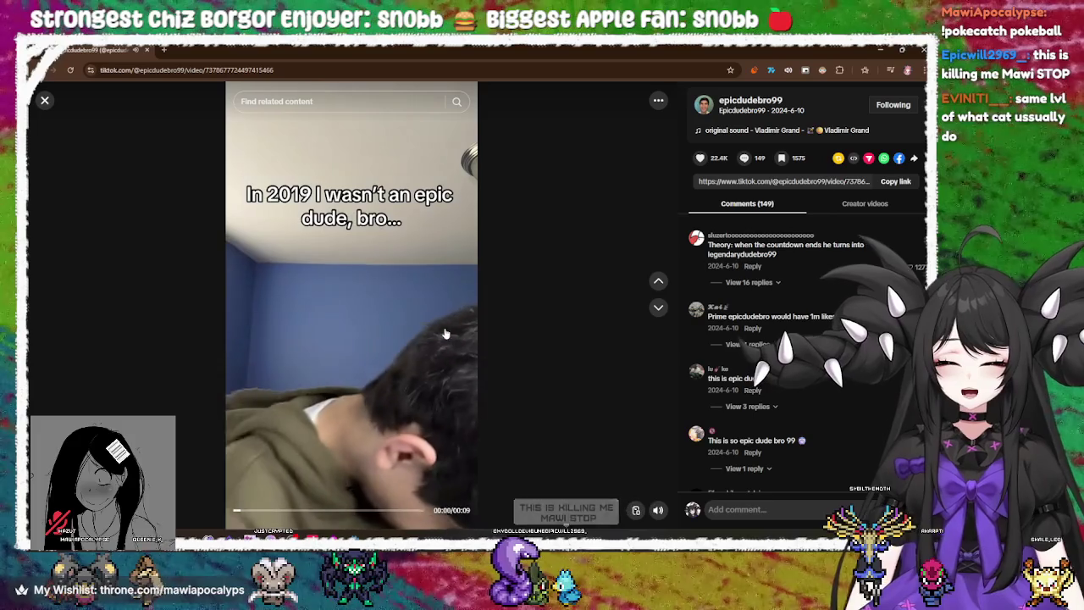
{"action": "left_click", "coordinate": [44, 101]}
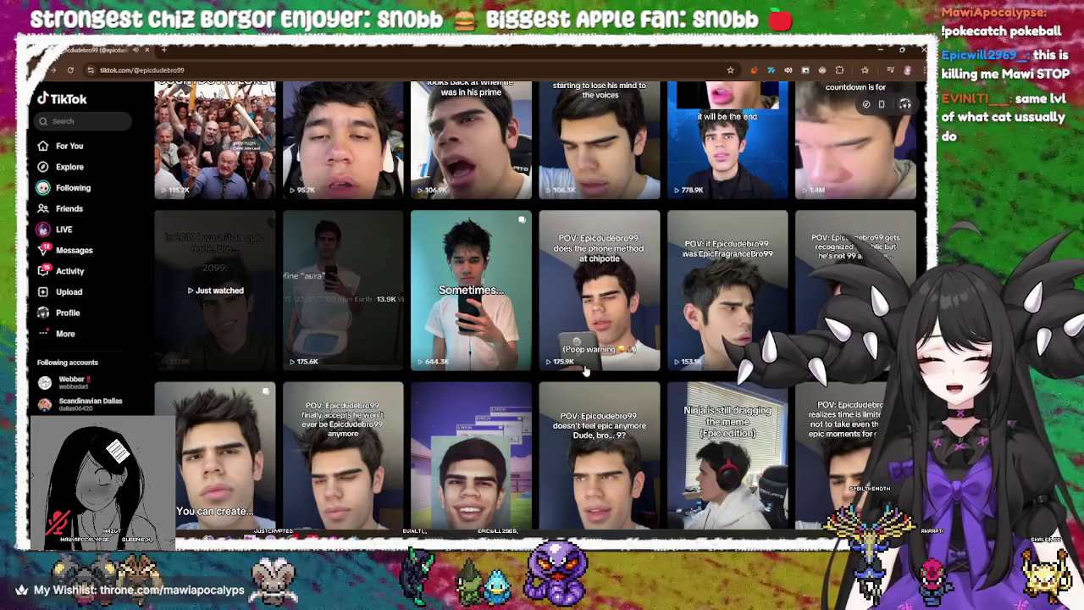
{"action": "scroll", "coordinate": [584, 370], "scroll_direction": "down", "scroll_amount": 2}
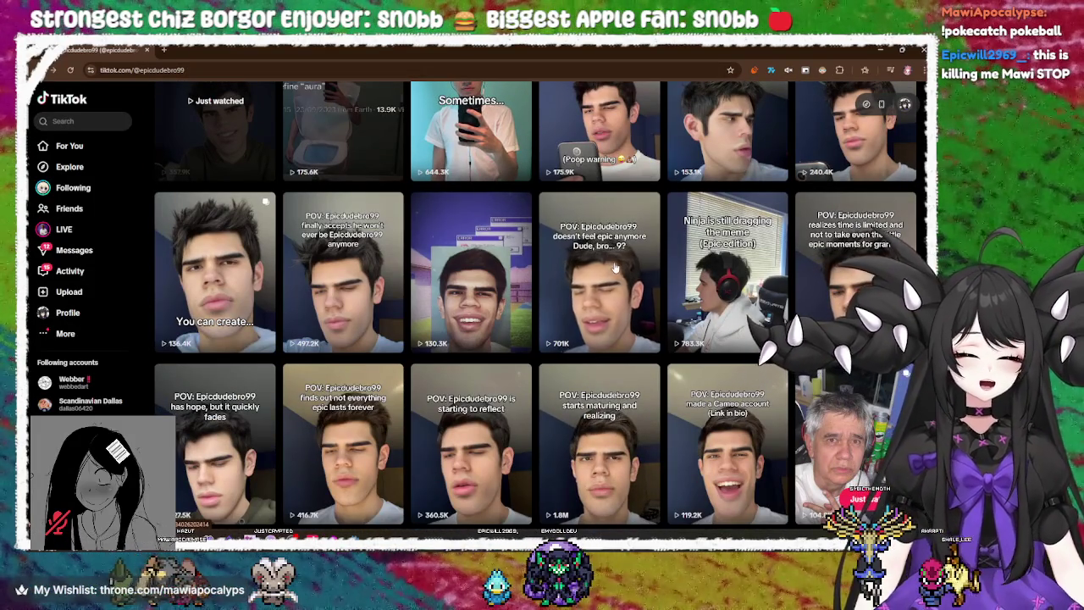
{"action": "left_click", "coordinate": [613, 269]}
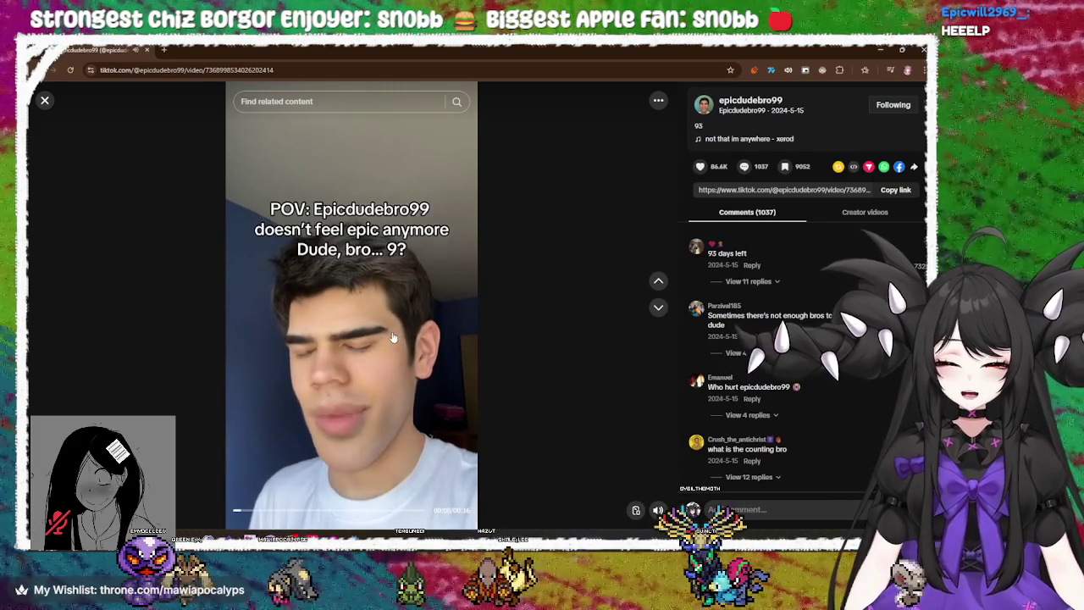
{"action": "left_click", "coordinate": [45, 101]}
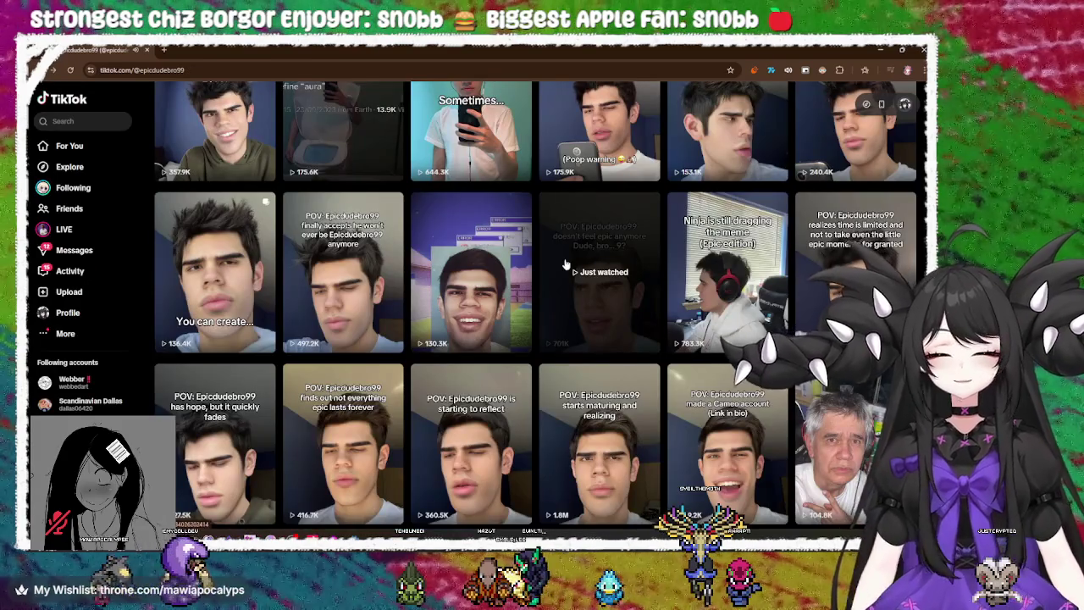
{"action": "scroll", "coordinate": [565, 265], "scroll_direction": "up", "scroll_amount": 15}
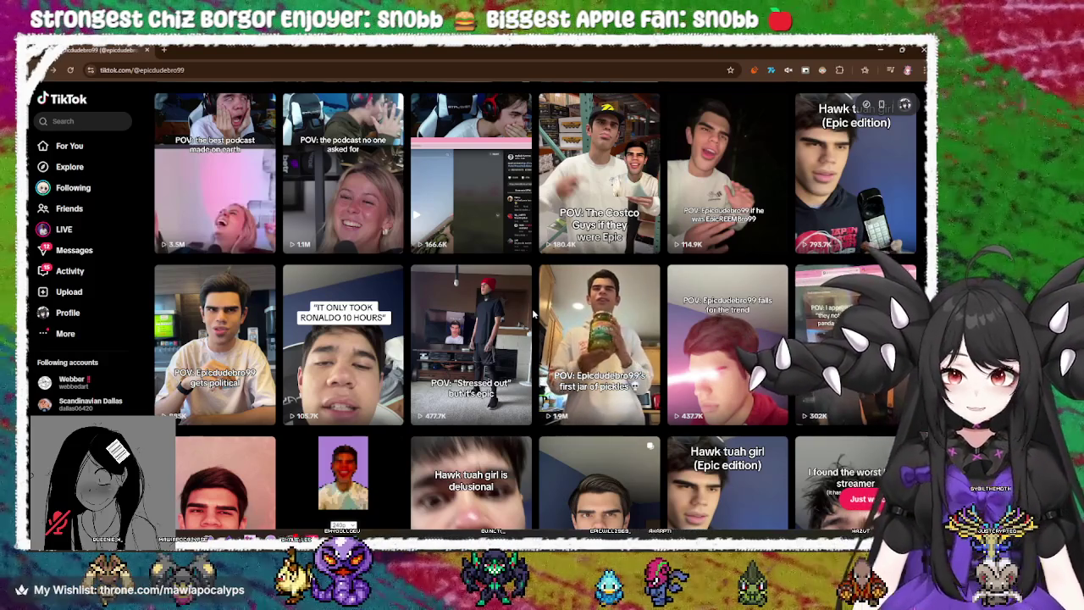
{"action": "scroll", "coordinate": [534, 314], "scroll_direction": "down", "scroll_amount": 15}
{"action": "scroll", "coordinate": [549, 301], "scroll_direction": "up", "scroll_amount": 20}
{"action": "scroll", "coordinate": [550, 301], "scroll_direction": "up", "scroll_amount": 3}
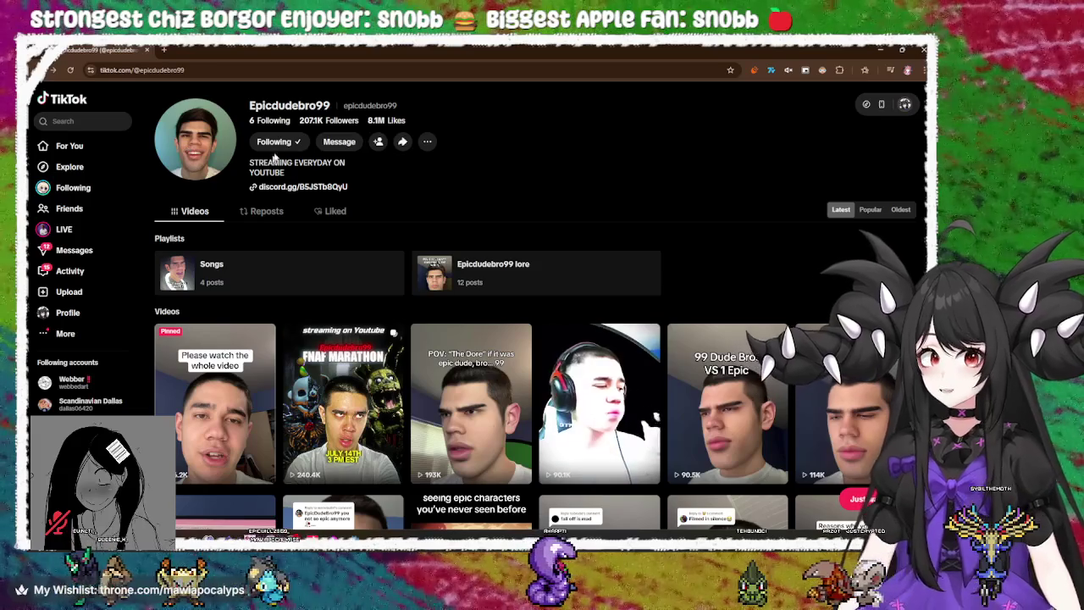
Go to TikTok's For You feed, then return to the Godot editor with the game running
{"action": "left_click", "coordinate": [65, 99]}
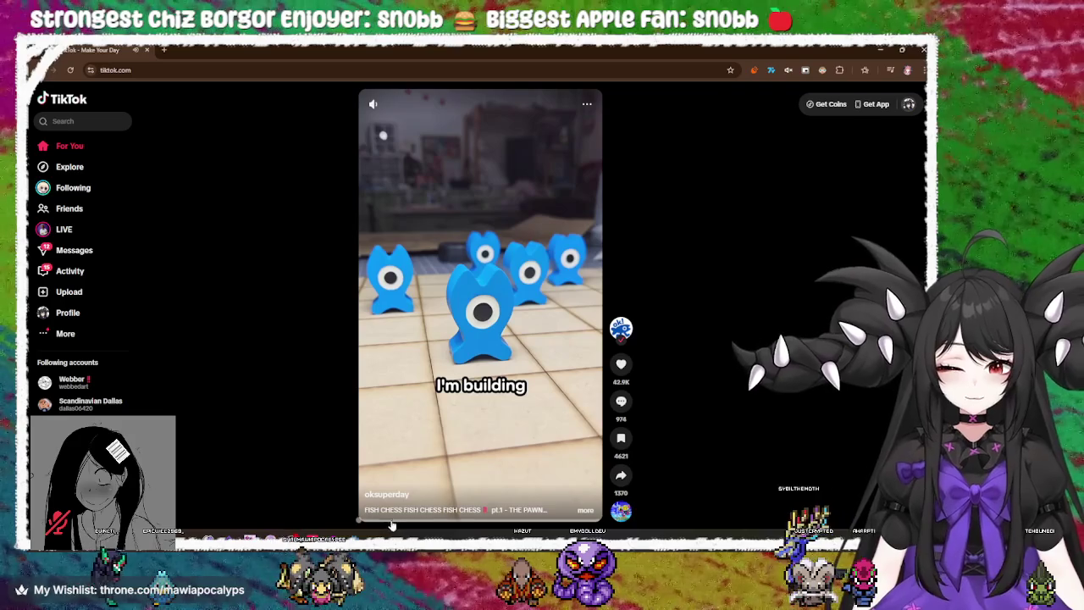
{"action": "key", "text": "alt+Tab"}
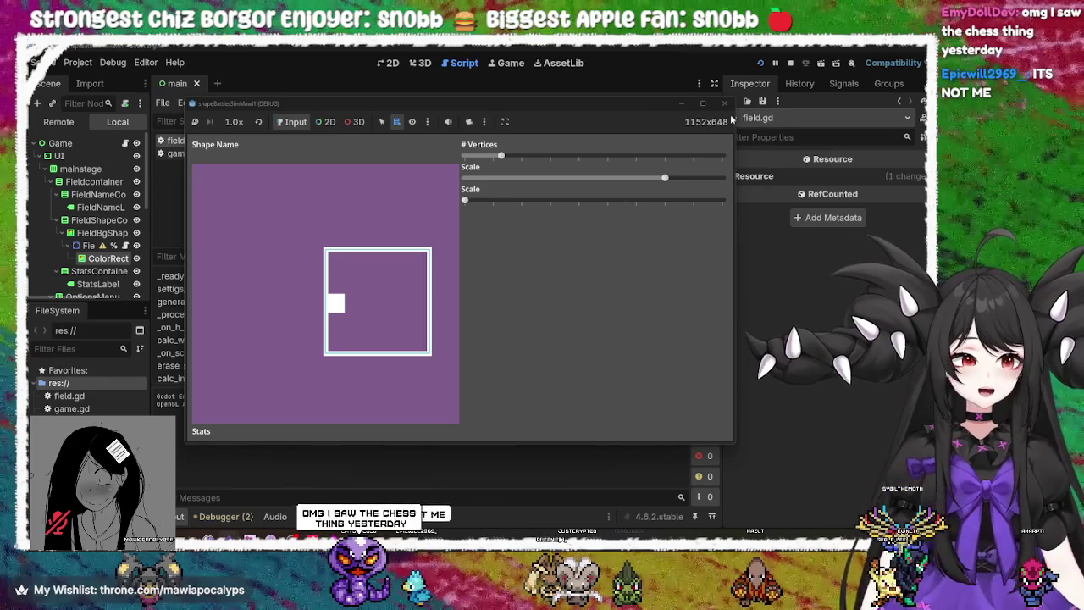
{"action": "left_click", "coordinate": [725, 104]}
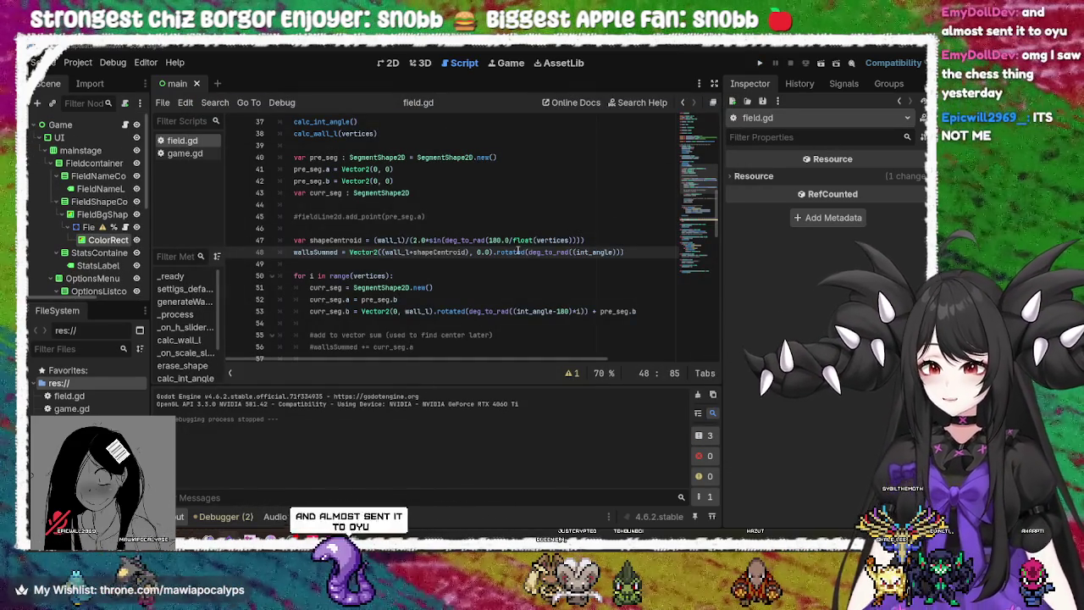
{"action": "mouse_move", "coordinate": [519, 252]}
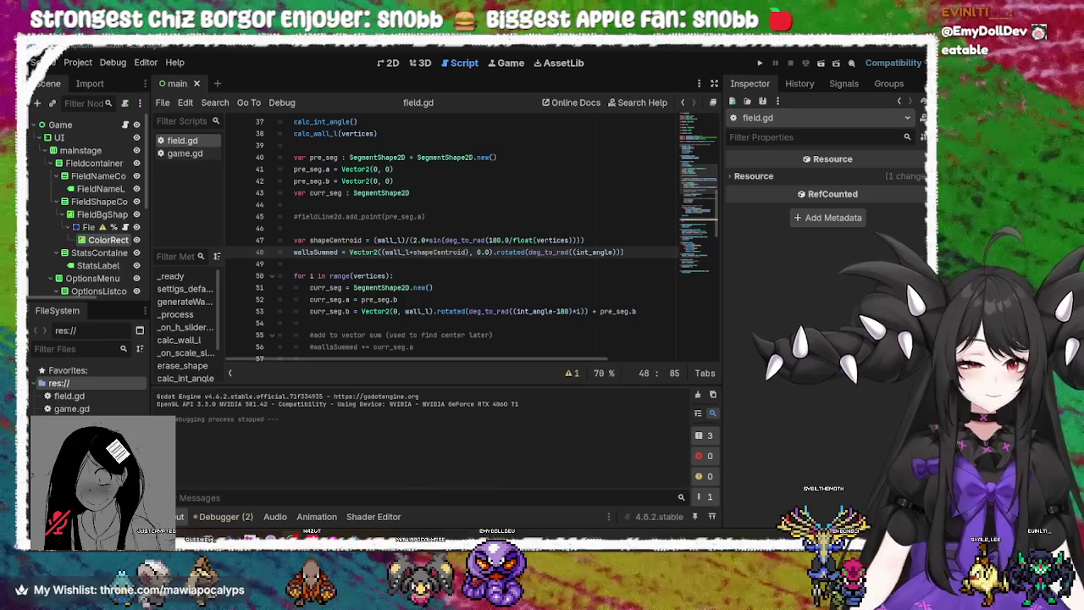
{"action": "double_click", "coordinate": [555, 251]}
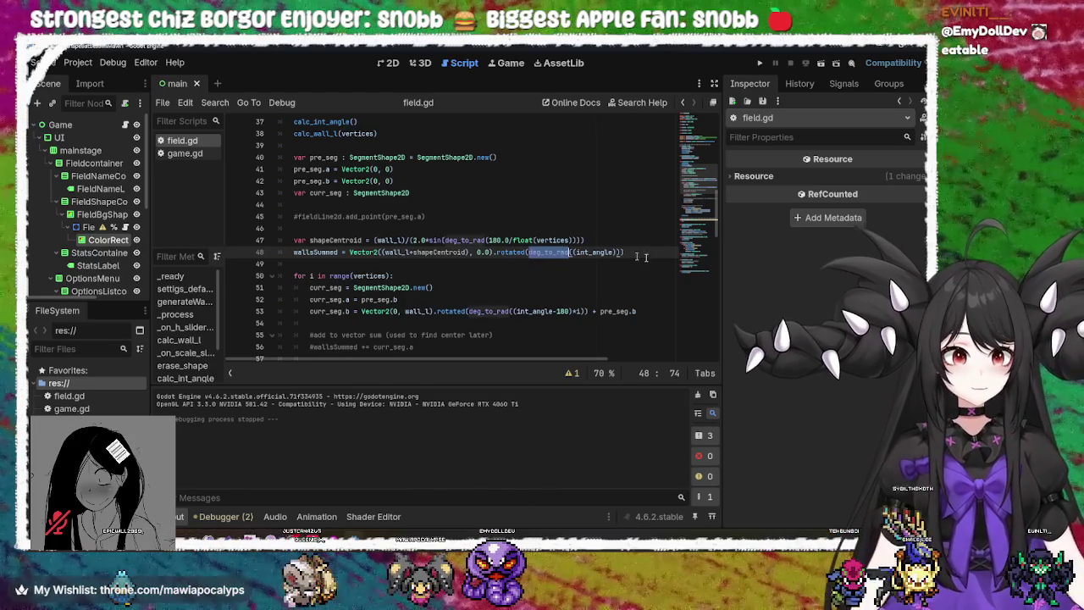
{"action": "left_click", "coordinate": [652, 255]}
{"action": "mouse_move", "coordinate": [639, 253]}
{"action": "left_mouse_down"}
{"action": "mouse_move", "coordinate": [441, 222]}
{"action": "mouse_move", "coordinate": [263, 162]}
{"action": "mouse_move", "coordinate": [454, 252]}
{"action": "mouse_move", "coordinate": [624, 251]}
{"action": "left_mouse_up"}
{"action": "left_click", "coordinate": [625, 241]}
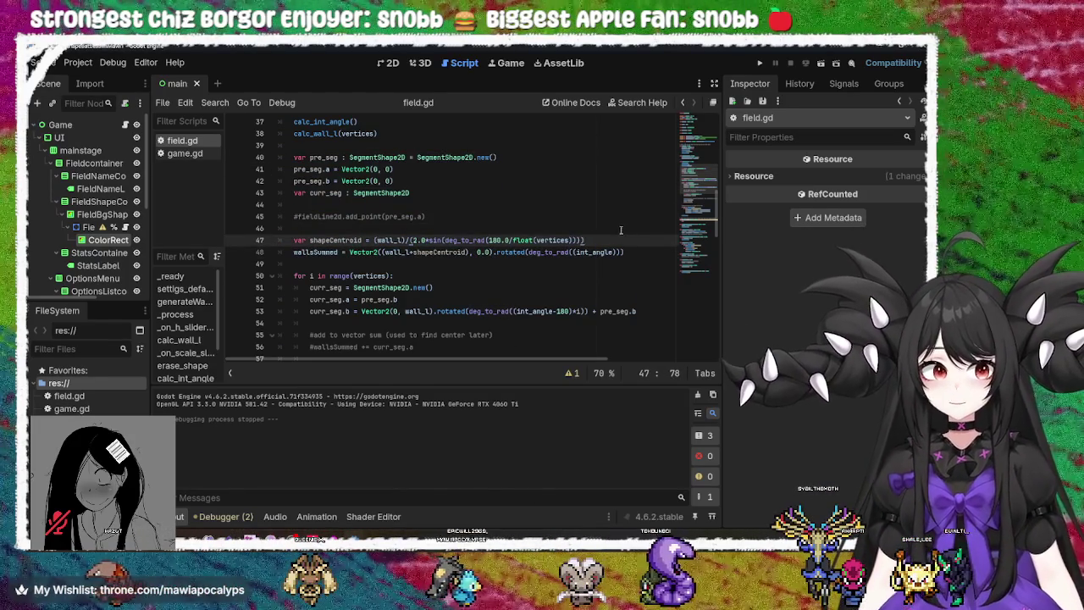
{"action": "left_click", "coordinate": [622, 216]}
{"action": "left_click", "coordinate": [620, 180]}
{"action": "left_click", "coordinate": [622, 168]}
{"action": "left_click", "coordinate": [629, 157]}
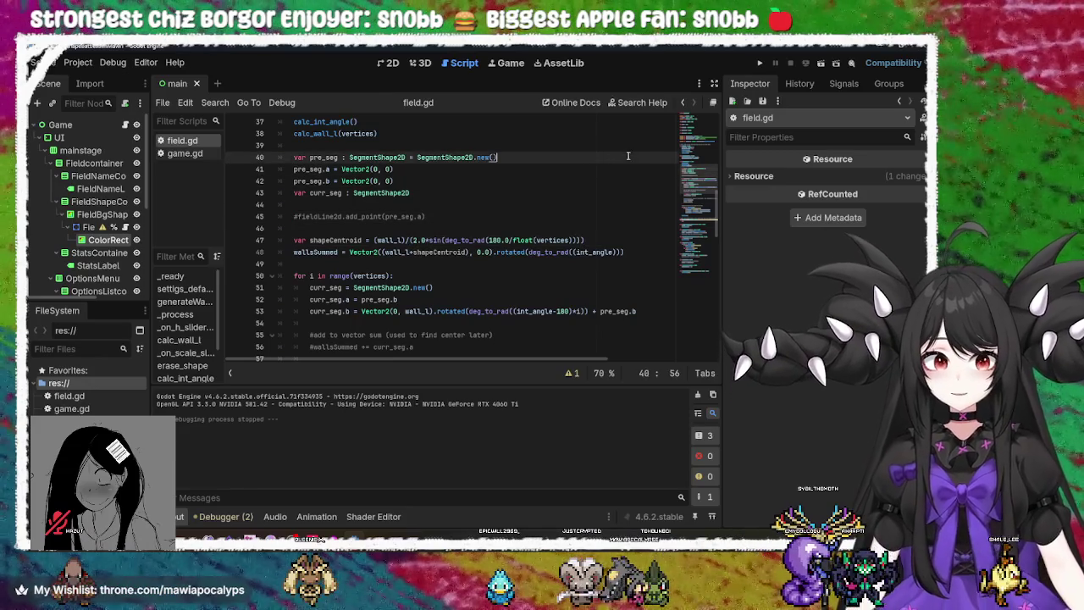
{"action": "left_click", "coordinate": [594, 169]}
{"action": "left_click", "coordinate": [589, 180]}
{"action": "left_click", "coordinate": [586, 192]}
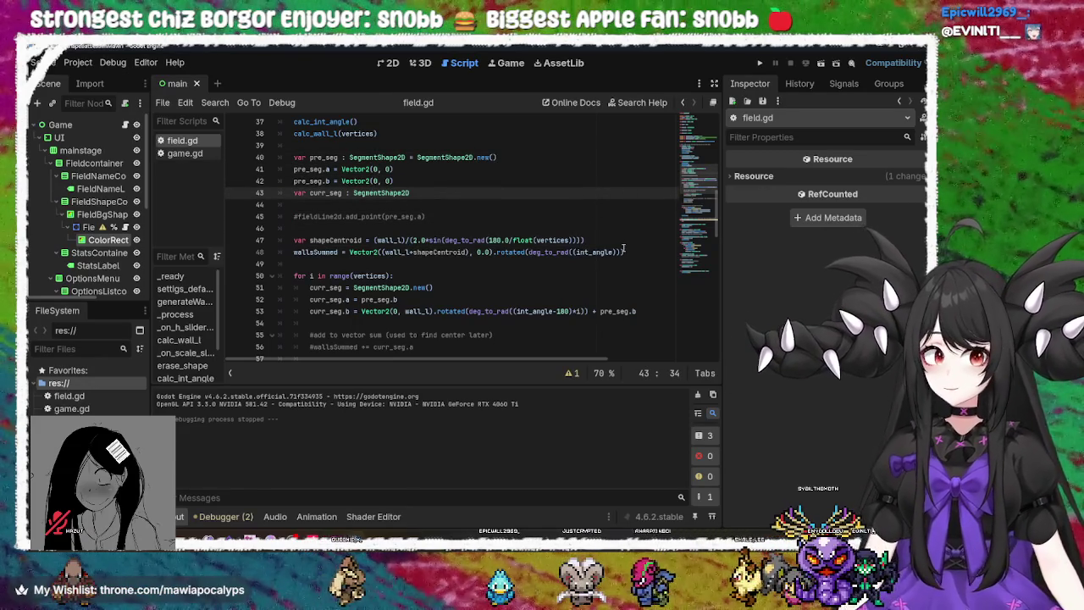
{"action": "left_click", "coordinate": [624, 241]}
{"action": "left_click", "coordinate": [640, 257]}
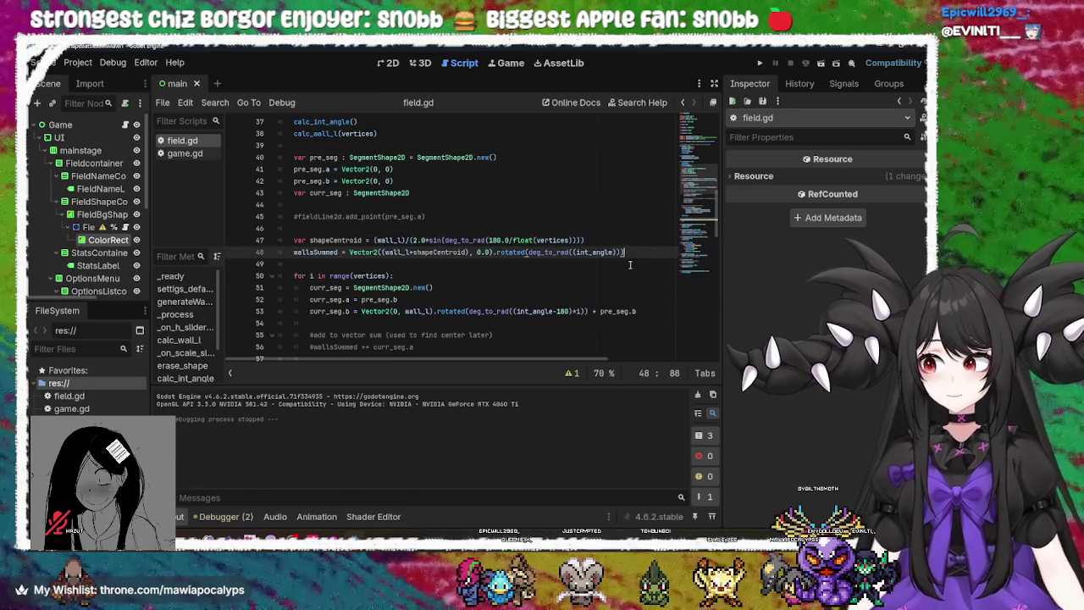
Test-run the game, trying different vertex counts and scales, end on a triangle, and close it
{"action": "left_click", "coordinate": [760, 63]}
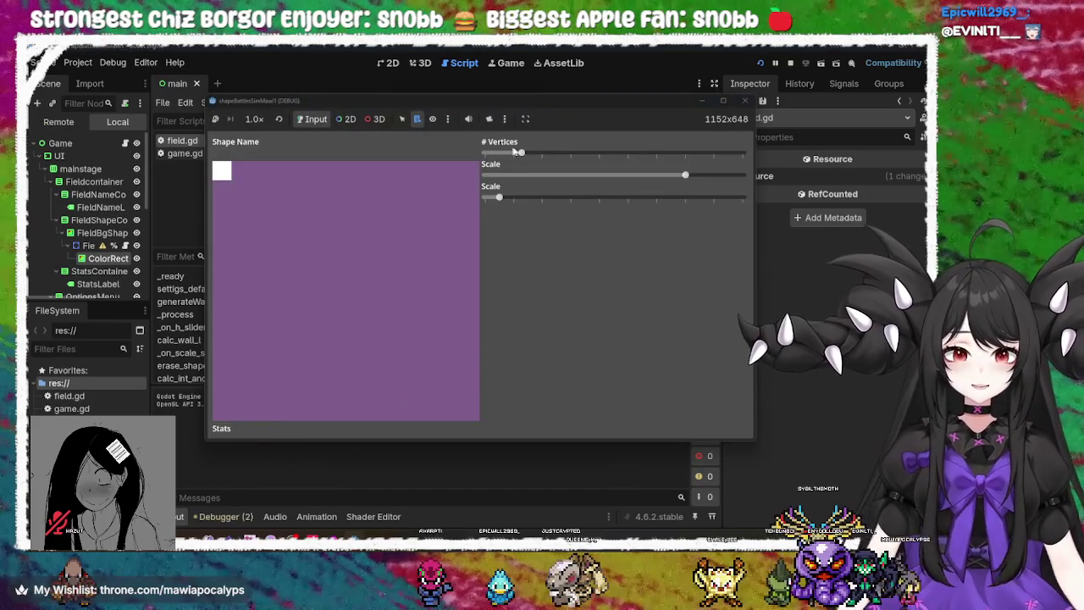
{"action": "mouse_move", "coordinate": [521, 152]}
{"action": "left_mouse_down"}
{"action": "mouse_move", "coordinate": [561, 153]}
{"action": "mouse_move", "coordinate": [494, 148]}
{"action": "left_mouse_up"}
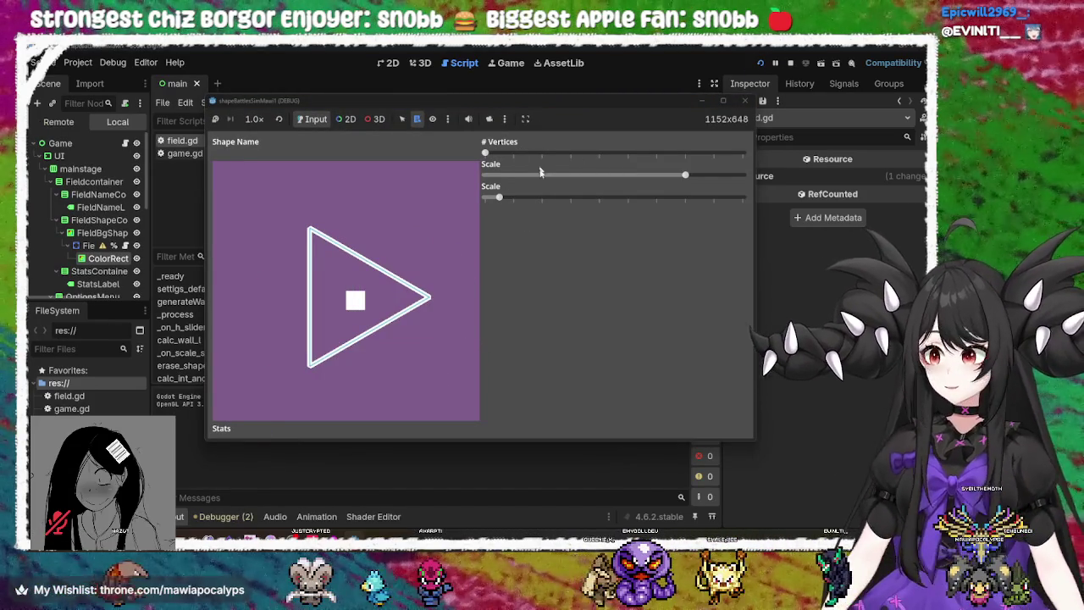
{"action": "mouse_move", "coordinate": [685, 174]}
{"action": "left_mouse_down"}
{"action": "mouse_move", "coordinate": [576, 174]}
{"action": "mouse_move", "coordinate": [709, 175]}
{"action": "mouse_move", "coordinate": [599, 174]}
{"action": "left_mouse_up"}
{"action": "mouse_move", "coordinate": [488, 150]}
{"action": "left_mouse_down"}
{"action": "mouse_move", "coordinate": [525, 153]}
{"action": "mouse_move", "coordinate": [413, 150]}
{"action": "mouse_move", "coordinate": [597, 152]}
{"action": "left_mouse_up"}
{"action": "left_click", "coordinate": [744, 100]}
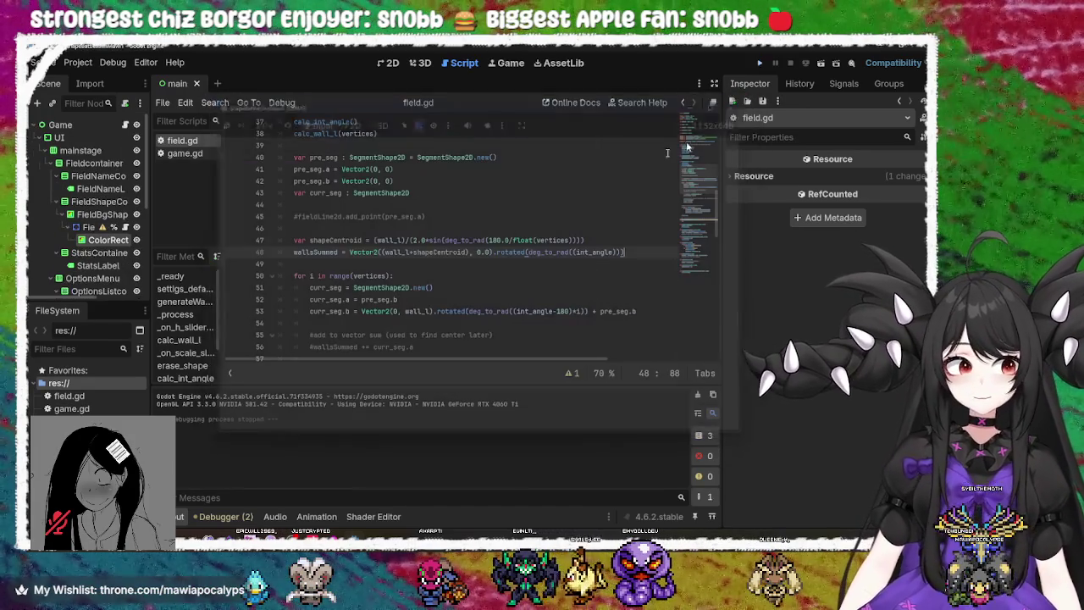
Uncomment line 56, wallsSummed += curr_seg.a, in field.gd
{"action": "left_click", "coordinate": [302, 216]}
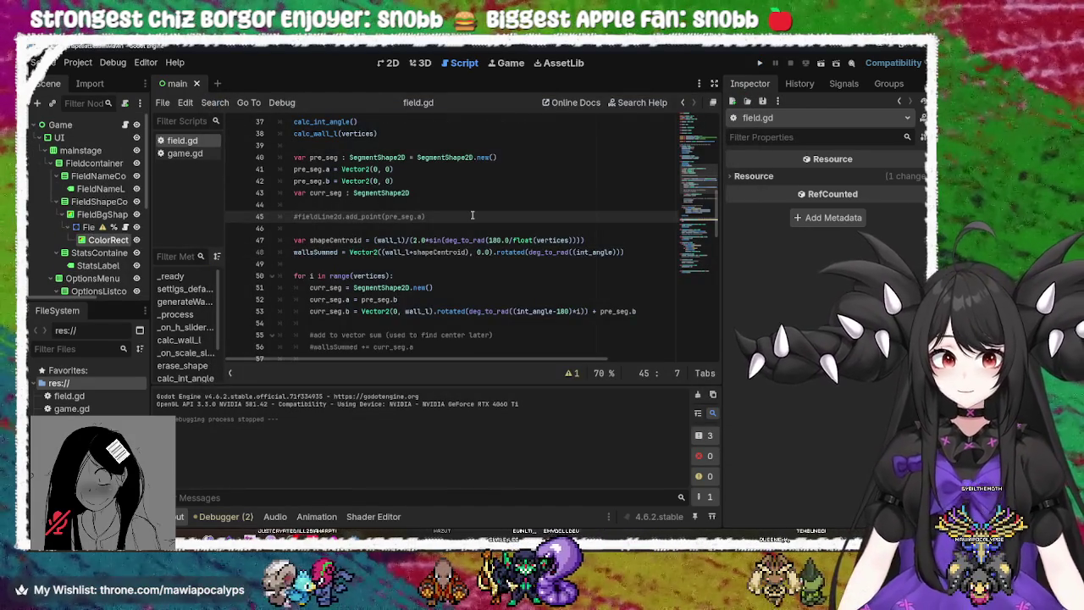
{"action": "scroll", "coordinate": [426, 208], "scroll_direction": "down", "scroll_amount": 2}
{"action": "left_click", "coordinate": [314, 275]}
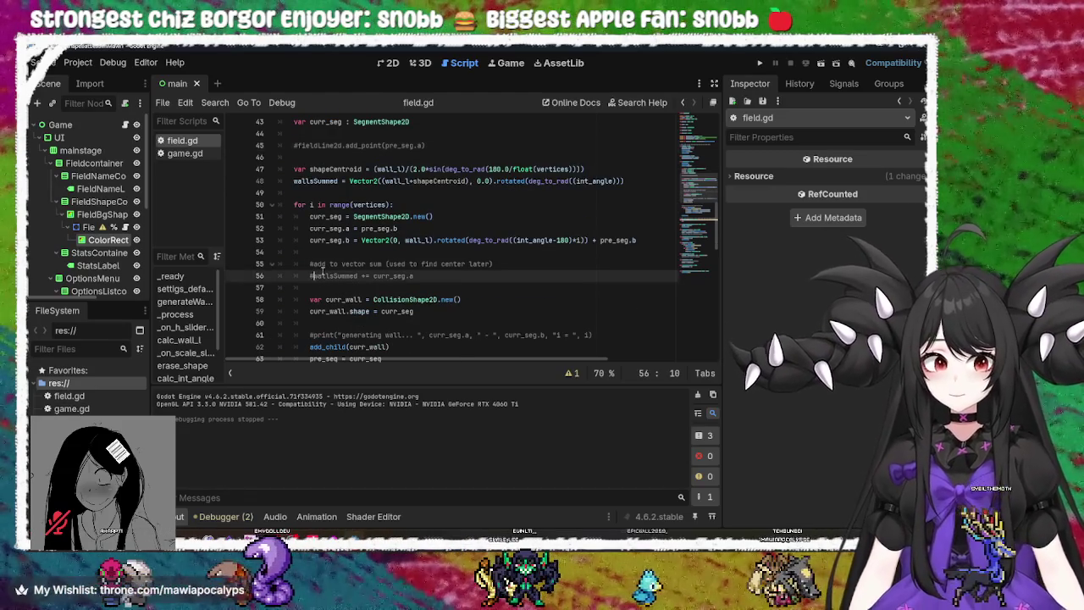
{"action": "scroll", "coordinate": [317, 270], "scroll_direction": "up", "scroll_amount": 3}
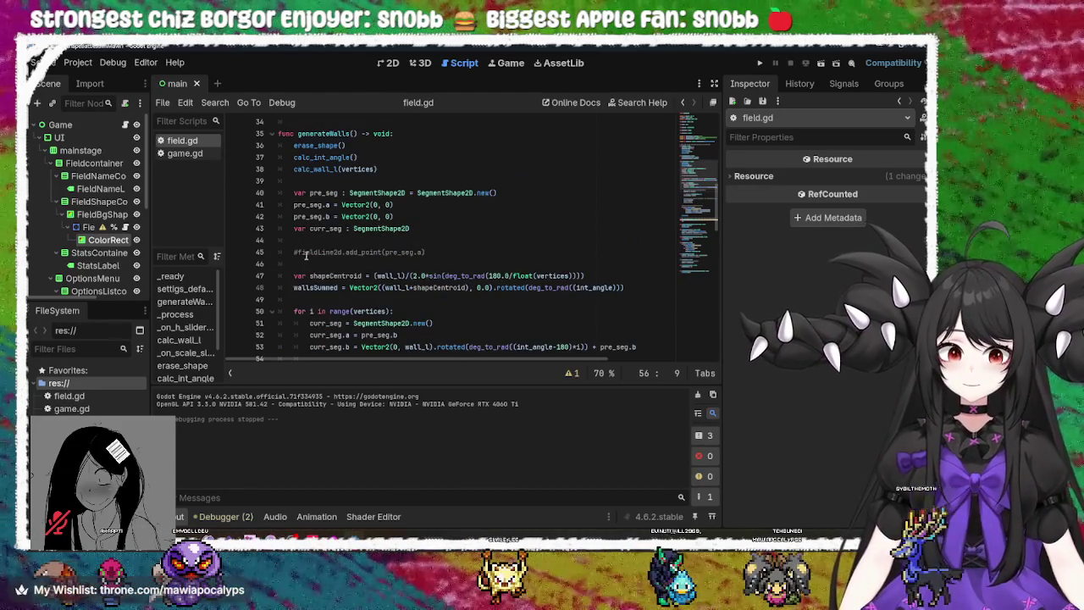
{"action": "scroll", "coordinate": [297, 254], "scroll_direction": "up", "scroll_amount": 5}
{"action": "scroll", "coordinate": [353, 238], "scroll_direction": "down", "scroll_amount": 7}
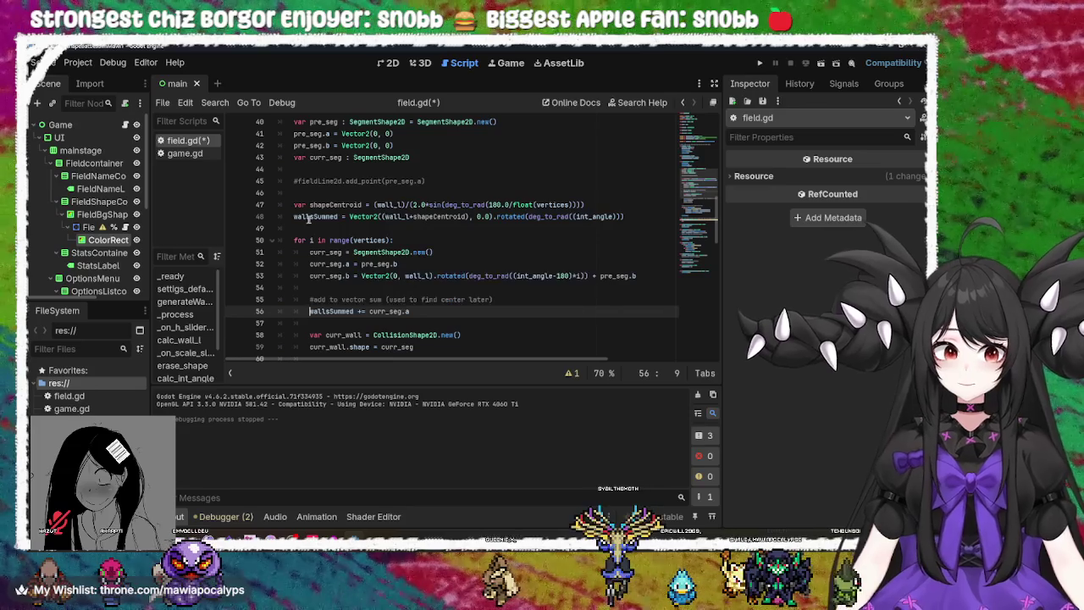
Comment out line 48's wallsSummed initialisation with # and save field.gd
{"action": "left_click", "coordinate": [294, 217]}
{"action": "type", "text": "#"}
{"action": "key", "text": "ctrl+s"}
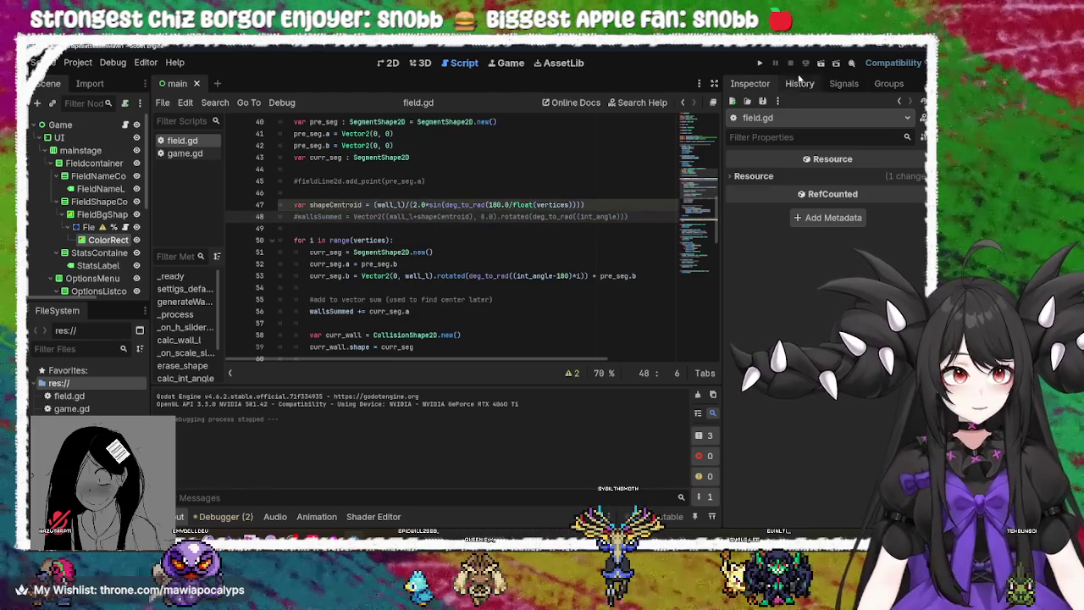
Run the game, raise the vertex count to a heptagon, enlarge it, then close the game
{"action": "left_click", "coordinate": [760, 65]}
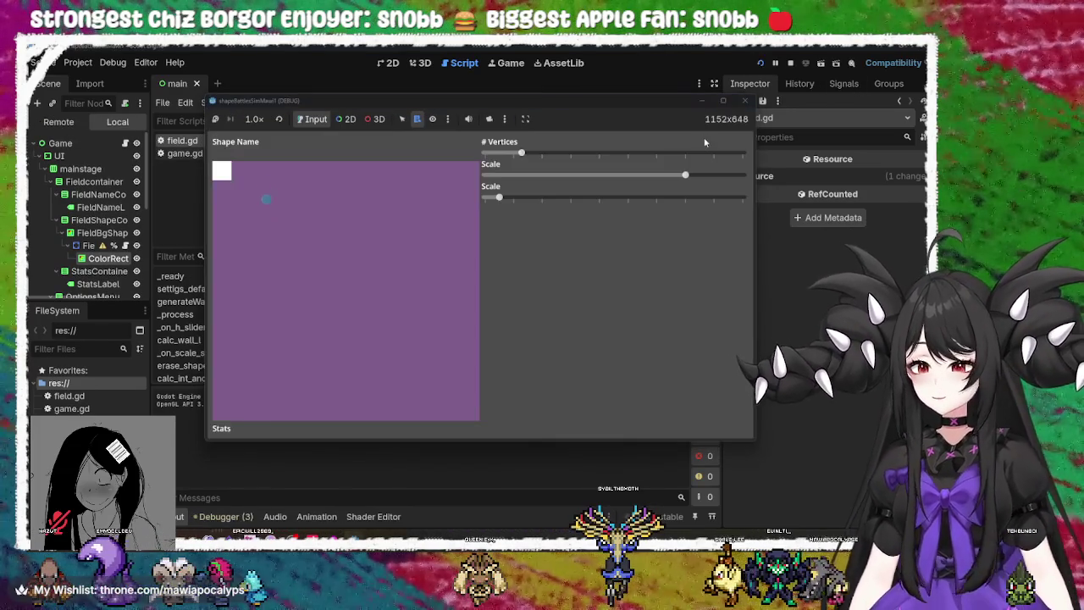
{"action": "mouse_move", "coordinate": [534, 155]}
{"action": "left_mouse_down"}
{"action": "mouse_move", "coordinate": [614, 154]}
{"action": "mouse_move", "coordinate": [500, 154]}
{"action": "mouse_move", "coordinate": [647, 177]}
{"action": "mouse_move", "coordinate": [542, 184]}
{"action": "mouse_move", "coordinate": [656, 176]}
{"action": "left_mouse_up"}
{"action": "mouse_move", "coordinate": [499, 196]}
{"action": "left_mouse_down"}
{"action": "mouse_move", "coordinate": [642, 207]}
{"action": "mouse_move", "coordinate": [641, 235]}
{"action": "mouse_move", "coordinate": [669, 236]}
{"action": "mouse_move", "coordinate": [542, 219]}
{"action": "left_mouse_up"}
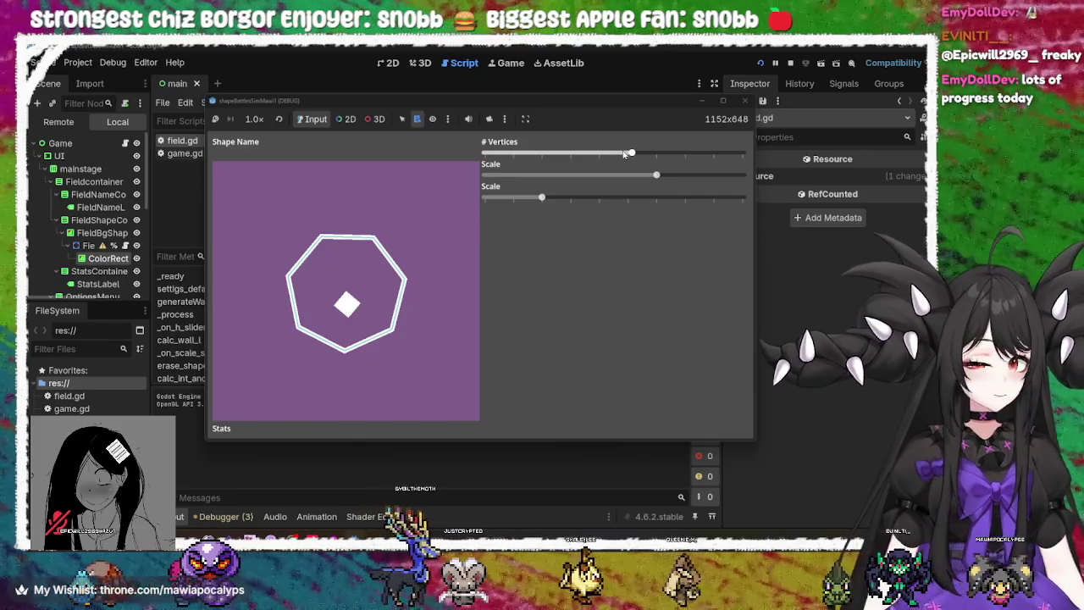
{"action": "left_click", "coordinate": [745, 100]}
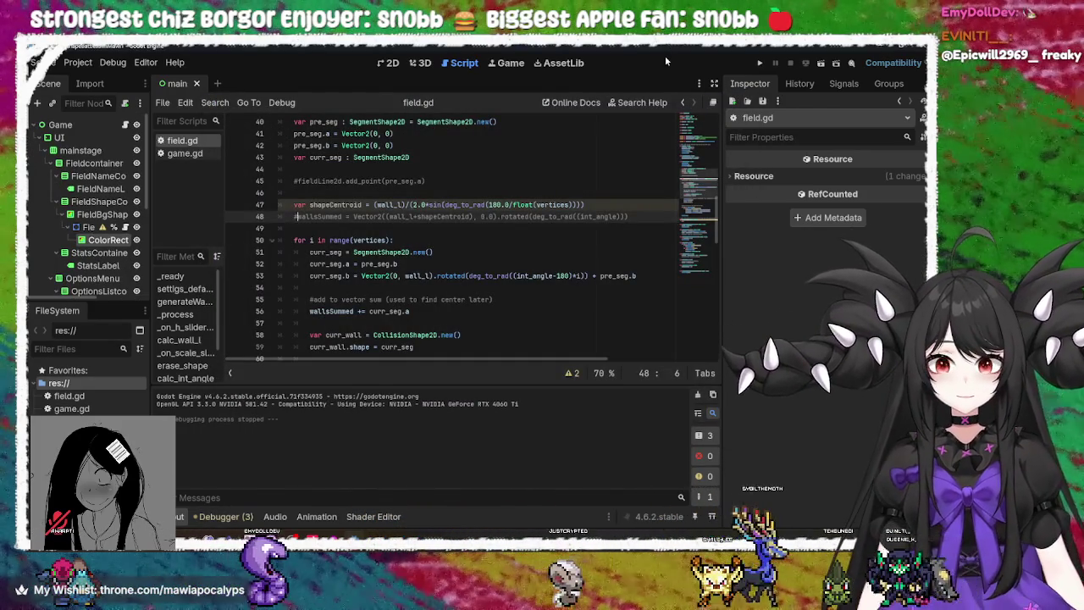
Select the ColorRect node in the Scene dock, cancelling a rename so it keeps the name ColorRect
{"action": "left_click", "coordinate": [92, 227]}
{"action": "left_click", "coordinate": [96, 240]}
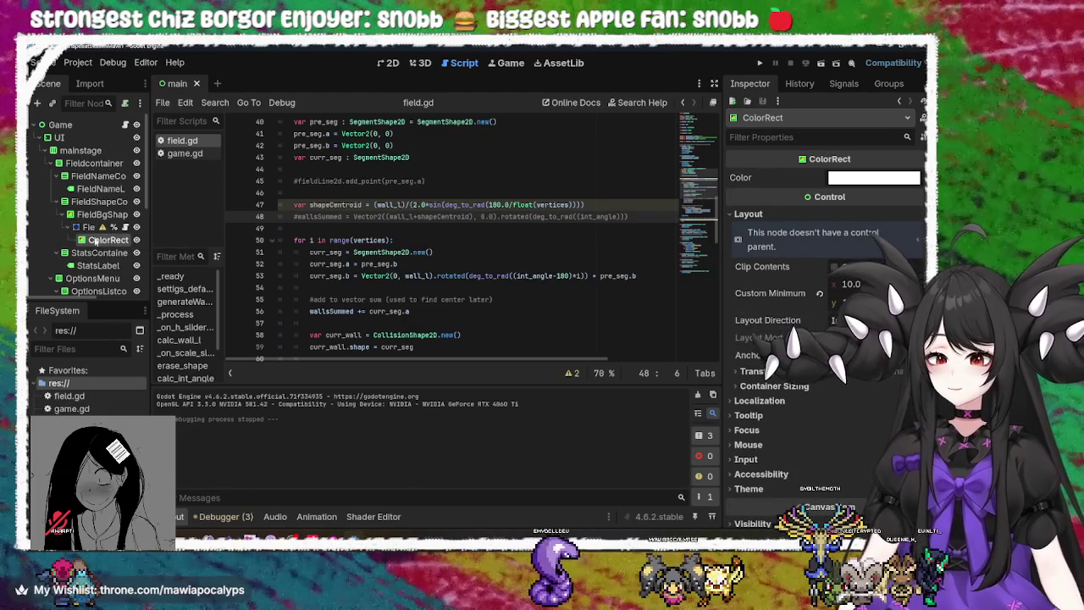
{"action": "double_click", "coordinate": [98, 241]}
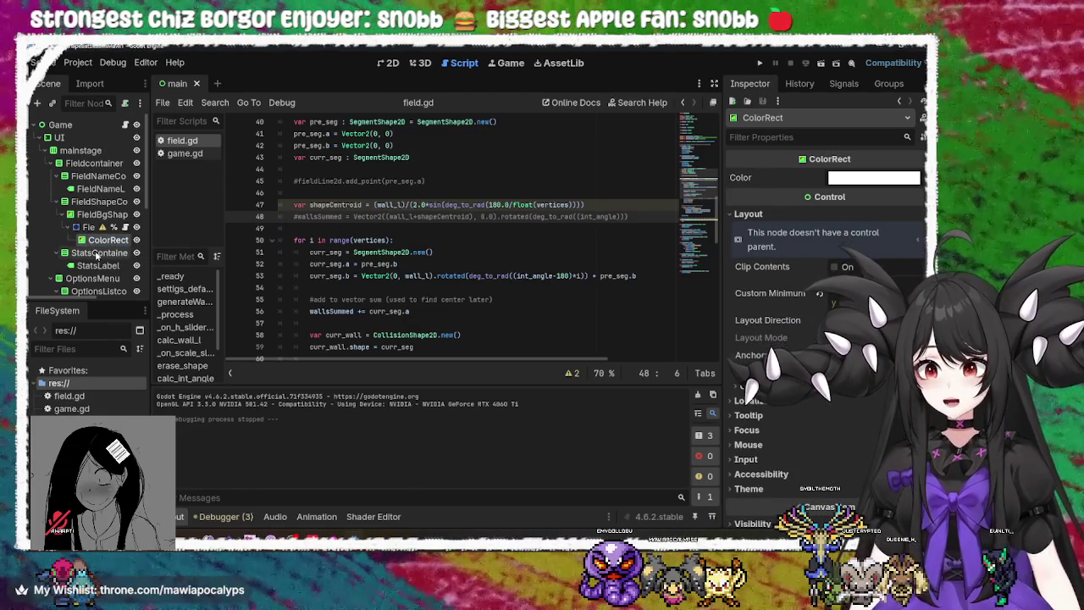
{"action": "key", "text": "Escape"}
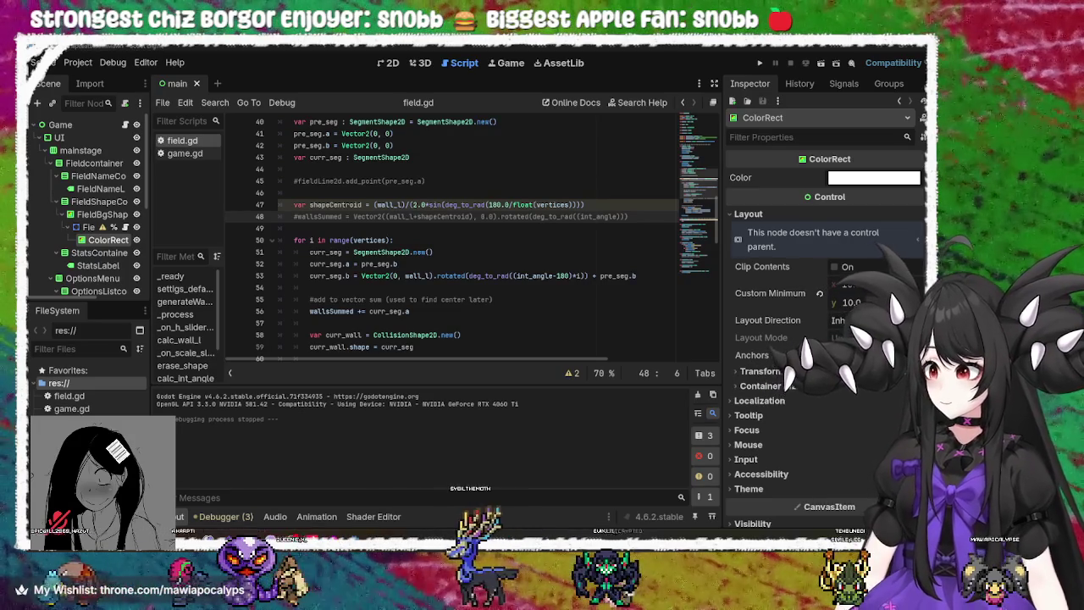
{"action": "key", "text": "alt+Tab"}
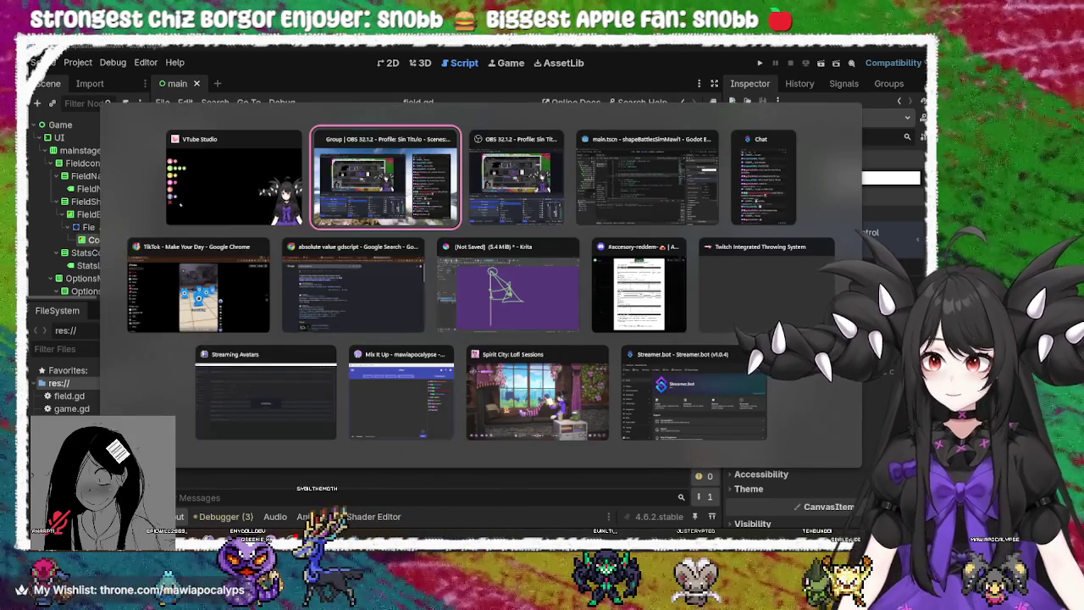
{"action": "key", "text": "Escape"}
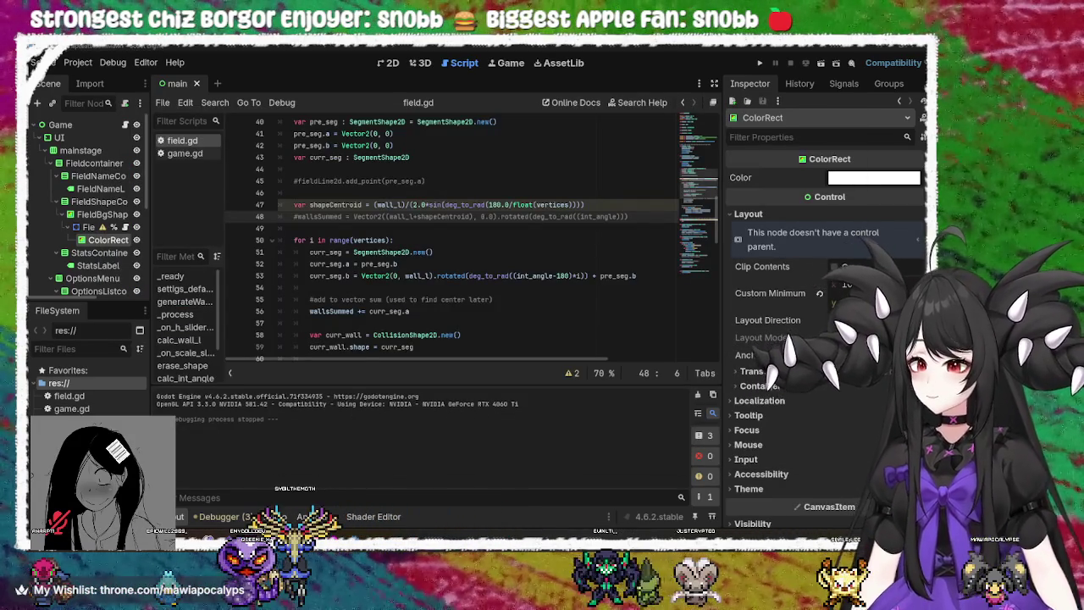
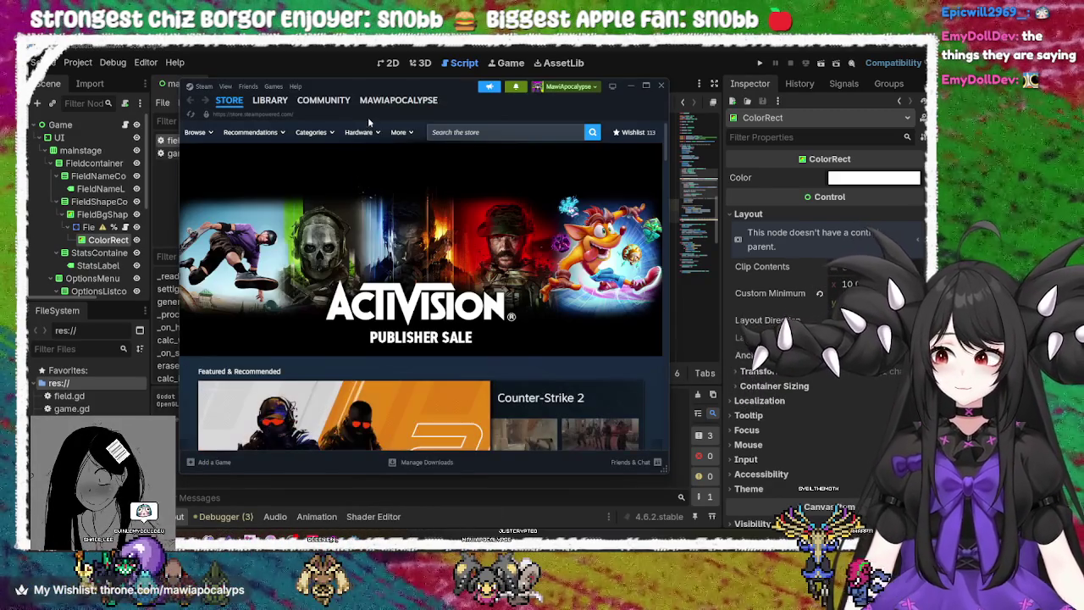
Switch Steam to the library and browse the Peglin and PEAK game pages
{"action": "left_click", "coordinate": [281, 99]}
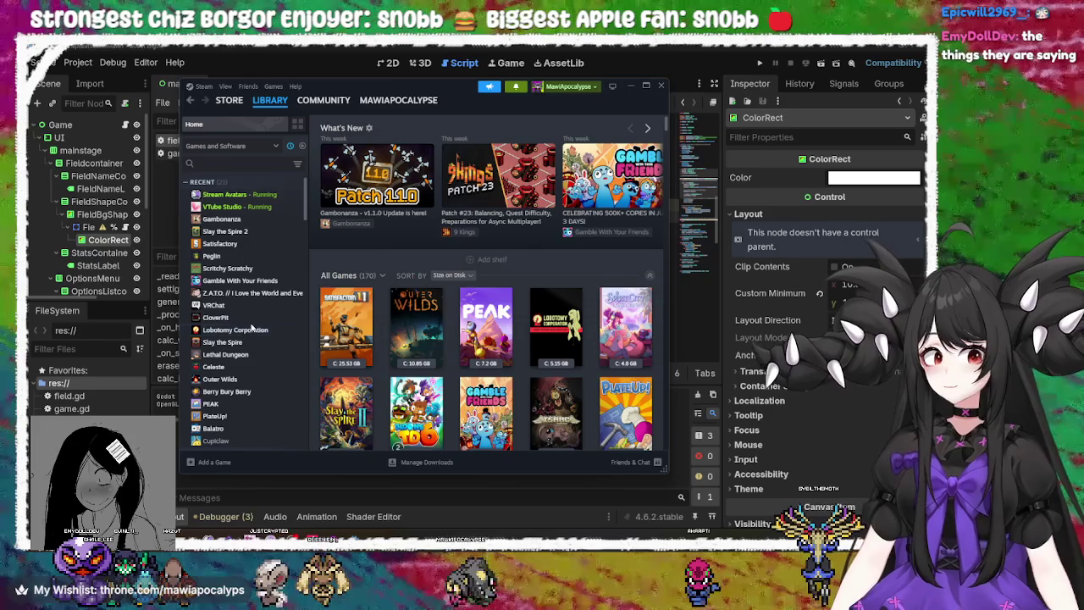
{"action": "left_click", "coordinate": [251, 268]}
{"action": "left_click", "coordinate": [241, 255]}
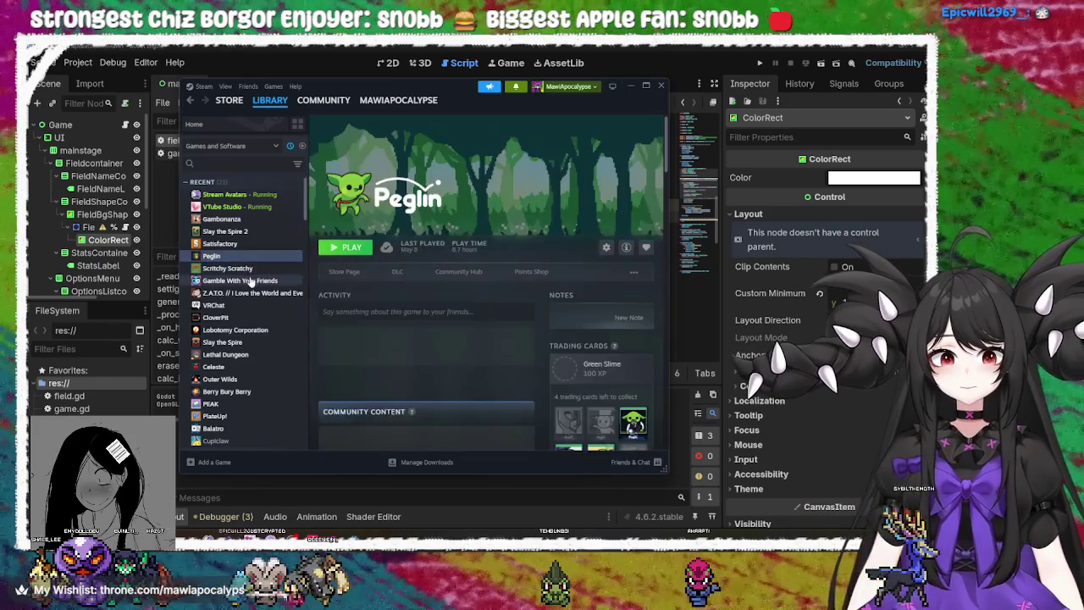
{"action": "left_click", "coordinate": [255, 354]}
{"action": "left_click", "coordinate": [254, 365]}
{"action": "left_click", "coordinate": [258, 403]}
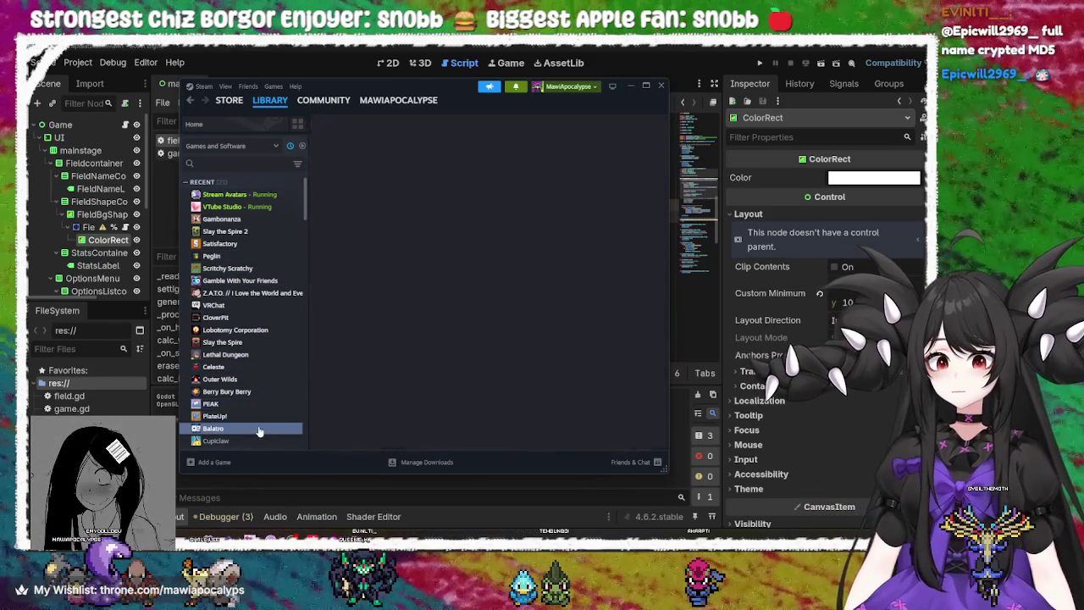
{"action": "left_click", "coordinate": [259, 428]}
{"action": "left_click", "coordinate": [255, 416]}
{"action": "left_click", "coordinate": [254, 403]}
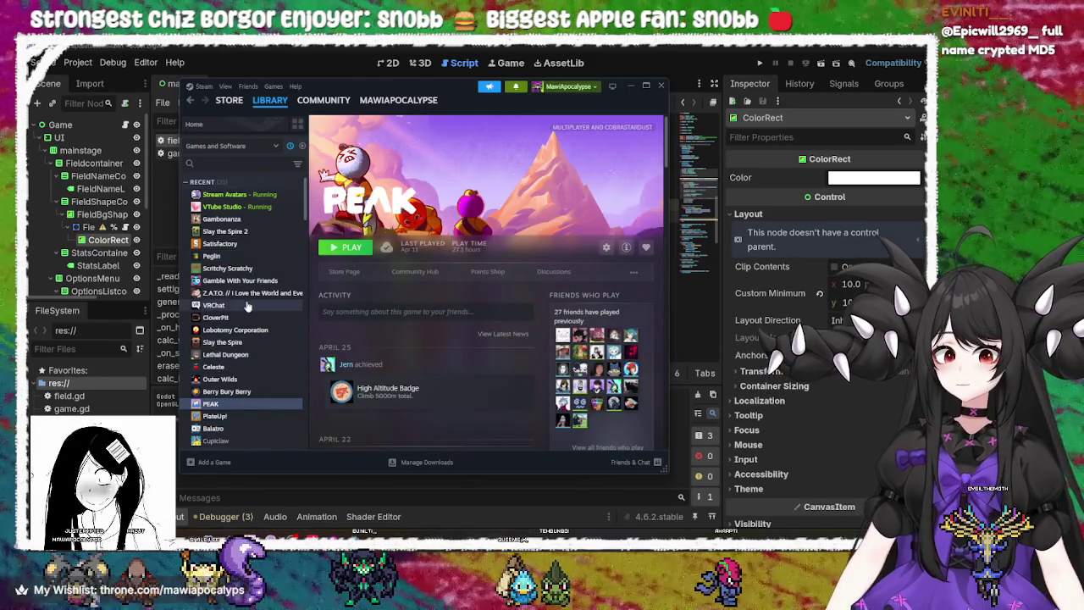
Browse the VRChat, Z.A.T.O. and CloverPit pages, ending on Lobotomy Corporation
{"action": "left_click", "coordinate": [247, 305]}
{"action": "left_click", "coordinate": [247, 292]}
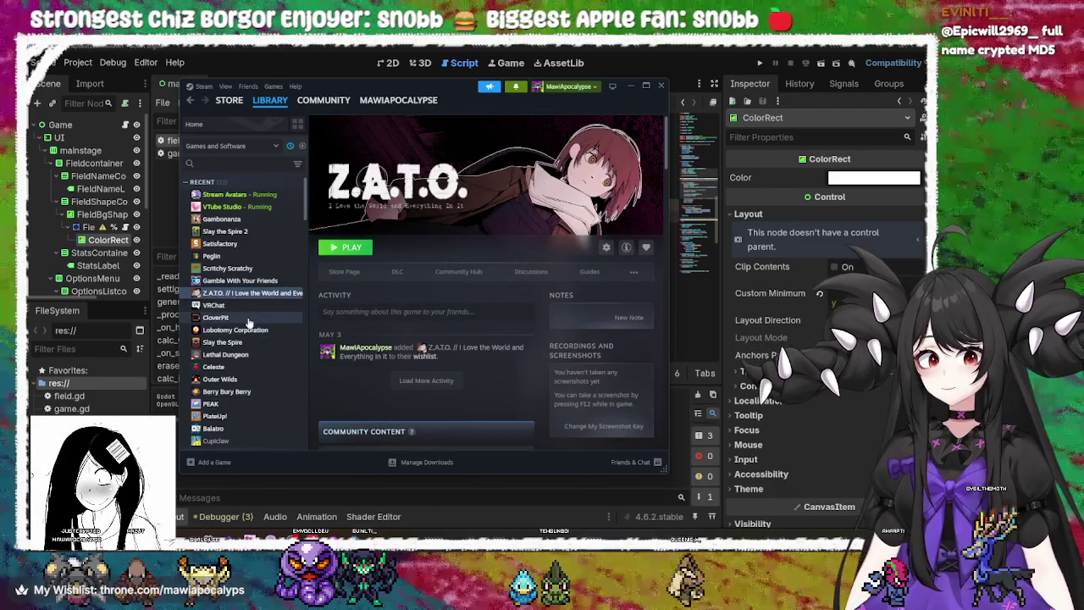
{"action": "left_click", "coordinate": [248, 318]}
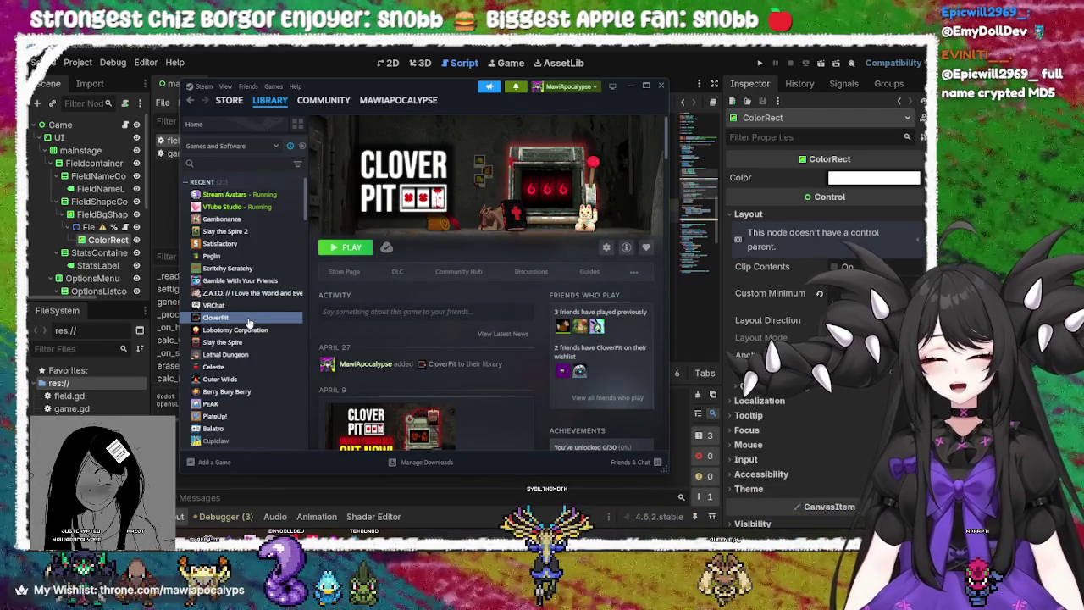
{"action": "left_click", "coordinate": [245, 330]}
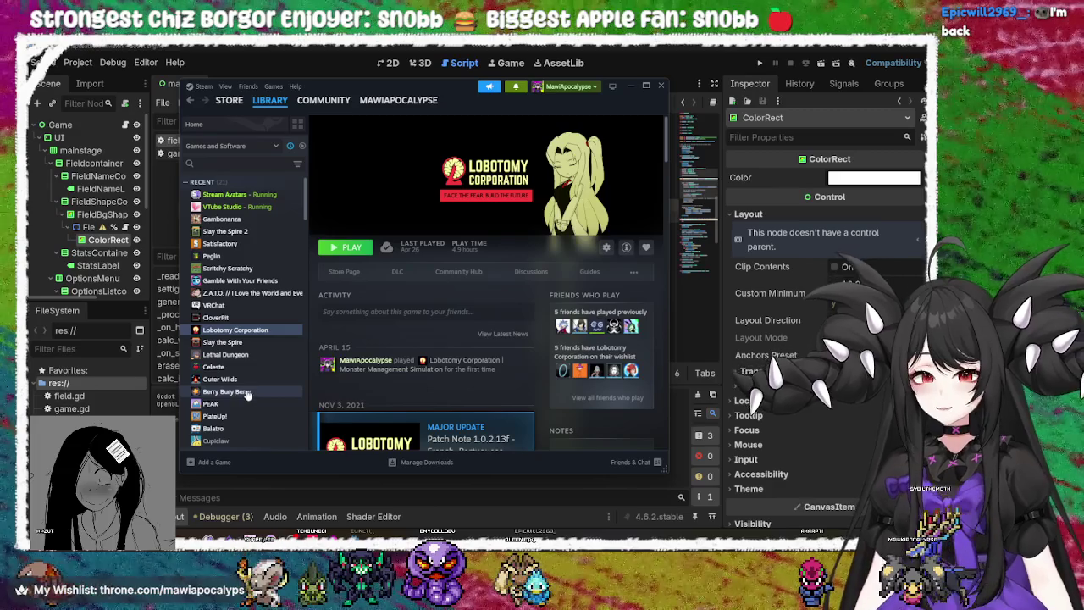
{"action": "scroll", "coordinate": [252, 414], "scroll_direction": "down", "scroll_amount": 3}
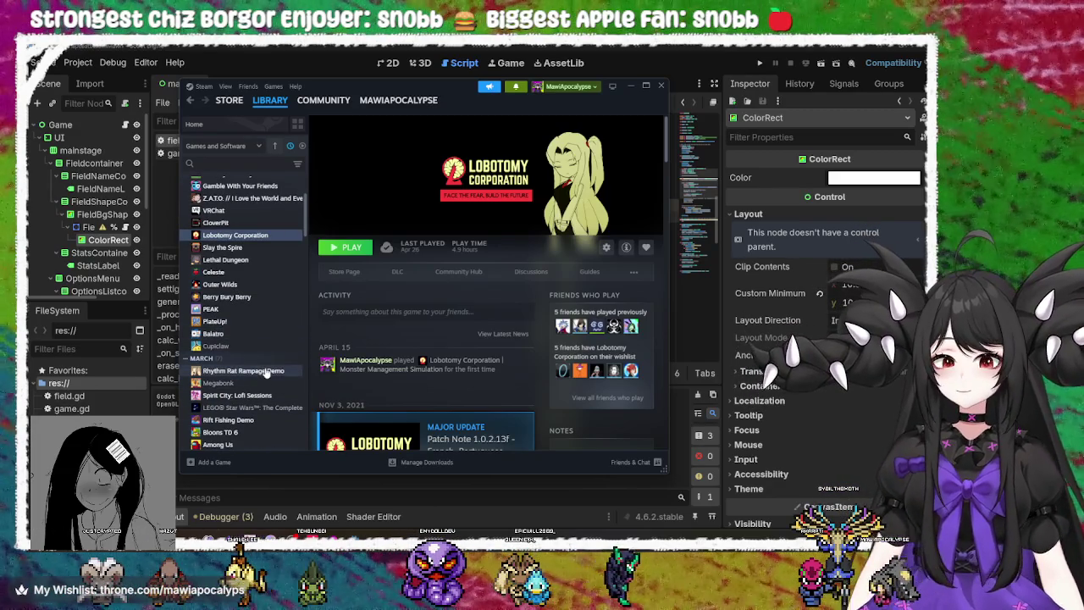
Look through the Rhythm Rat Rampage Demo, Megabonk and Spirit City: Lofi Sessions pages
{"action": "left_click", "coordinate": [266, 371]}
{"action": "left_click", "coordinate": [254, 383]}
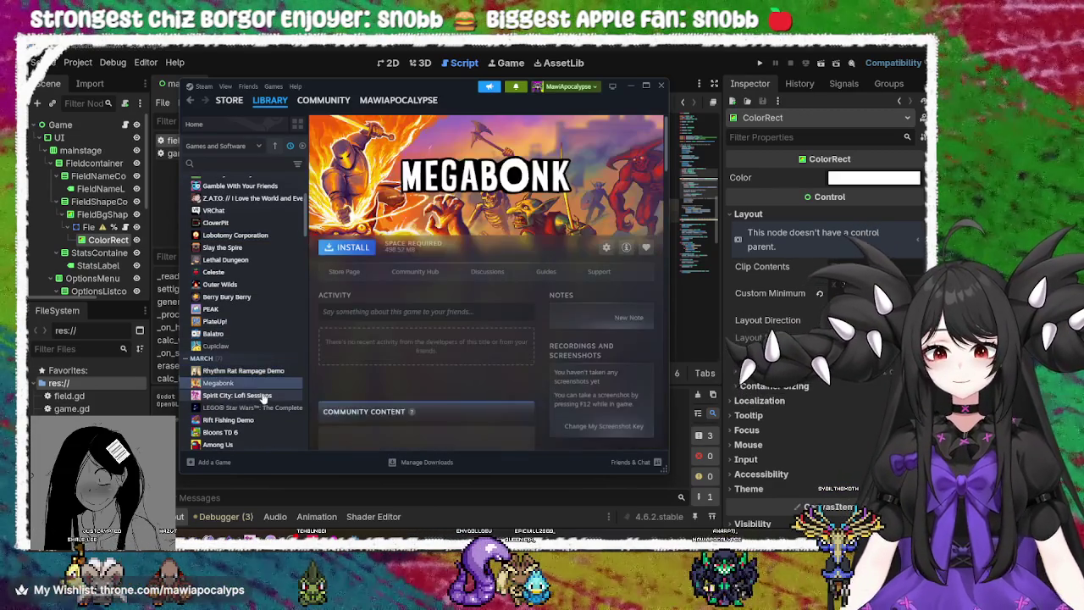
{"action": "left_click", "coordinate": [261, 396]}
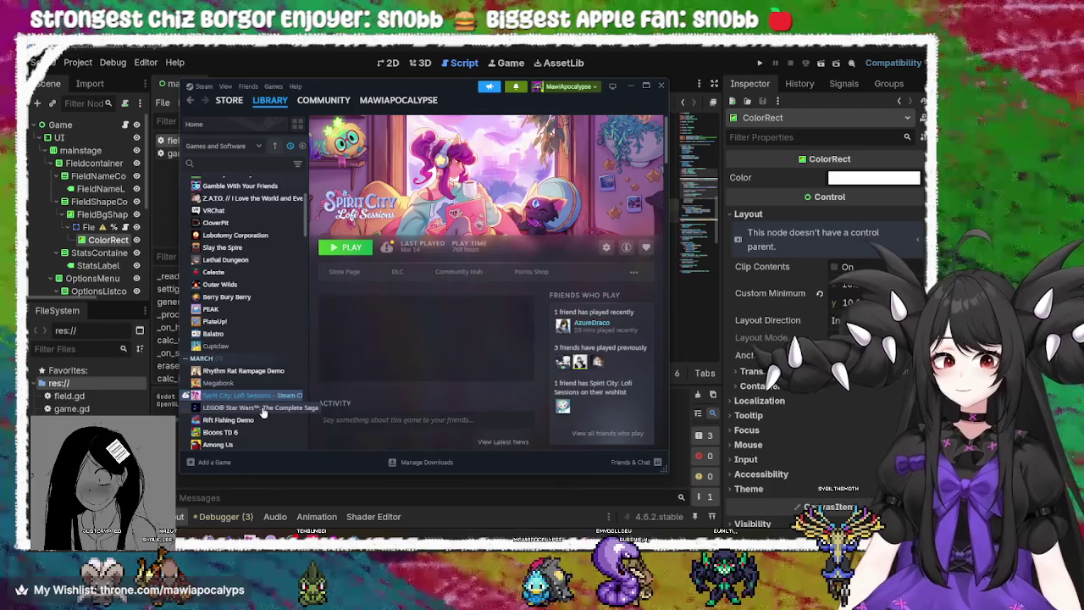
{"action": "left_click", "coordinate": [265, 372]}
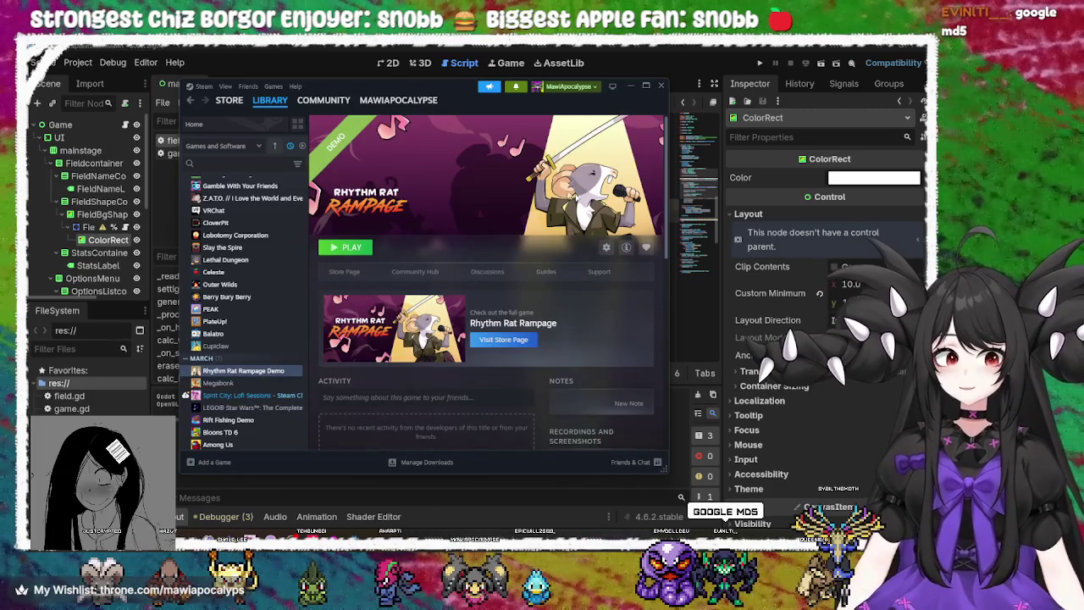
{"action": "scroll", "coordinate": [271, 411], "scroll_direction": "down", "scroll_amount": 3}
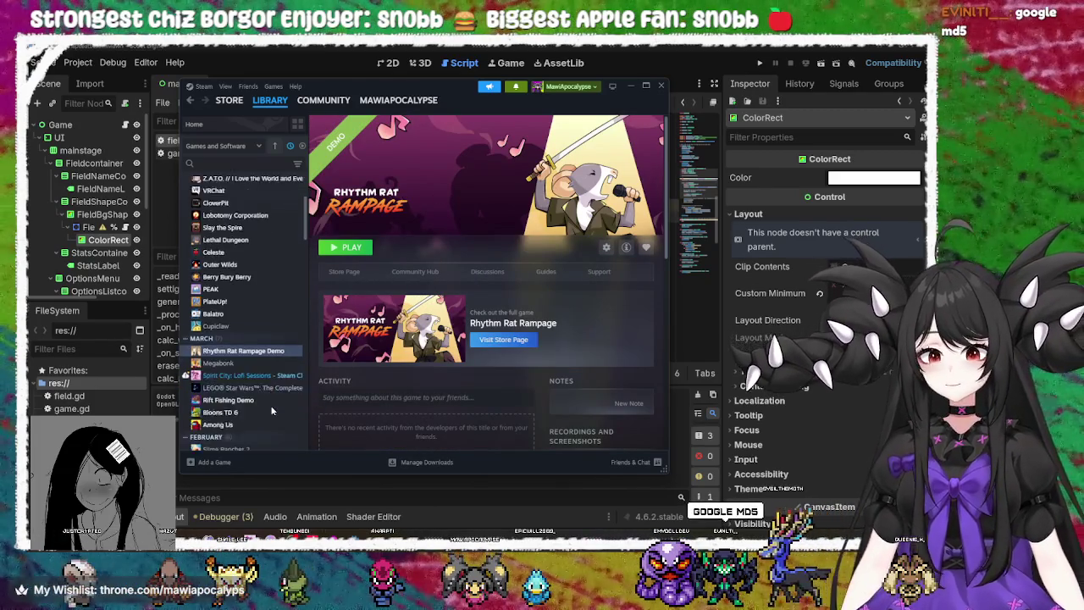
{"action": "scroll", "coordinate": [277, 277], "scroll_direction": "up", "scroll_amount": 6}
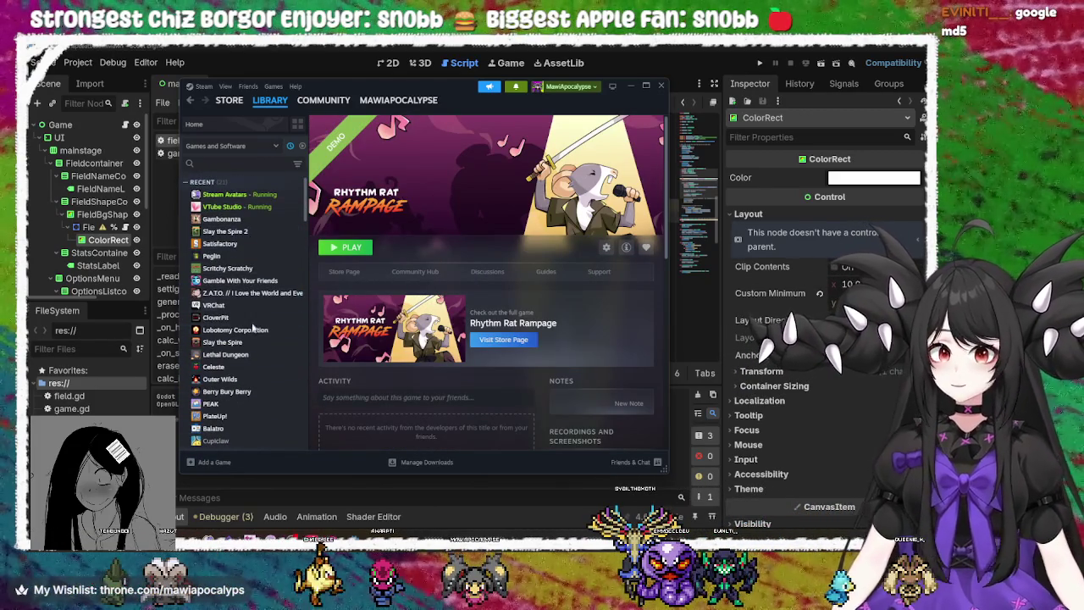
{"action": "scroll", "coordinate": [251, 316], "scroll_direction": "down", "scroll_amount": 3}
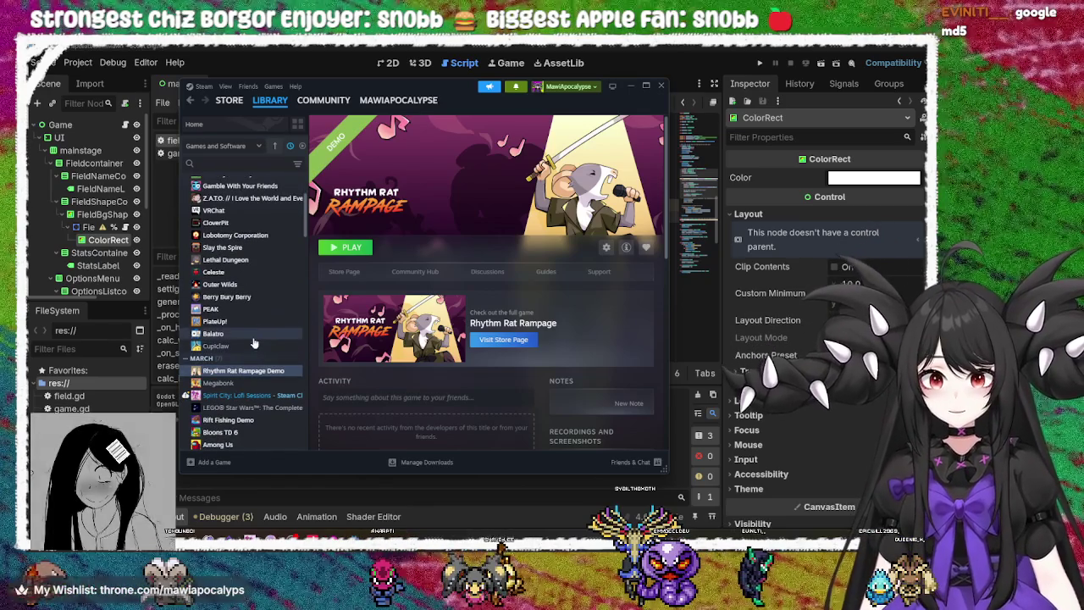
Browse Celeste, Outer Wilds, Berry Bury Berry, LEGO Star Wars, Rift Fishing Demo and Bloons TD 6 pages
{"action": "left_click", "coordinate": [219, 272]}
{"action": "left_click", "coordinate": [228, 285]}
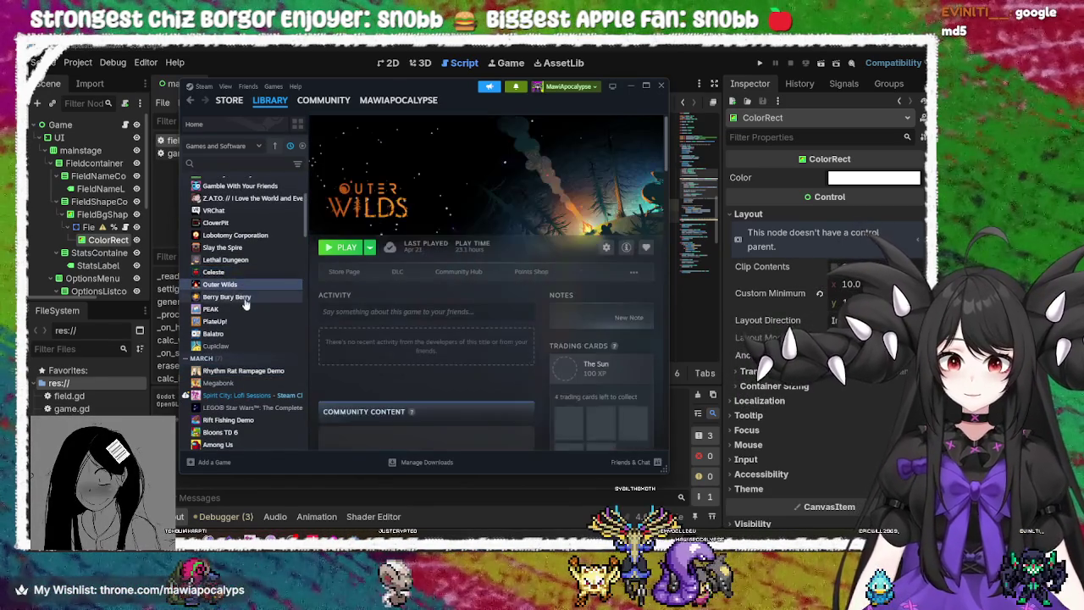
{"action": "left_click", "coordinate": [247, 298]}
{"action": "scroll", "coordinate": [252, 318], "scroll_direction": "down", "scroll_amount": 5}
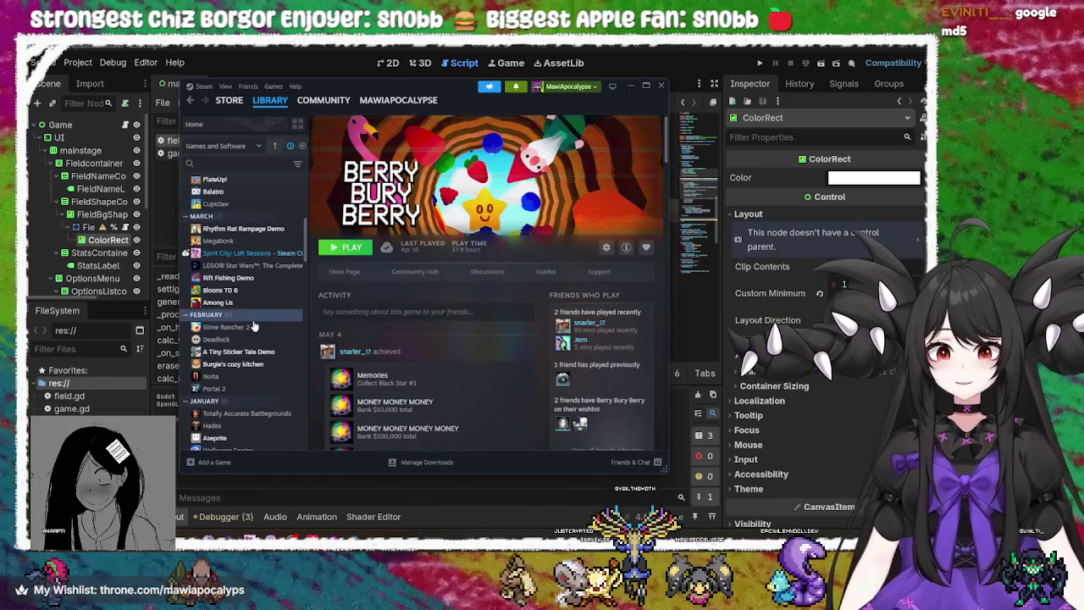
{"action": "left_click", "coordinate": [251, 241]}
{"action": "left_click", "coordinate": [253, 253]}
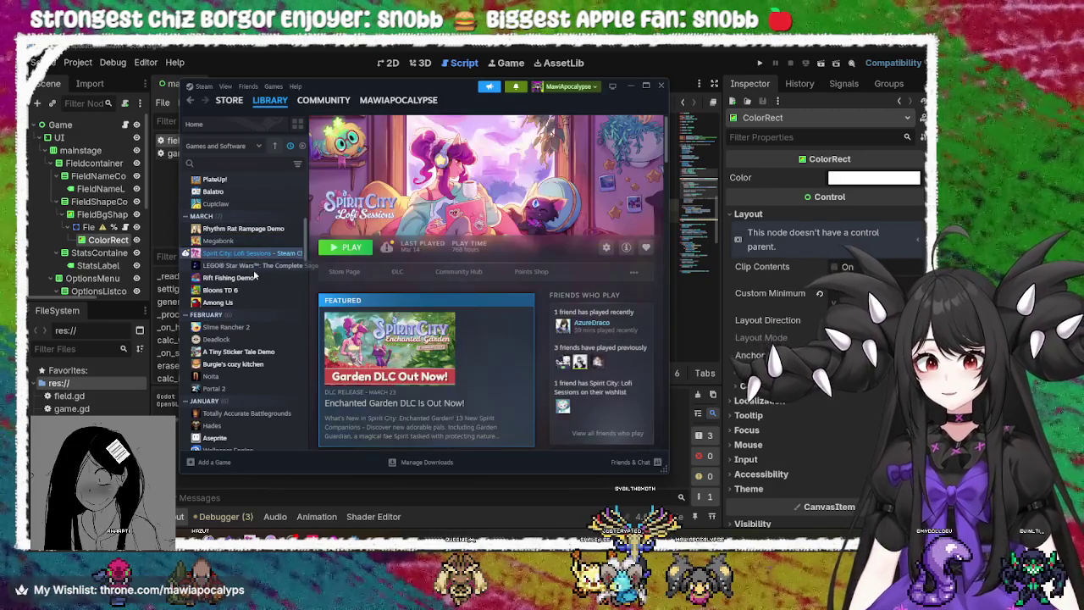
{"action": "left_click", "coordinate": [257, 266]}
{"action": "left_click", "coordinate": [255, 278]}
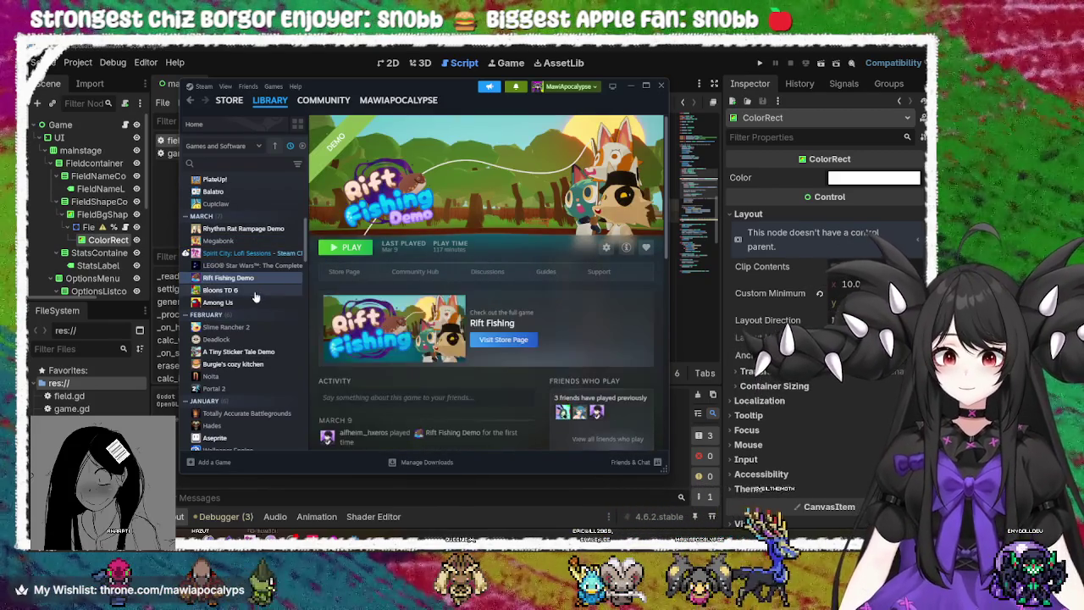
{"action": "left_click", "coordinate": [255, 290]}
View Among Us, Slime Rancher 2, Deadlock and Burgie's cozy kitchen, then launch Satisfactory
{"action": "left_click", "coordinate": [256, 303]}
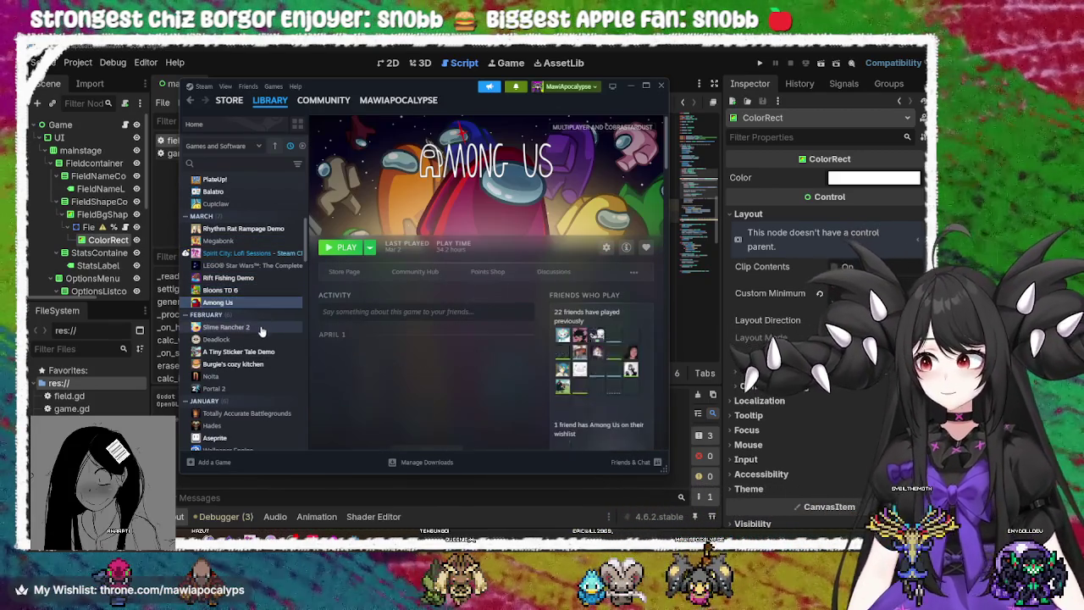
{"action": "left_click", "coordinate": [260, 328]}
{"action": "left_click", "coordinate": [259, 339]}
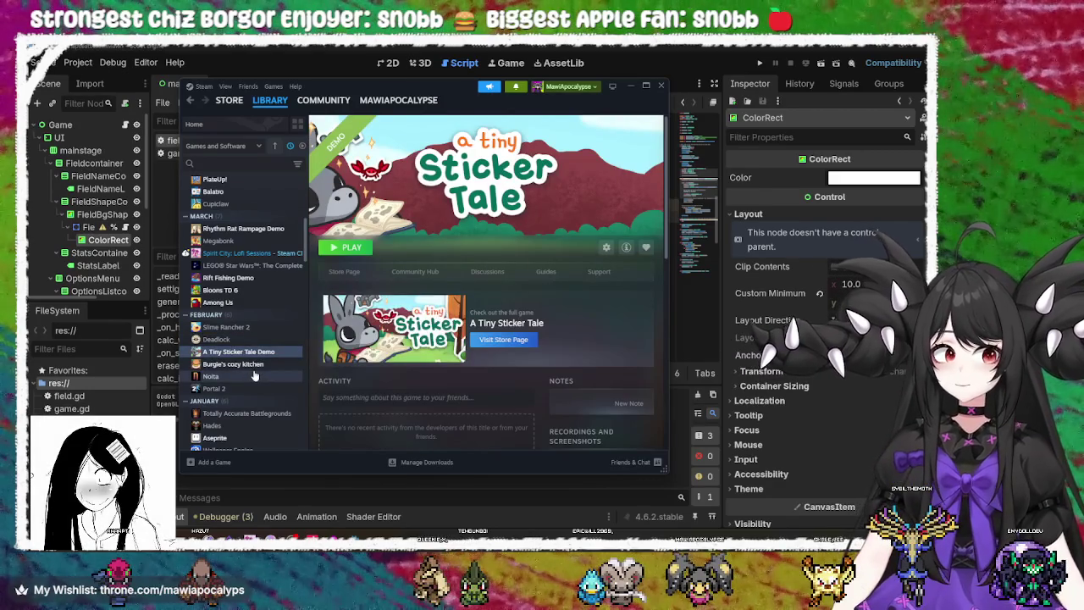
{"action": "left_click", "coordinate": [252, 366]}
{"action": "scroll", "coordinate": [262, 322], "scroll_direction": "up", "scroll_amount": 5}
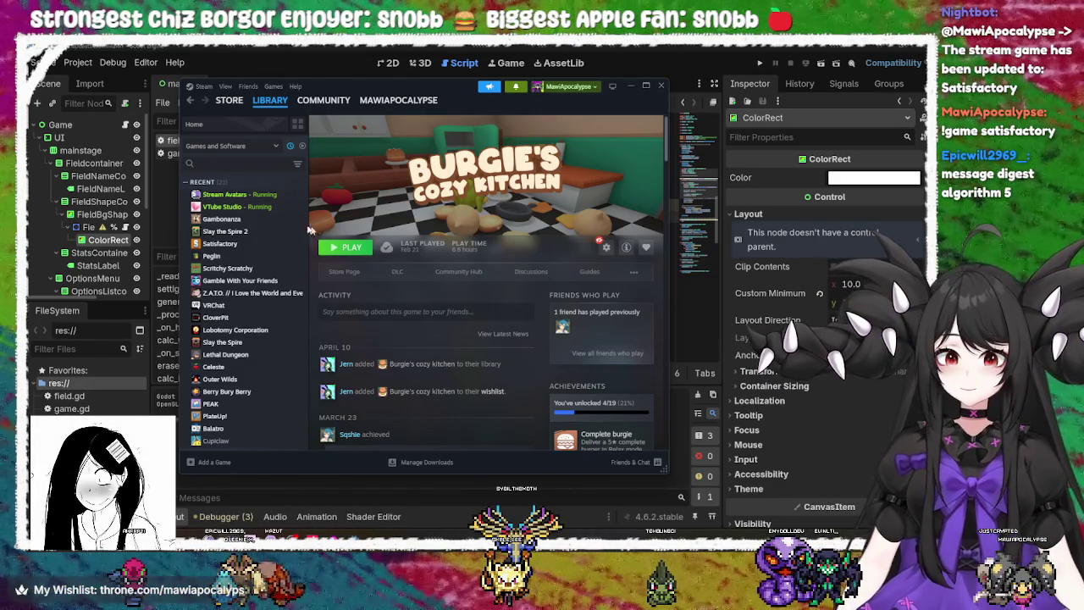
{"action": "double_click", "coordinate": [259, 246]}
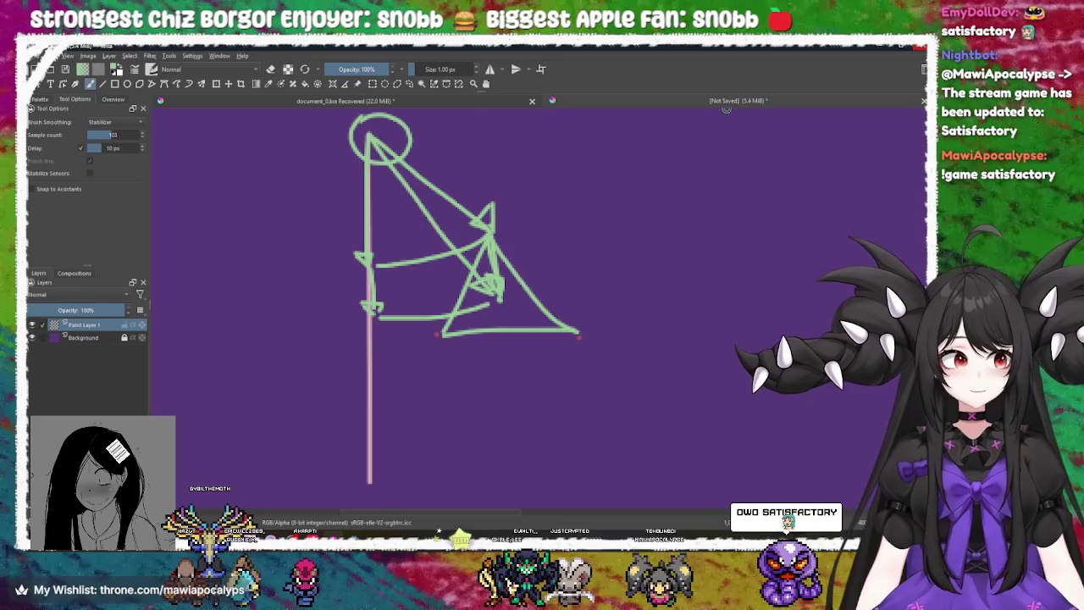
Close Krita without saving the sketch
{"action": "left_click", "coordinate": [914, 49]}
{"action": "left_click", "coordinate": [497, 304]}
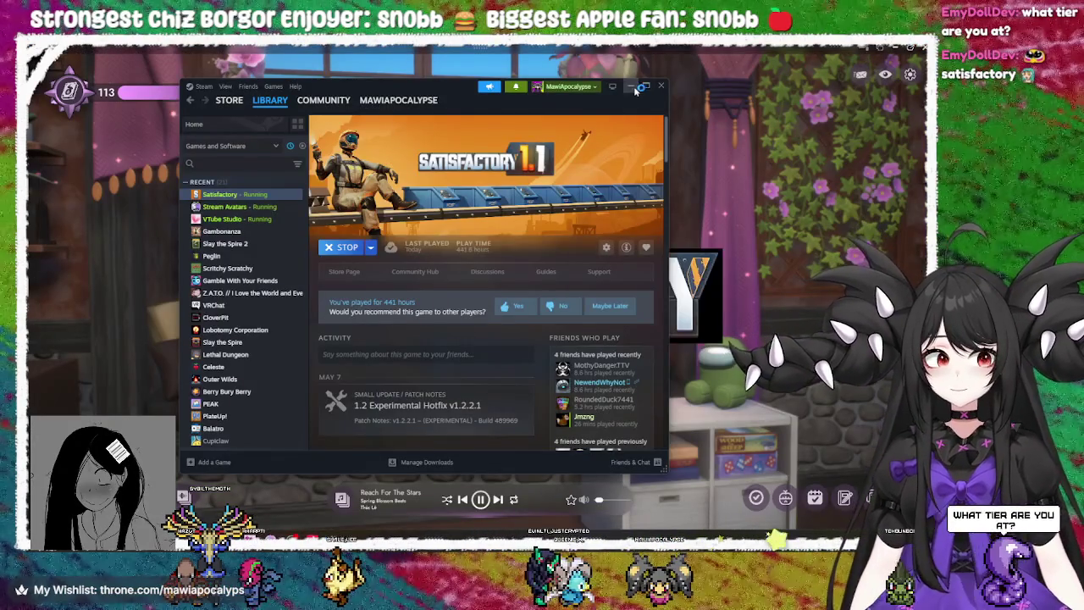
Minimize Steam and continue the most recent Satisfactory factory save
{"action": "left_click", "coordinate": [631, 85]}
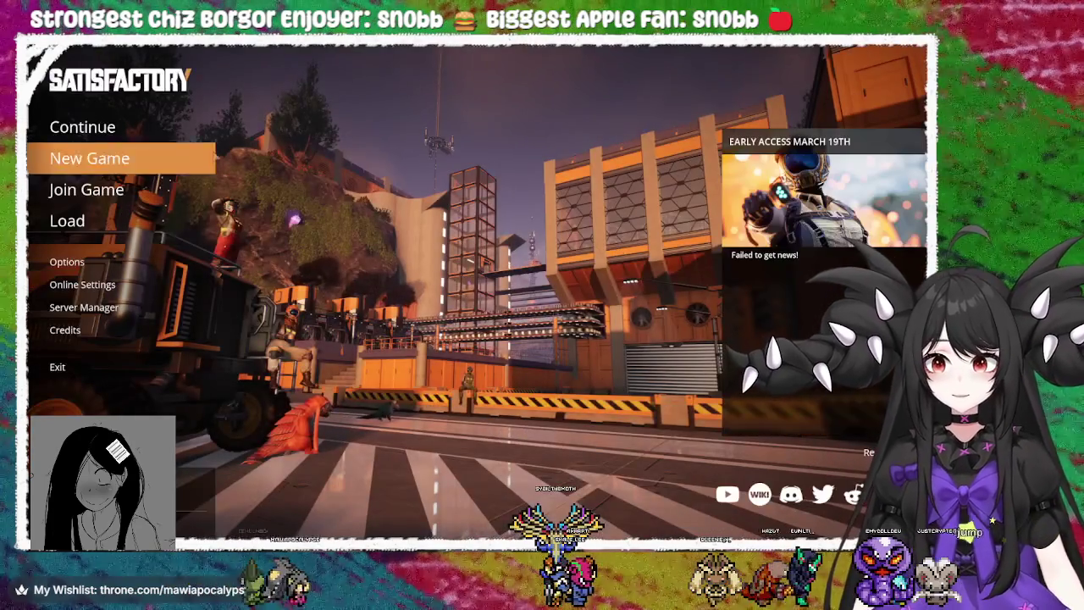
{"action": "left_click", "coordinate": [174, 135]}
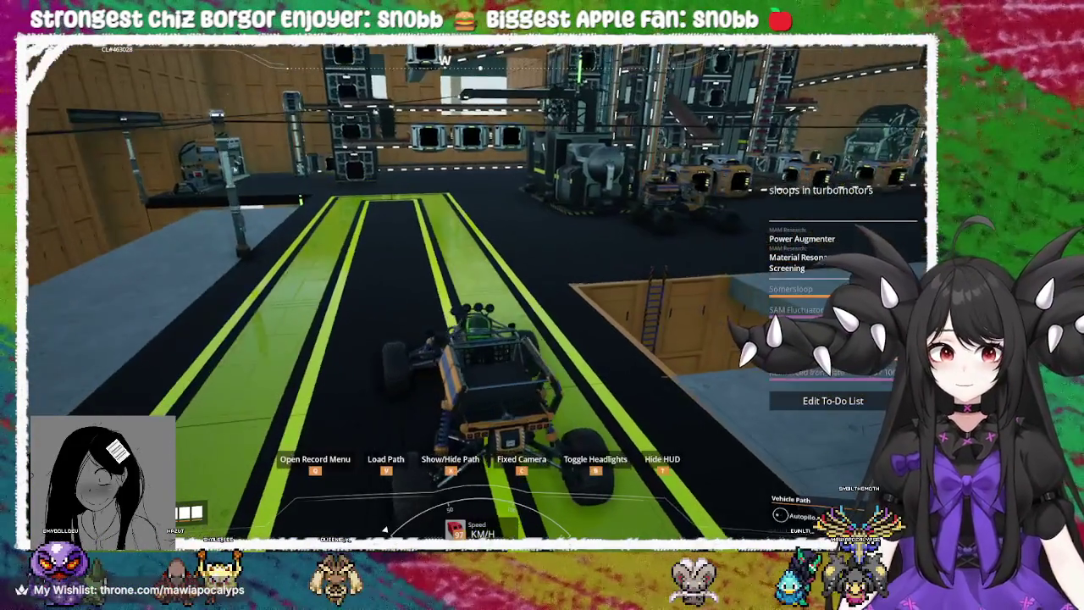
Steer the Explorer buggy right onto the green lanes inside the factory
{"action": "key", "text": "d"}
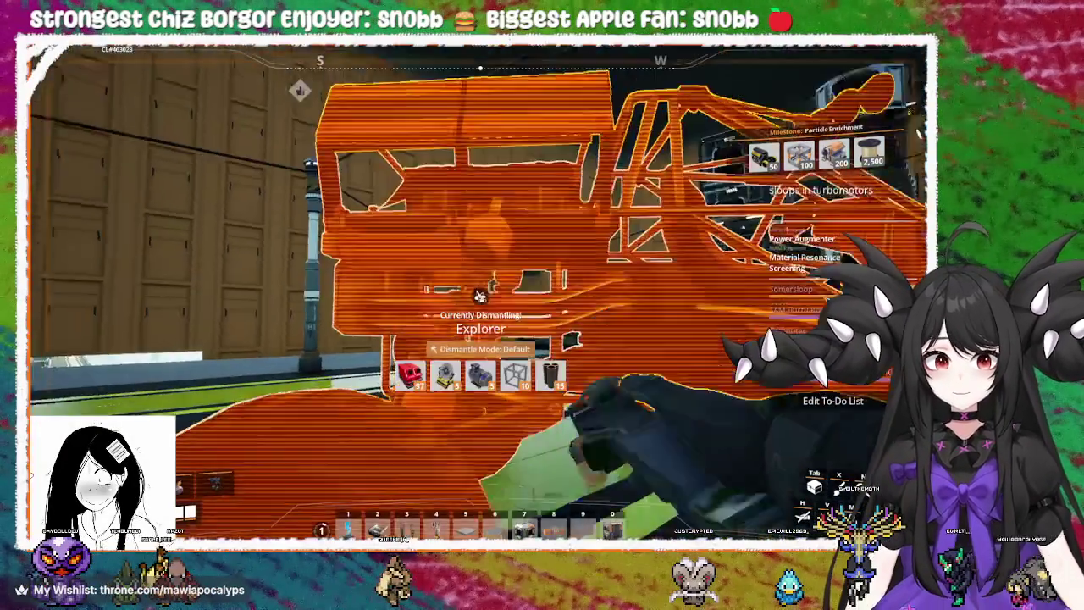
Park the Explorer and step out onto the walkway by the elevated rail line
{"action": "left_click", "coordinate": [479, 295]}
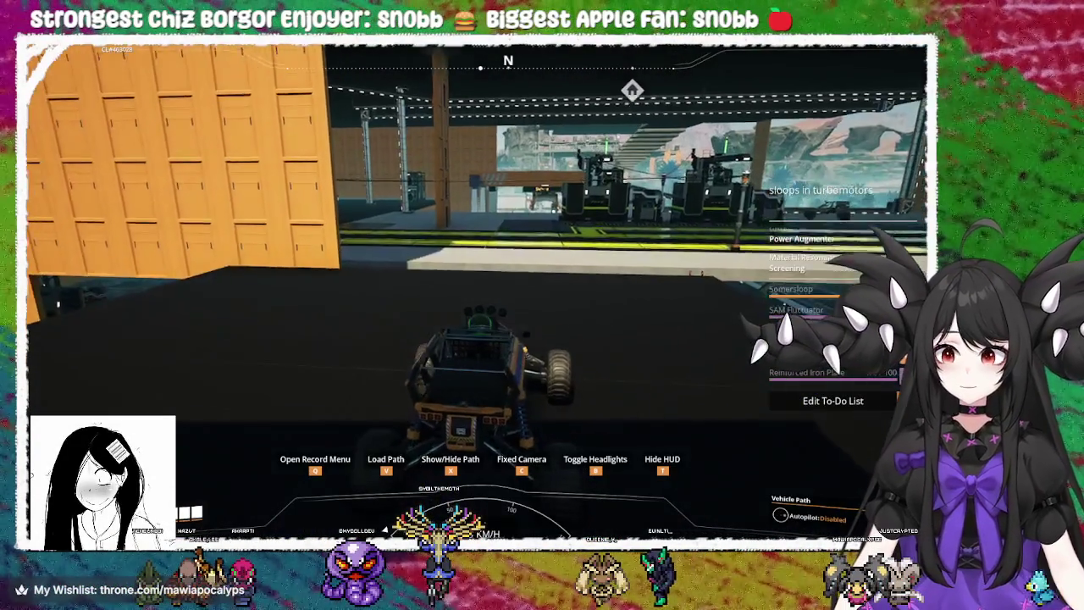
{"action": "key", "text": "e"}
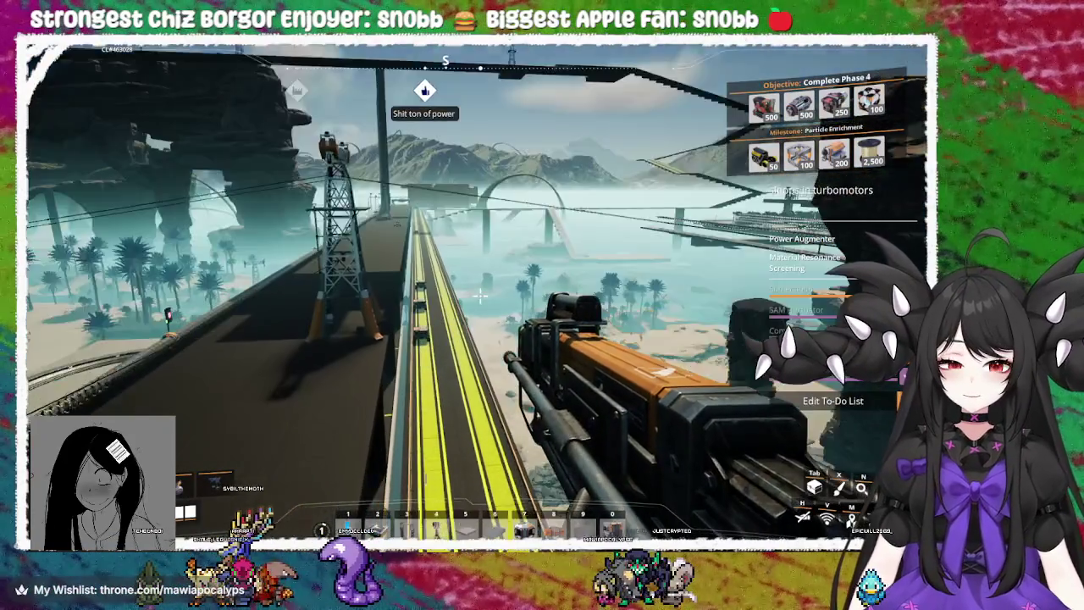
Zipline along the power cable across the factory to the walkway by the tall tower
{"action": "key", "text": "e"}
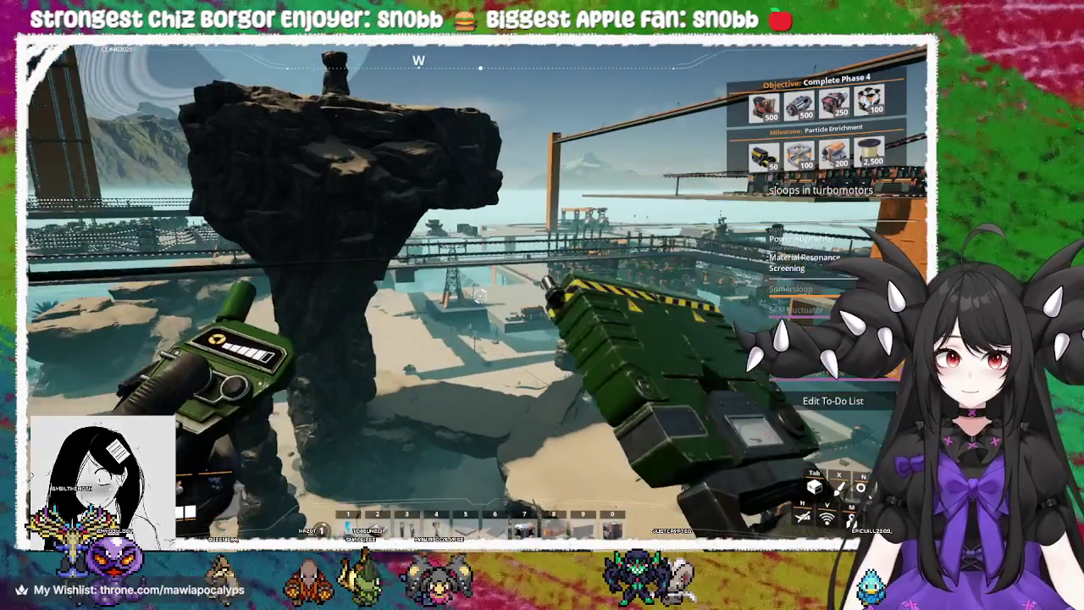
{"action": "key", "text": "e"}
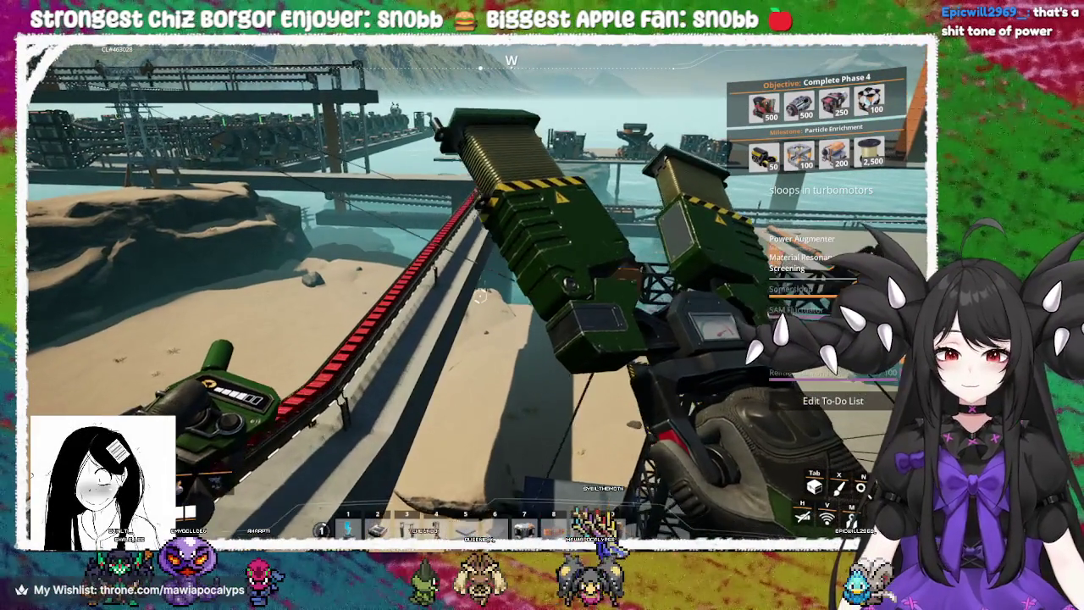
{"action": "scroll", "coordinate": [480, 296], "scroll_direction": "down", "scroll_amount": 1}
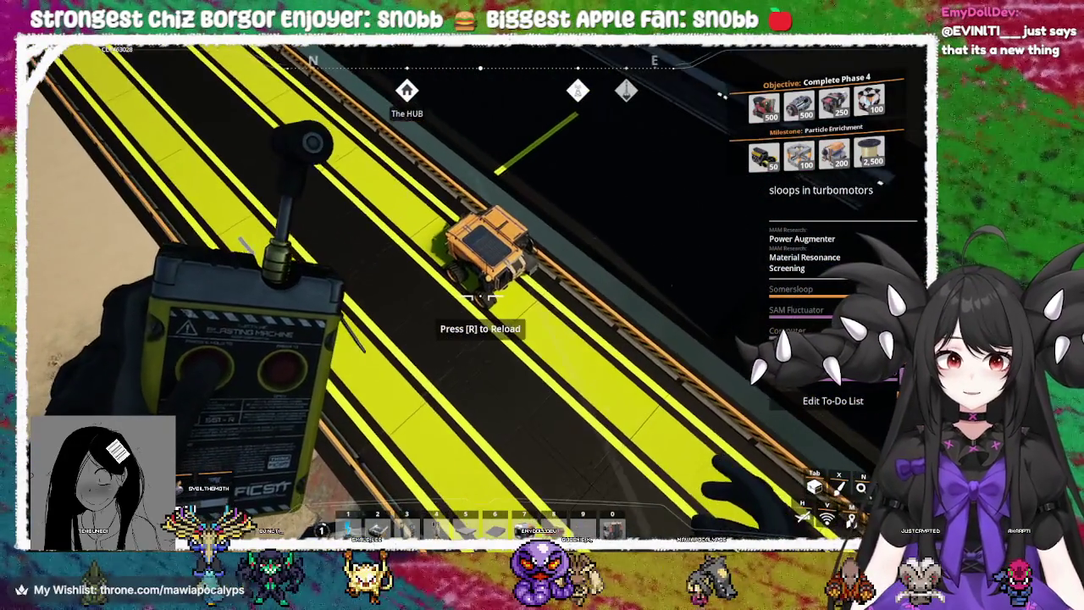
Hop in and out of the Tractor, then bring up its storage to check cargo and fuel
{"action": "key", "text": "e"}
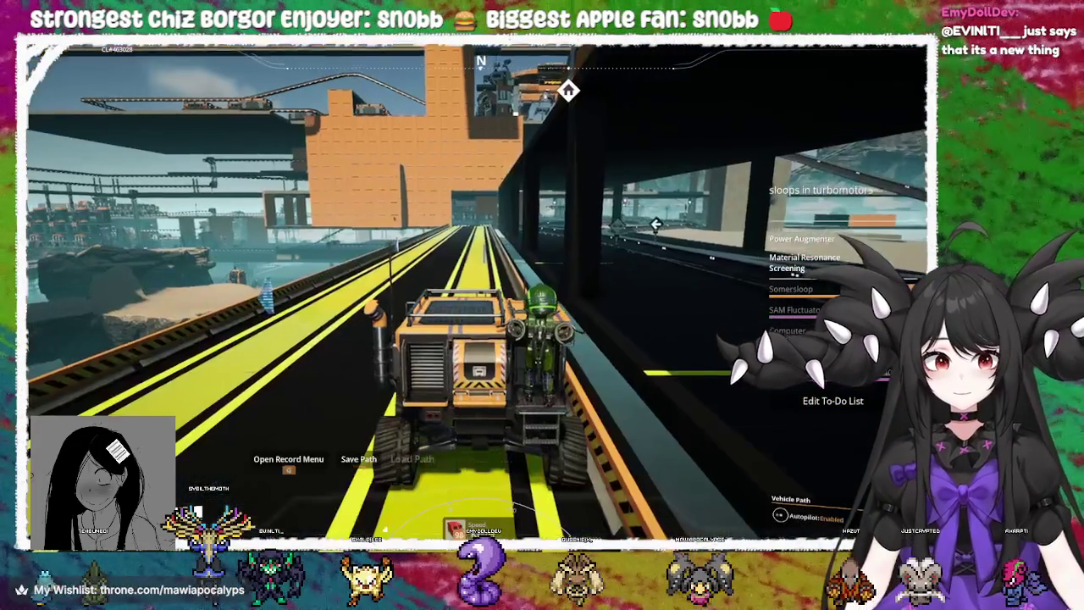
{"action": "key", "text": "e"}
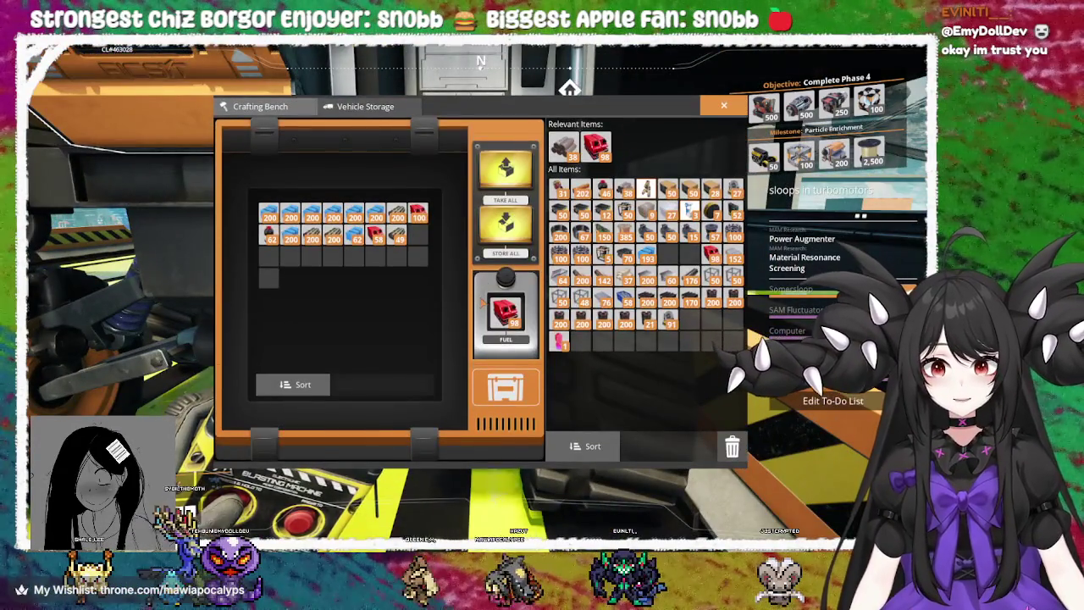
Close the Tractor's storage window
{"action": "key", "text": "Escape"}
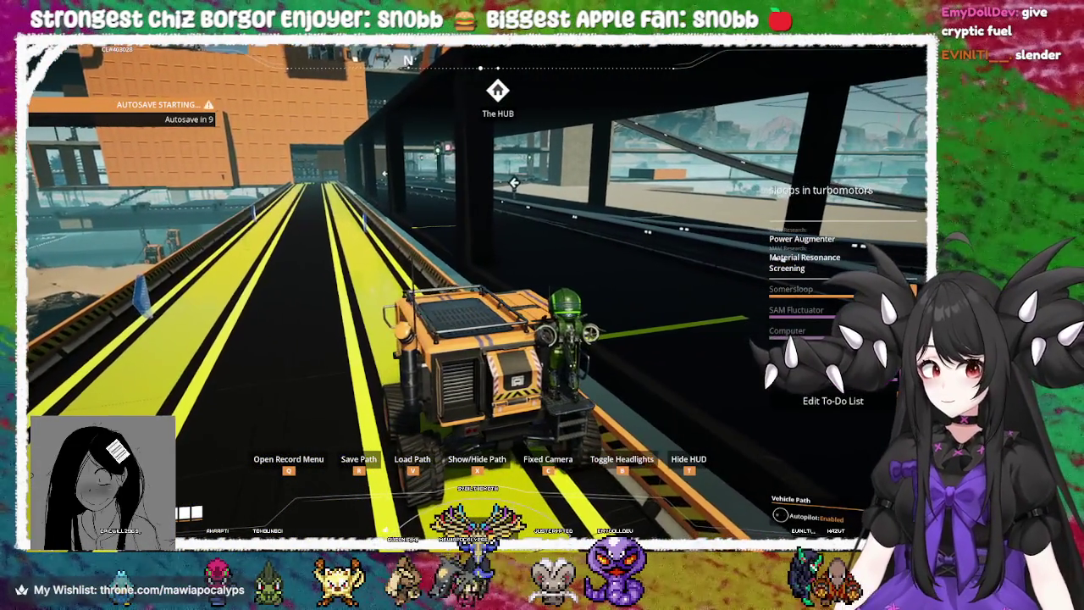
Get in and out of the Tractor several times, repositioning close behind it
{"action": "key", "text": "e"}
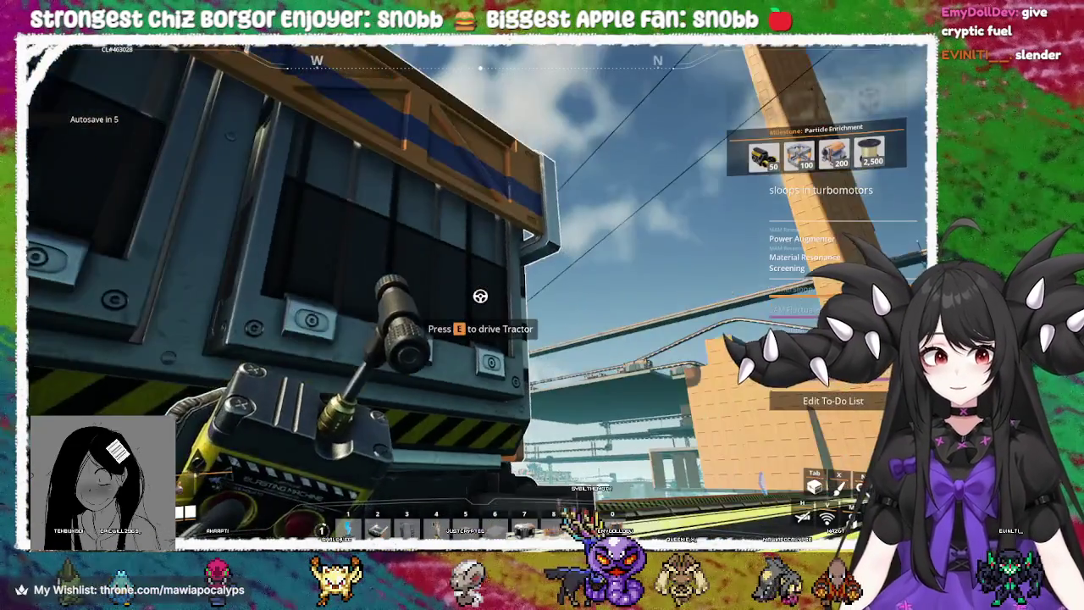
{"action": "key", "text": "e"}
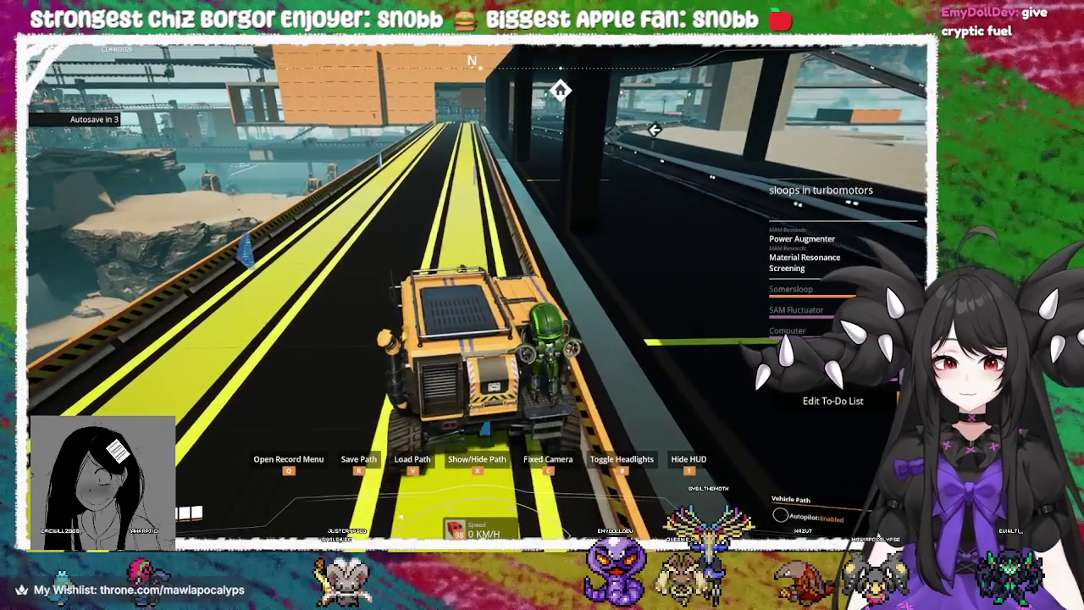
{"action": "key", "text": "e"}
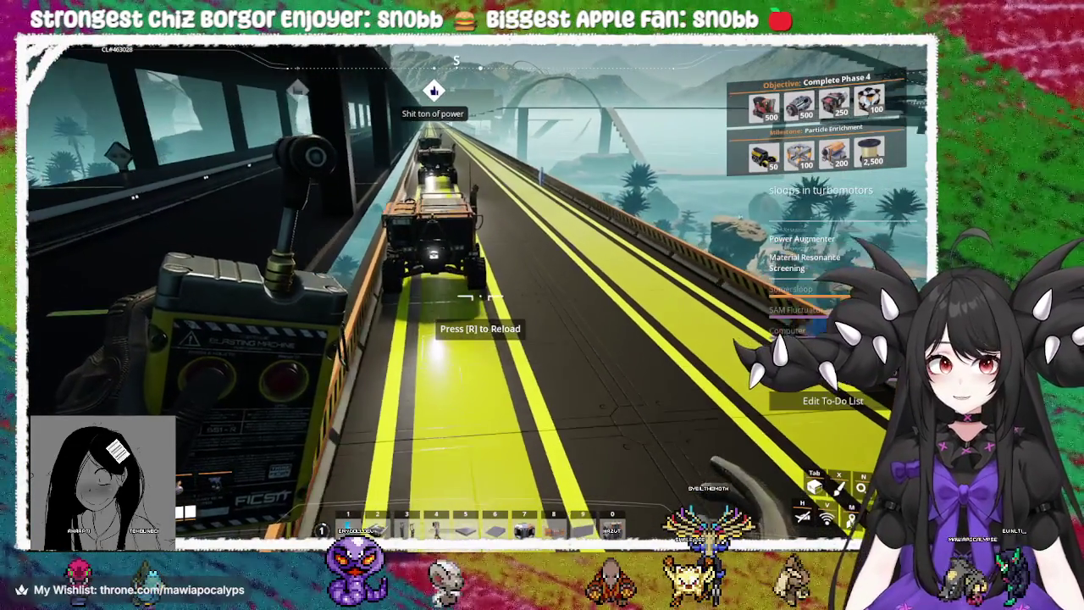
{"action": "key", "text": "w"}
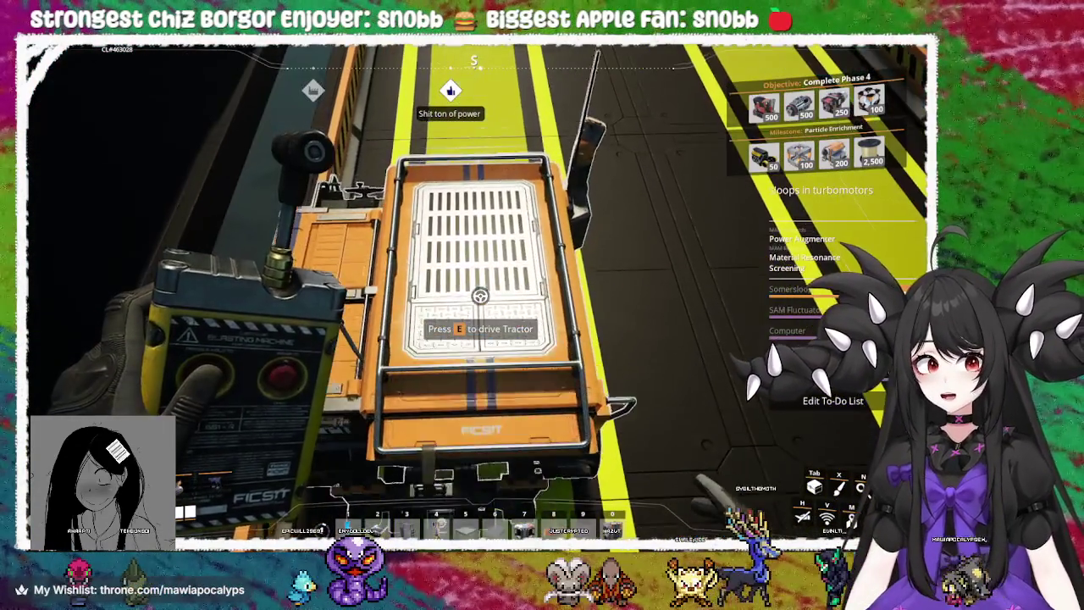
{"action": "key", "text": "e"}
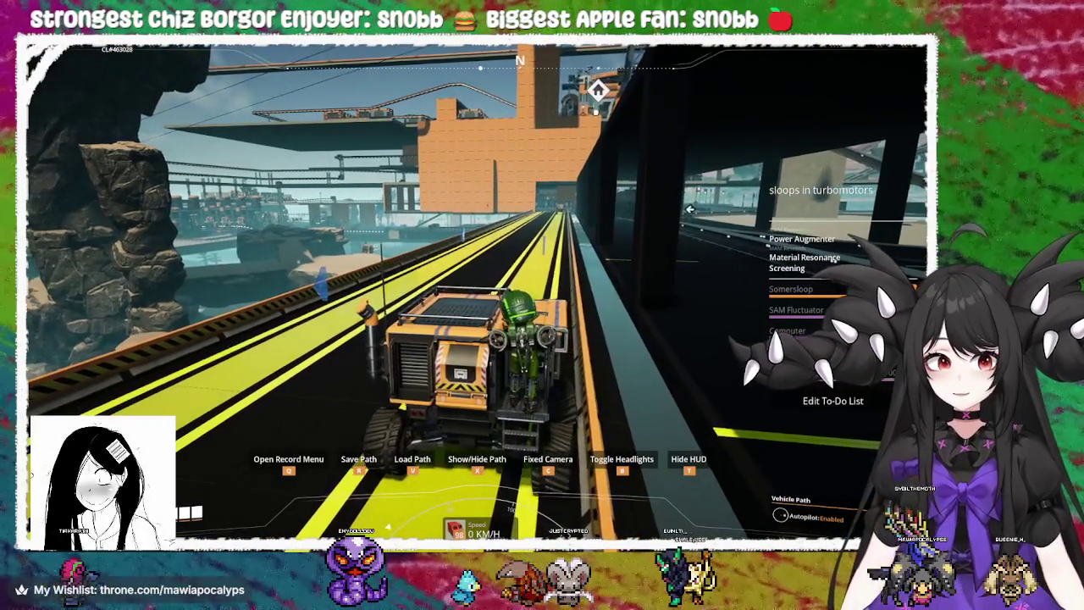
{"action": "key", "text": "e"}
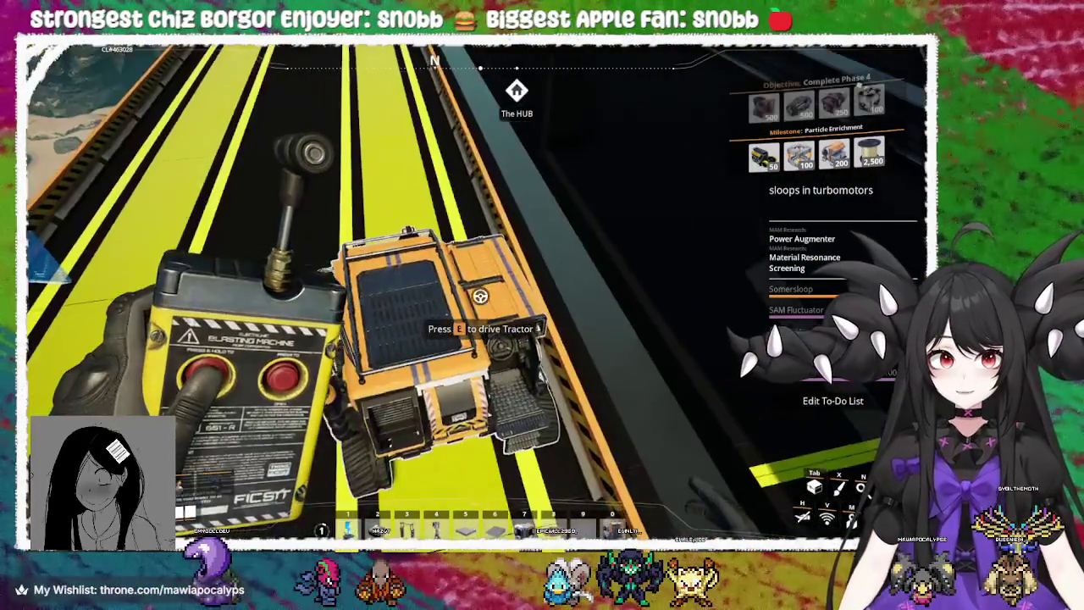
Check the Tractor's crafting bench storage, then take the driver's seat and view saved vehicle paths
{"action": "key", "text": "w"}
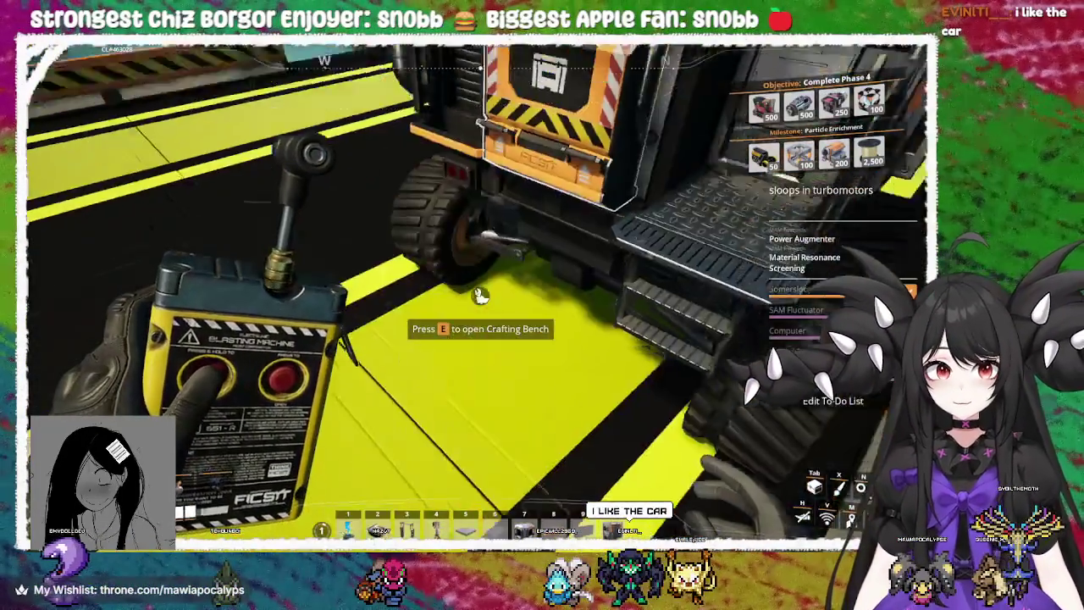
{"action": "key", "text": "e"}
{"action": "key", "text": "Escape"}
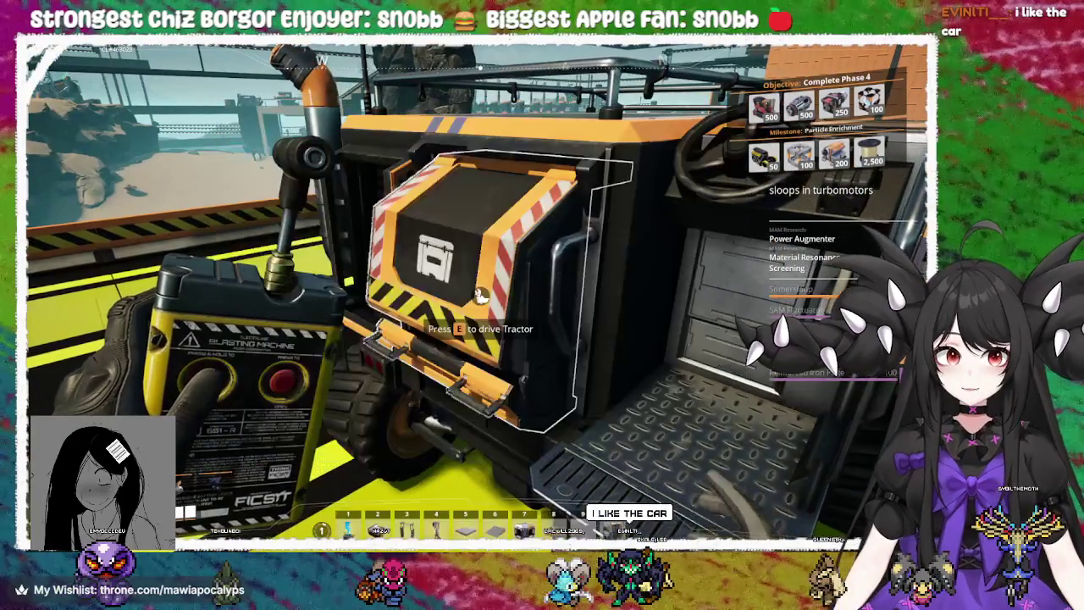
{"action": "key", "text": "w"}
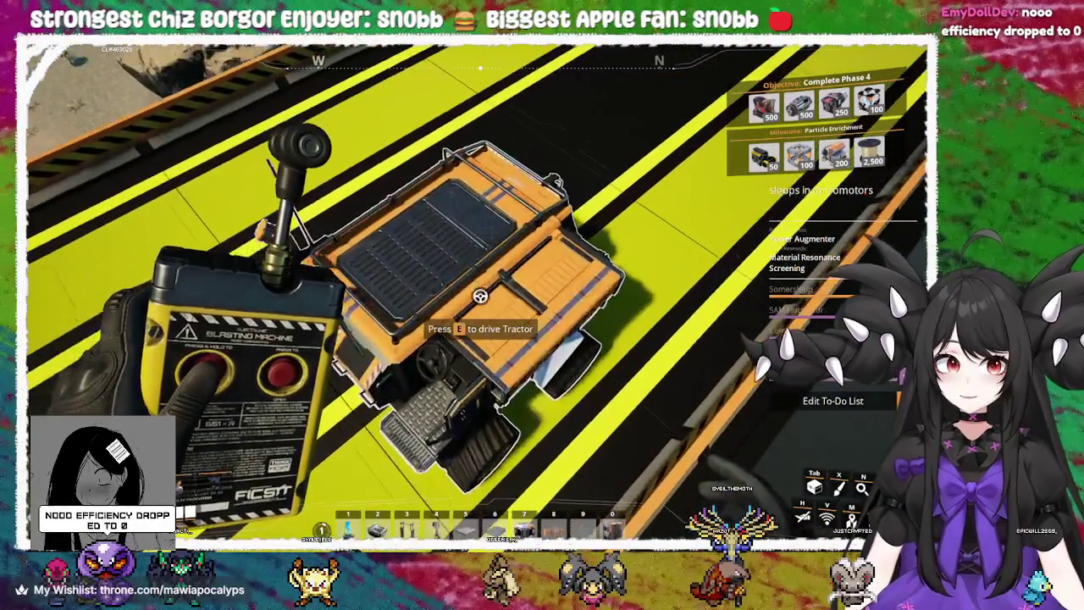
{"action": "key", "text": "e"}
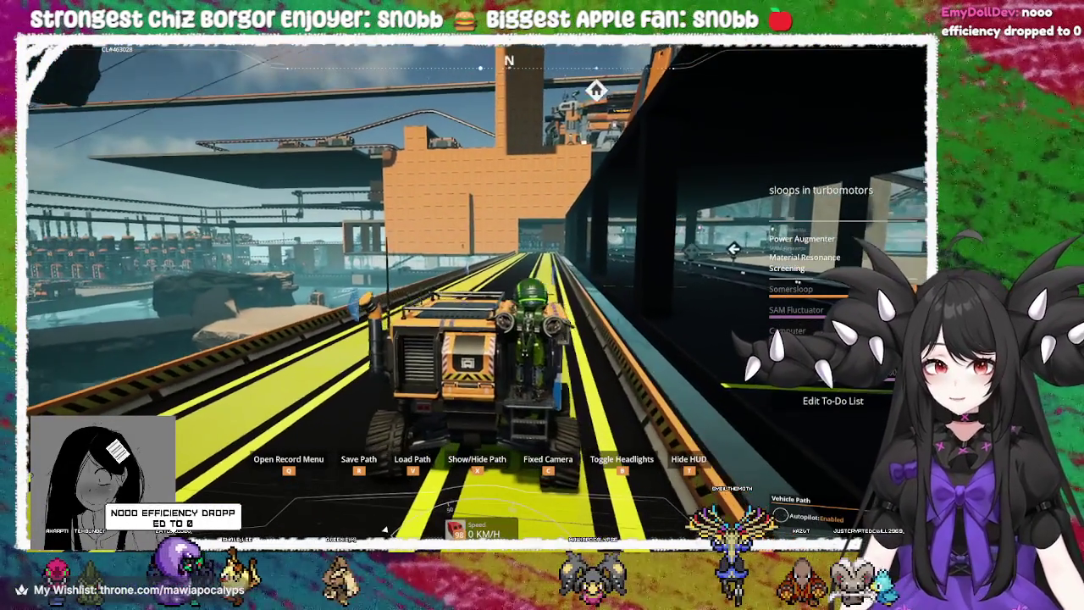
{"action": "key", "text": "v"}
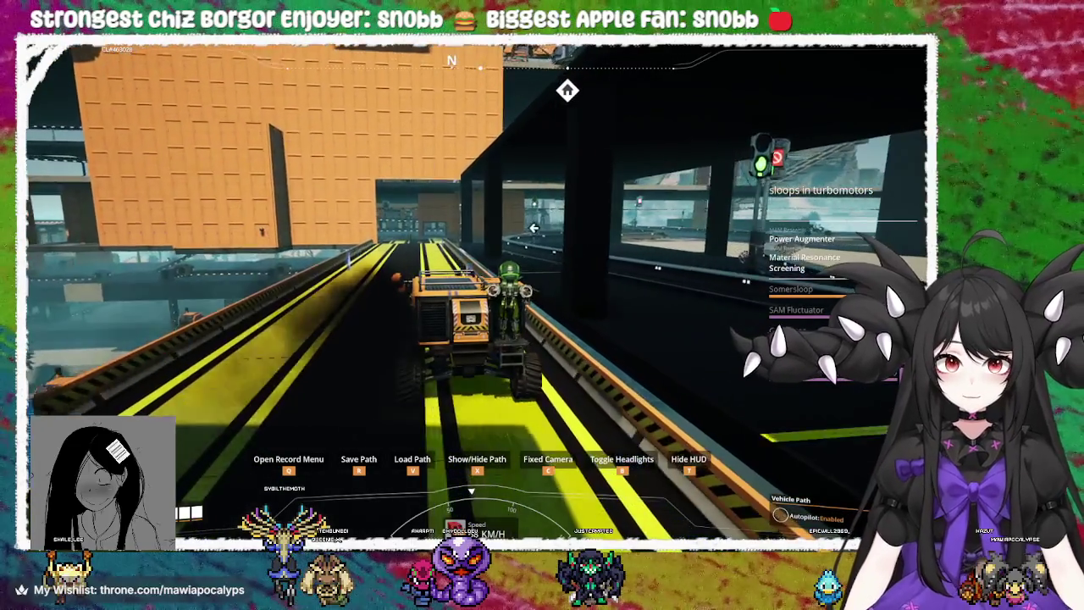
Leave the self-driving tractor, re-board and exit it again, then walk onto the open bridge
{"action": "key", "text": "f"}
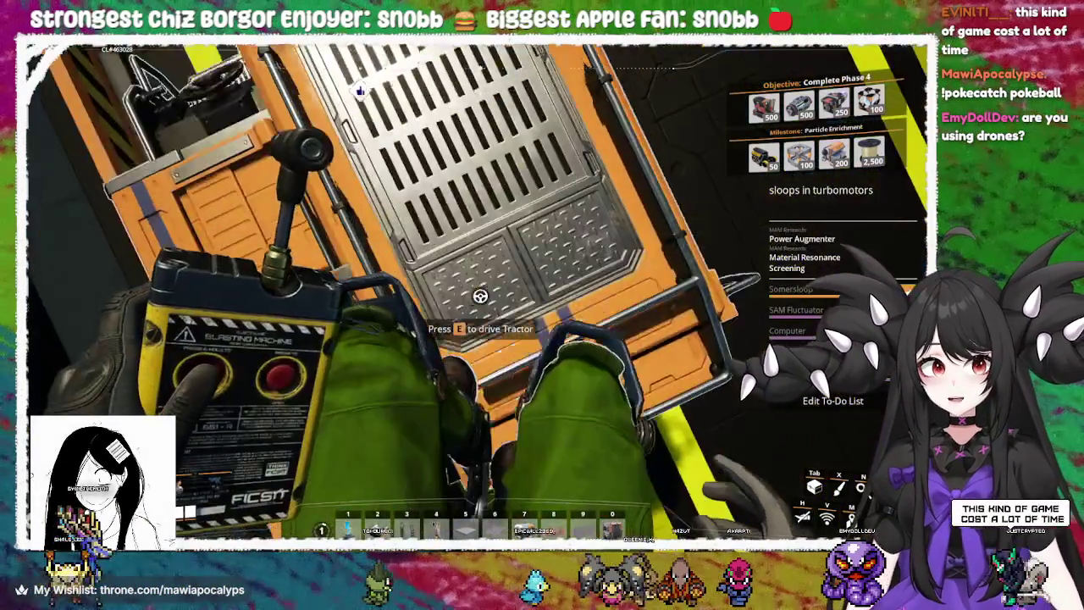
{"action": "key", "text": "e"}
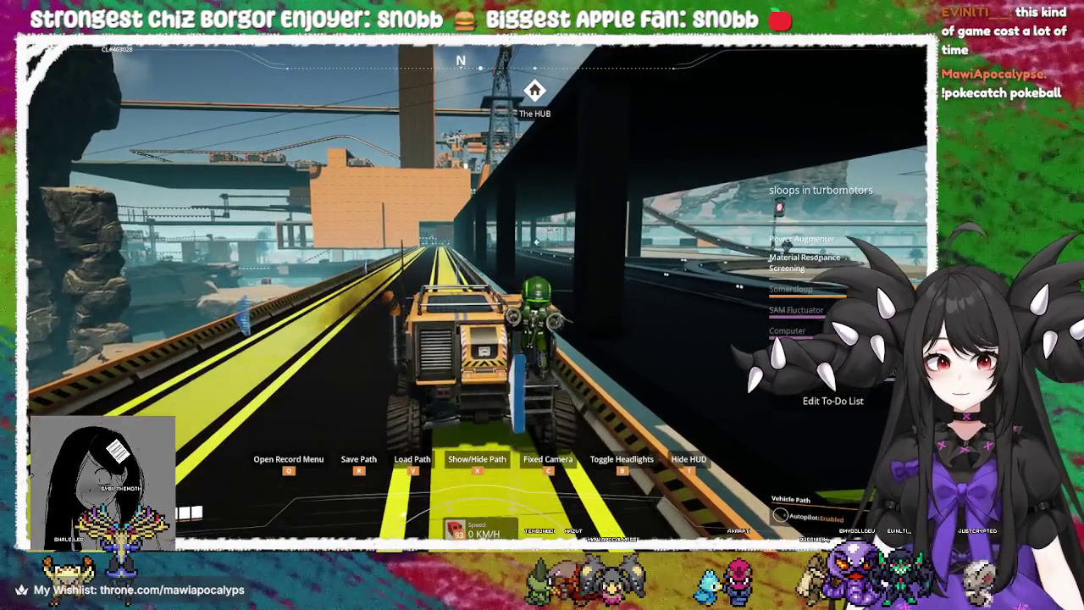
{"action": "key", "text": "e"}
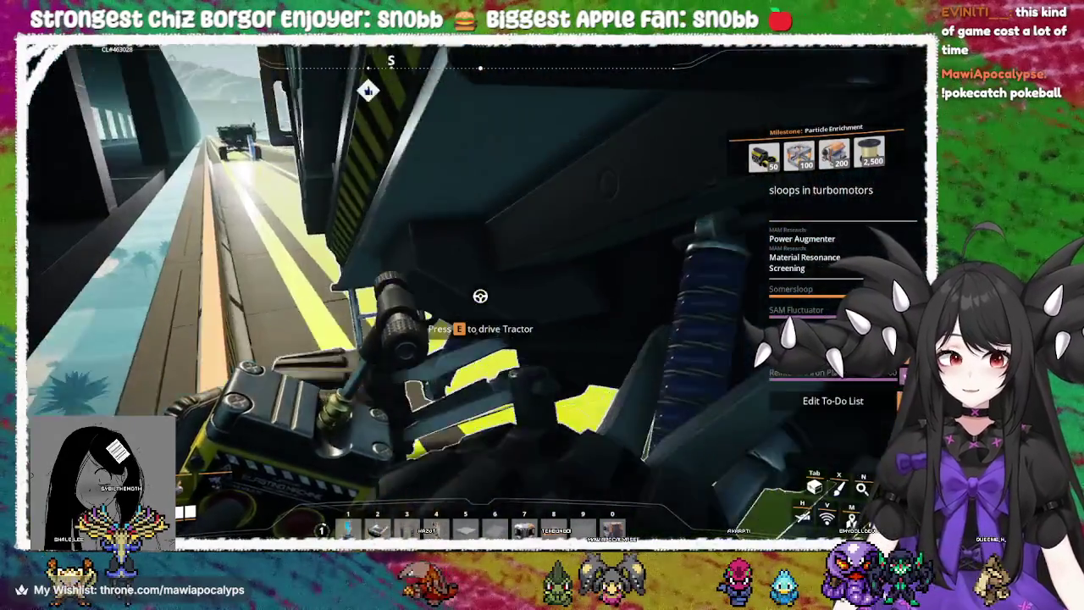
{"action": "key", "text": "w"}
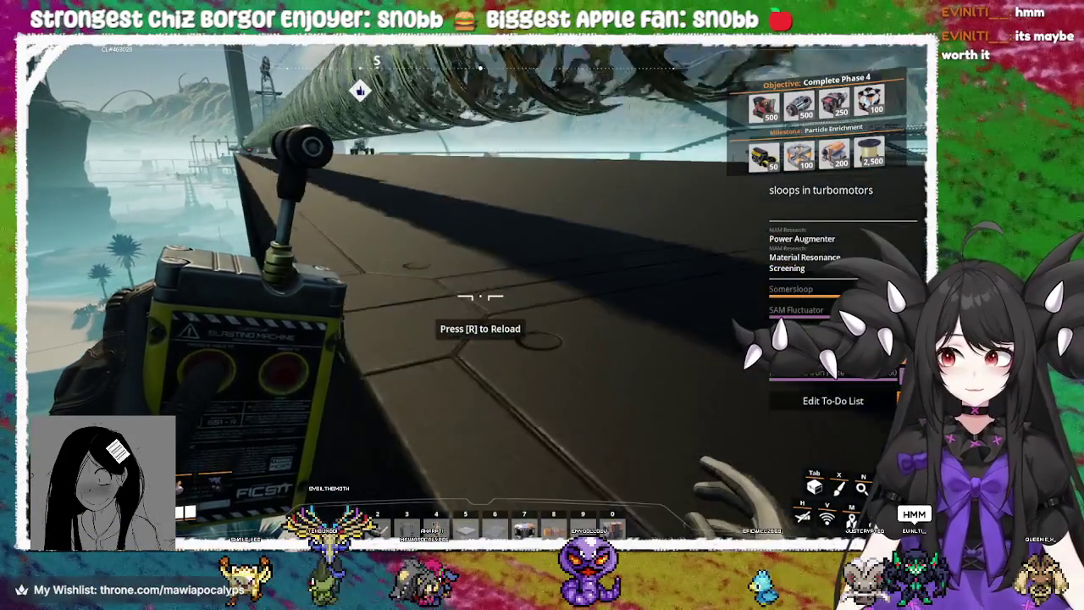
Get into the Explorer buggy parked on the bridge
{"action": "left_click", "coordinate": [480, 298]}
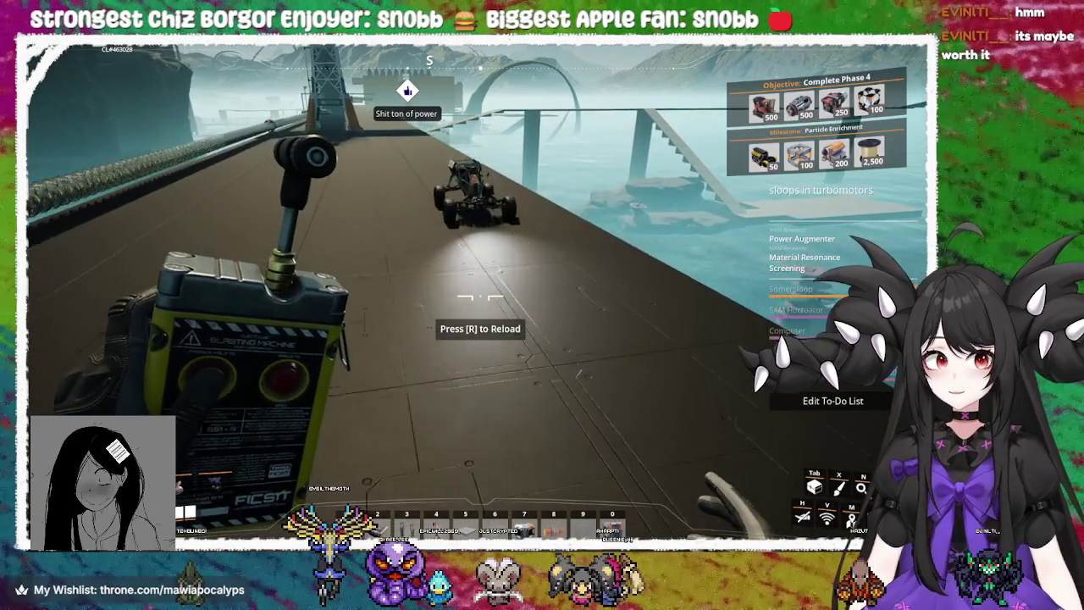
{"action": "key", "text": "e"}
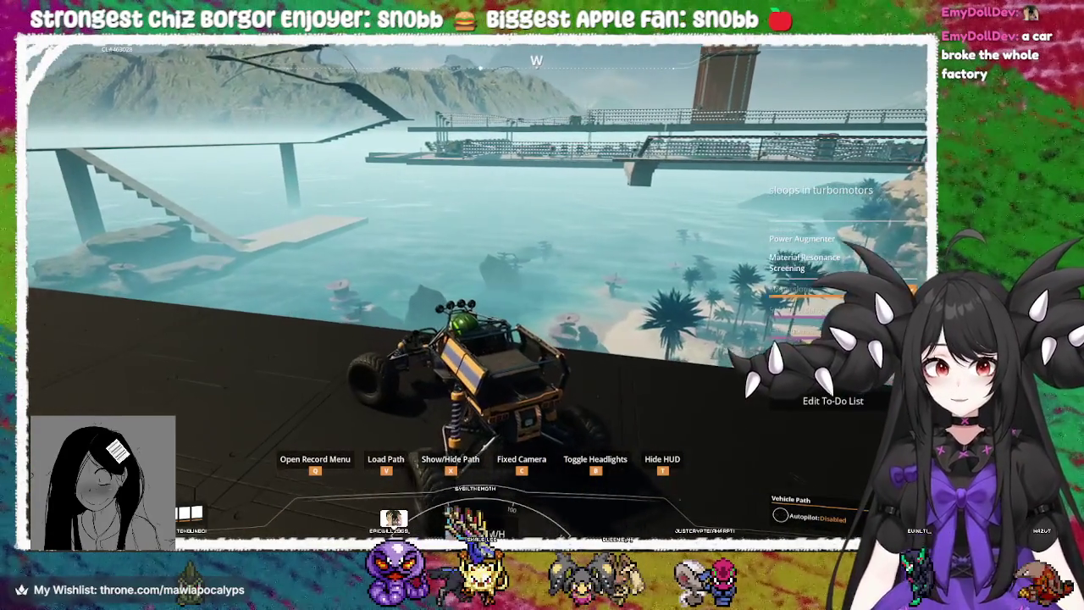
Drive the Explorer past the tower along the elevated road, braking at the train station
{"action": "key", "text": "w"}
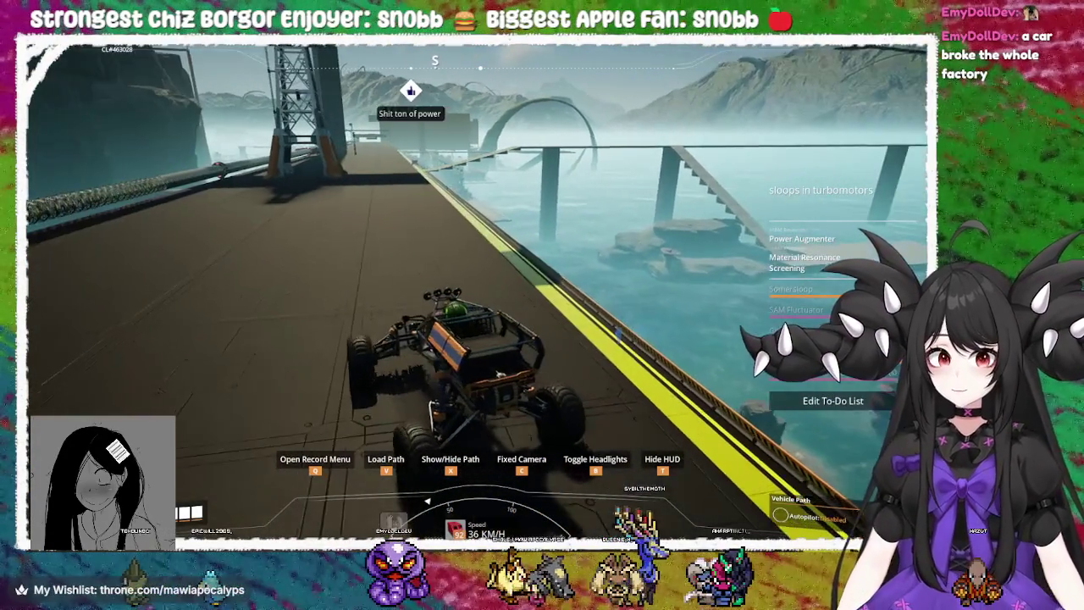
{"action": "key", "text": "w"}
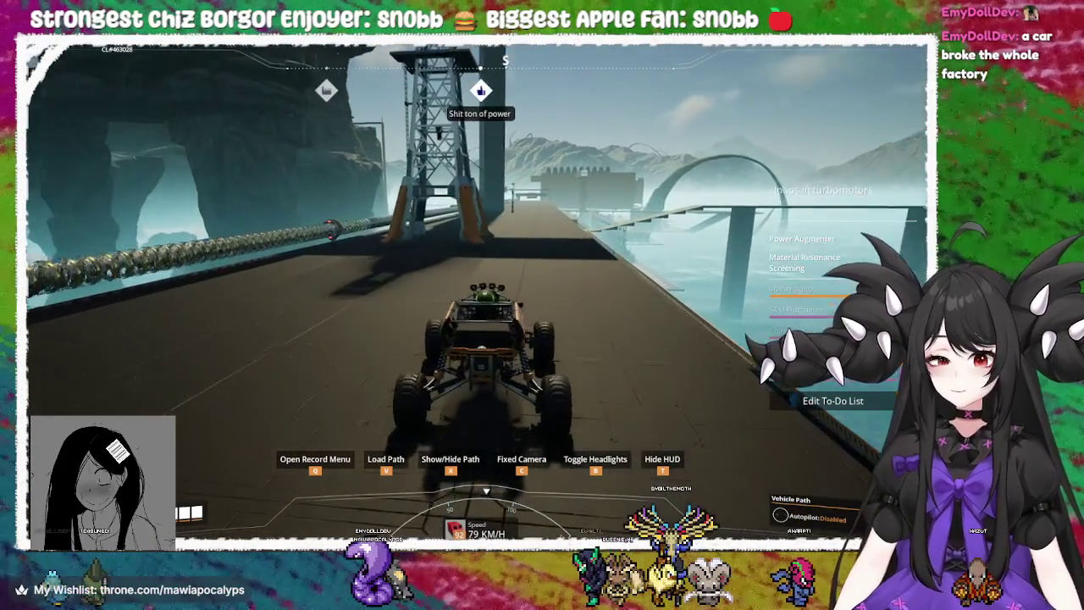
{"action": "key", "text": "w"}
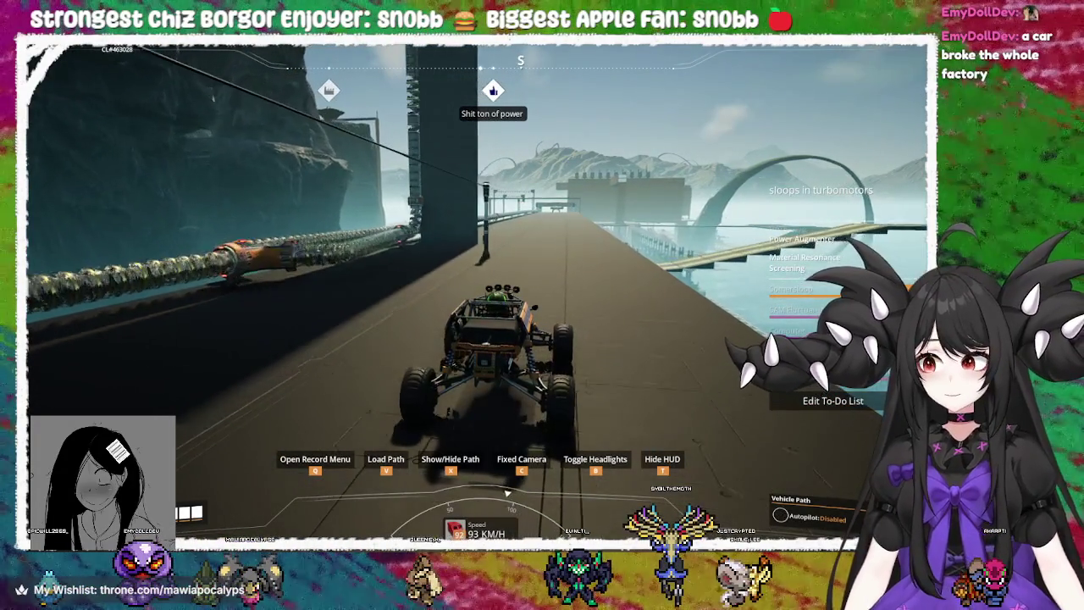
{"action": "key", "text": "w"}
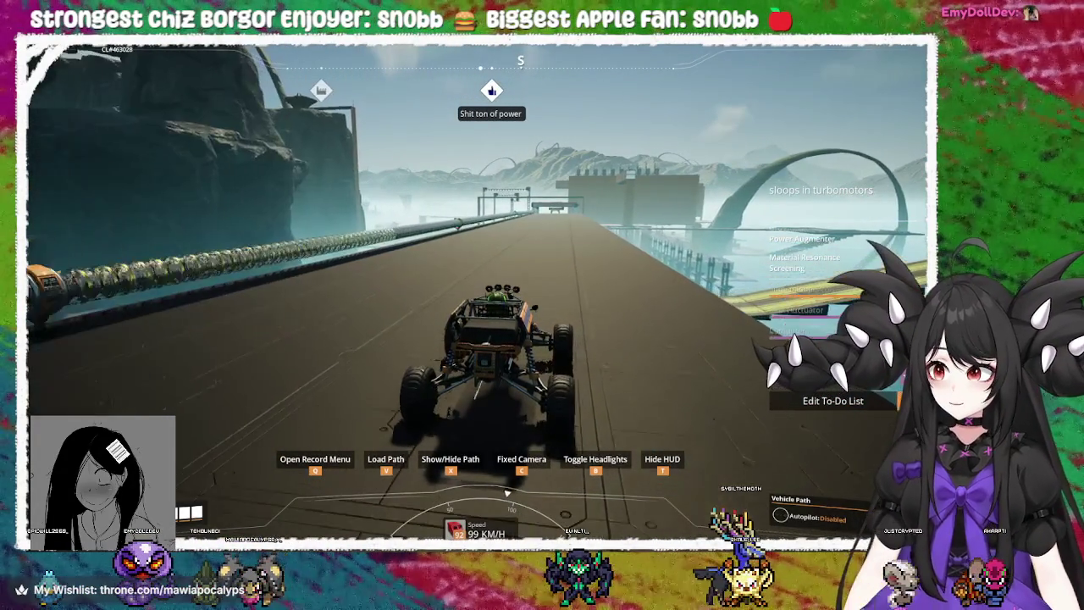
{"action": "key", "text": "w"}
{"action": "key", "text": "a"}
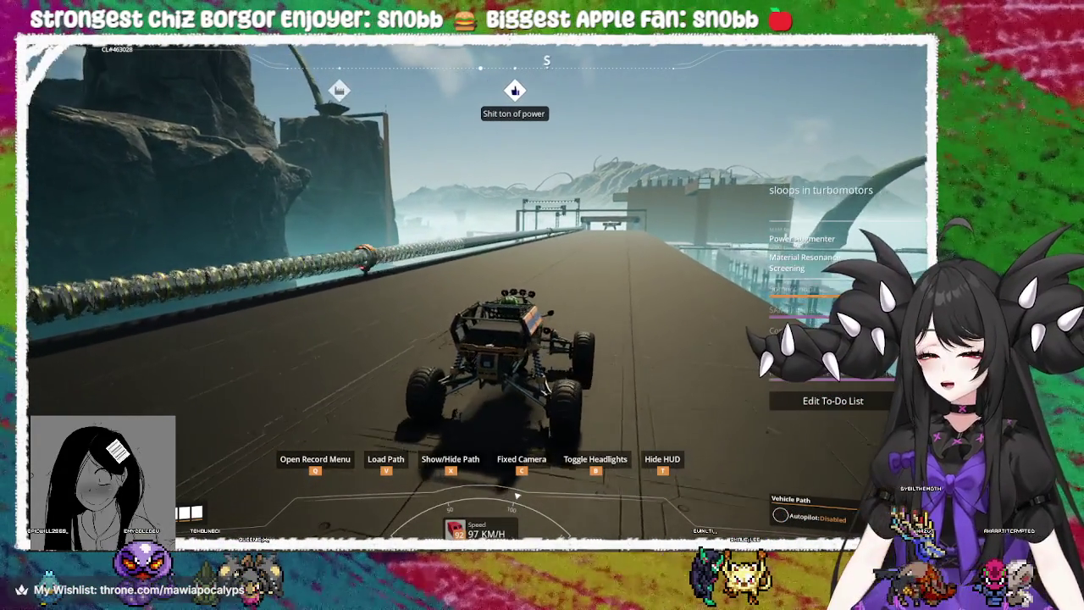
{"action": "key", "text": "w"}
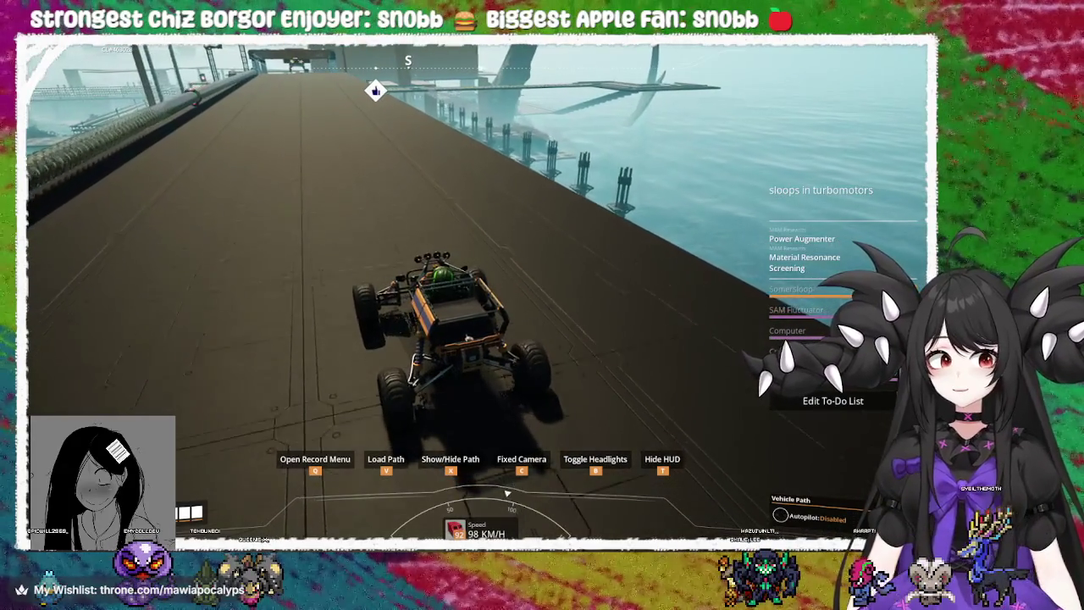
{"action": "key", "text": "w"}
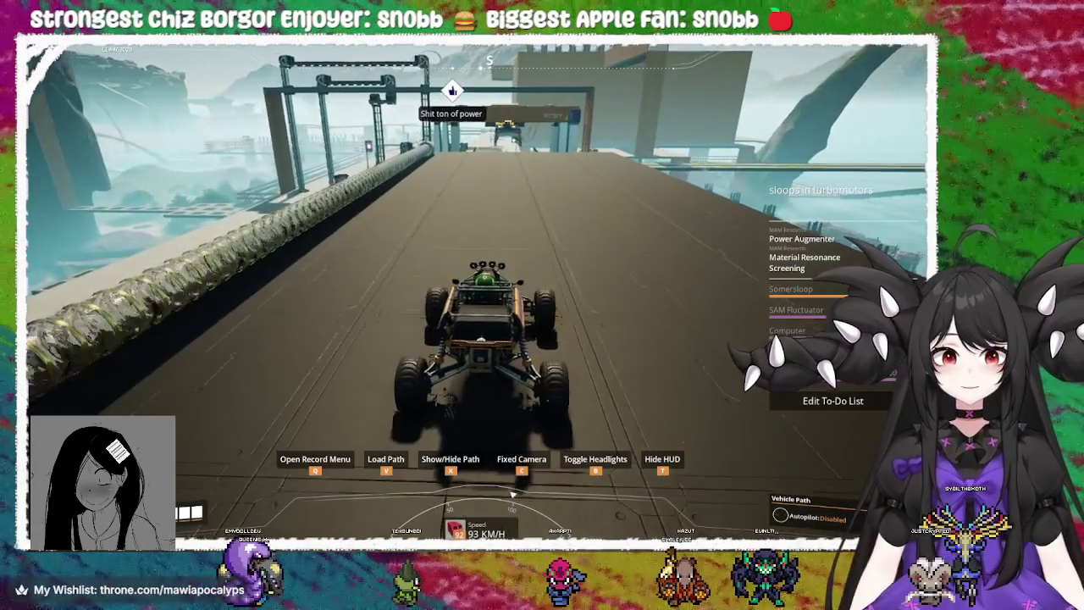
{"action": "key", "text": "s"}
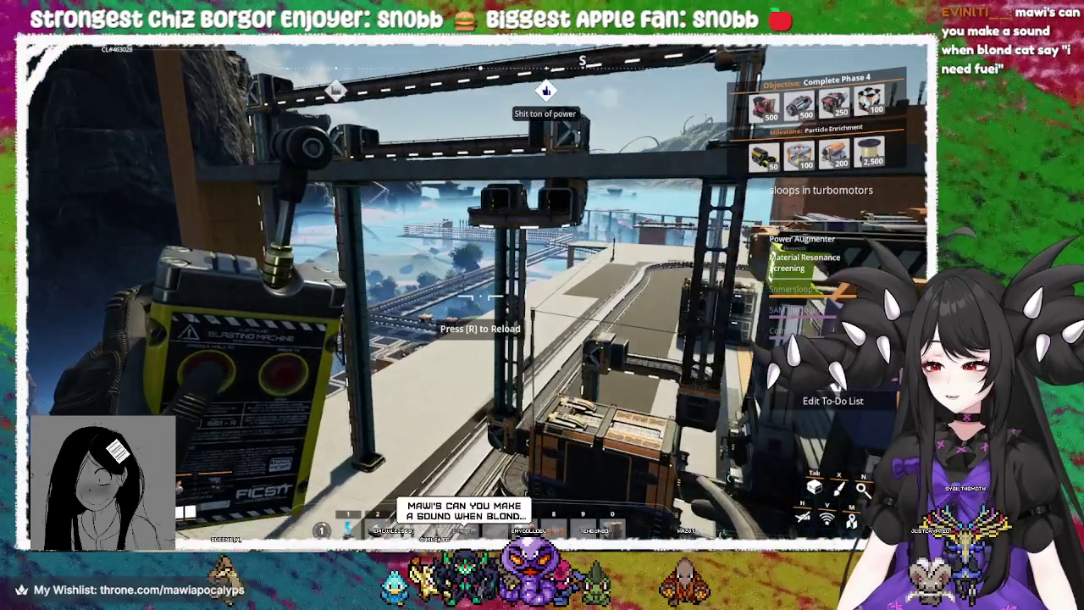
Walk from the station past storage boxes, conveyors and a splitter to the Industrial Fluid Buffer
{"action": "key", "text": "w"}
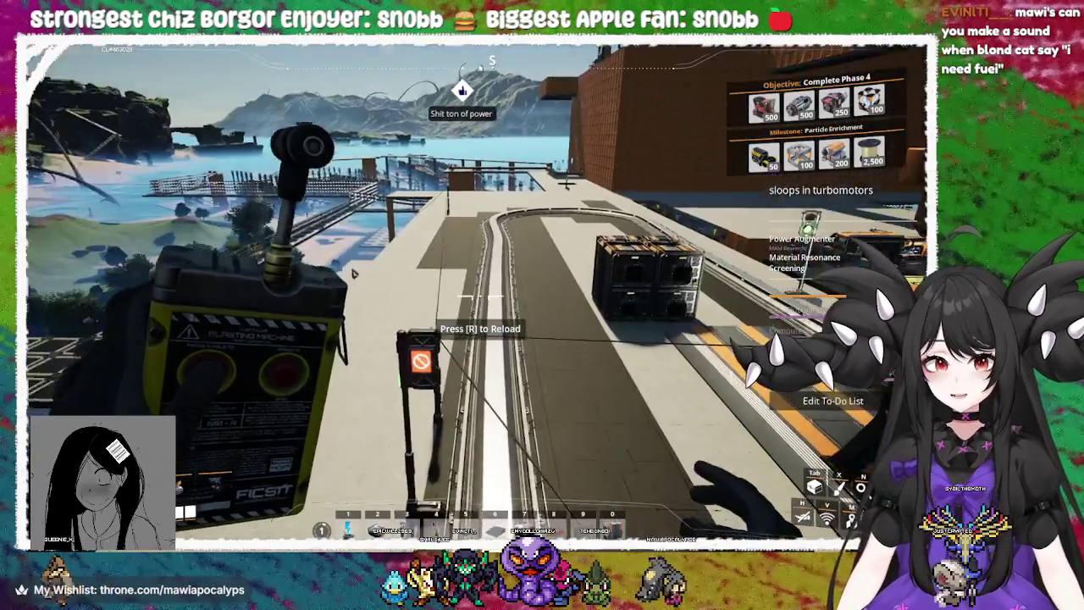
{"action": "key", "text": "w"}
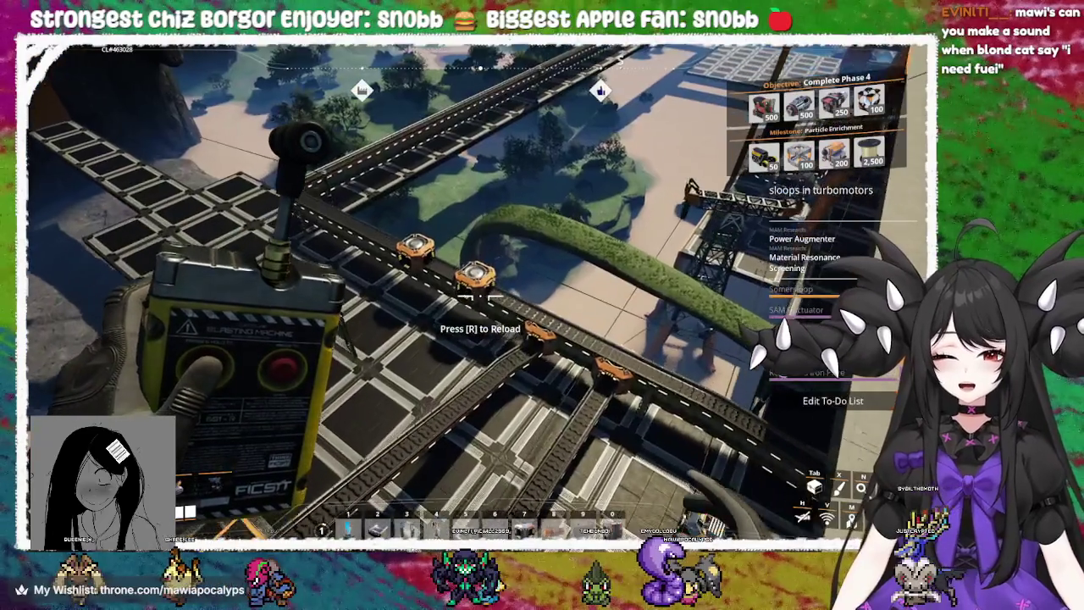
{"action": "key", "text": "w"}
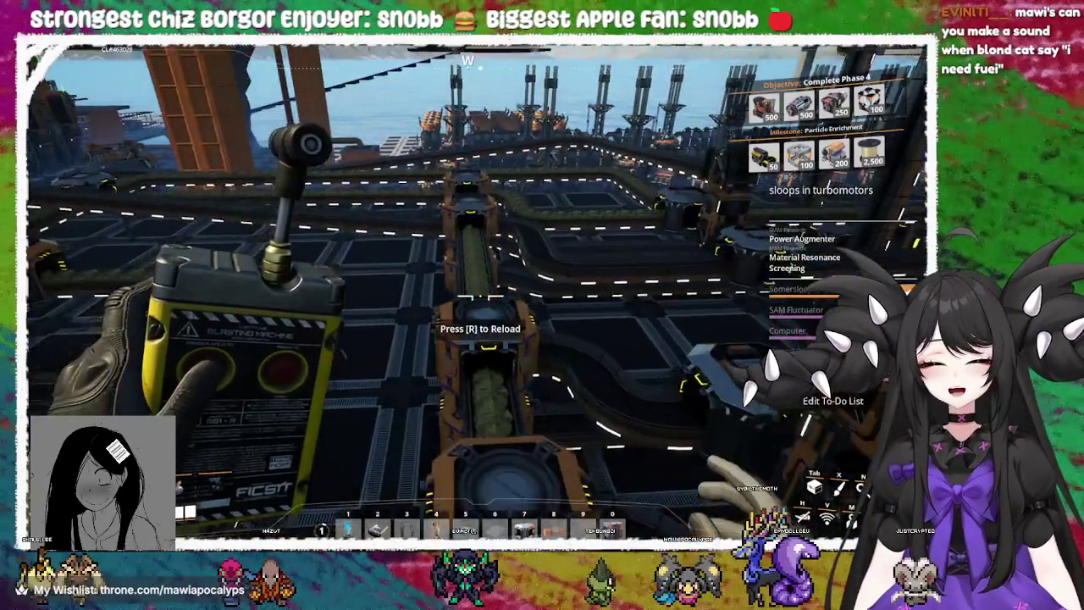
{"action": "key", "text": "w"}
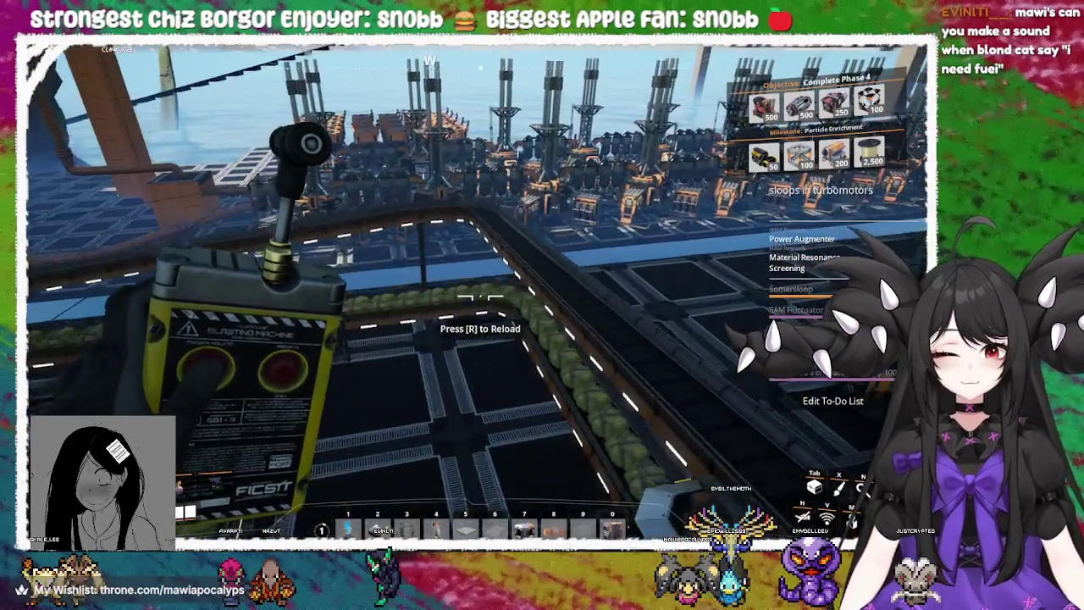
{"action": "key", "text": "w"}
{"action": "key", "text": "w"}
{"action": "key", "text": "w"}
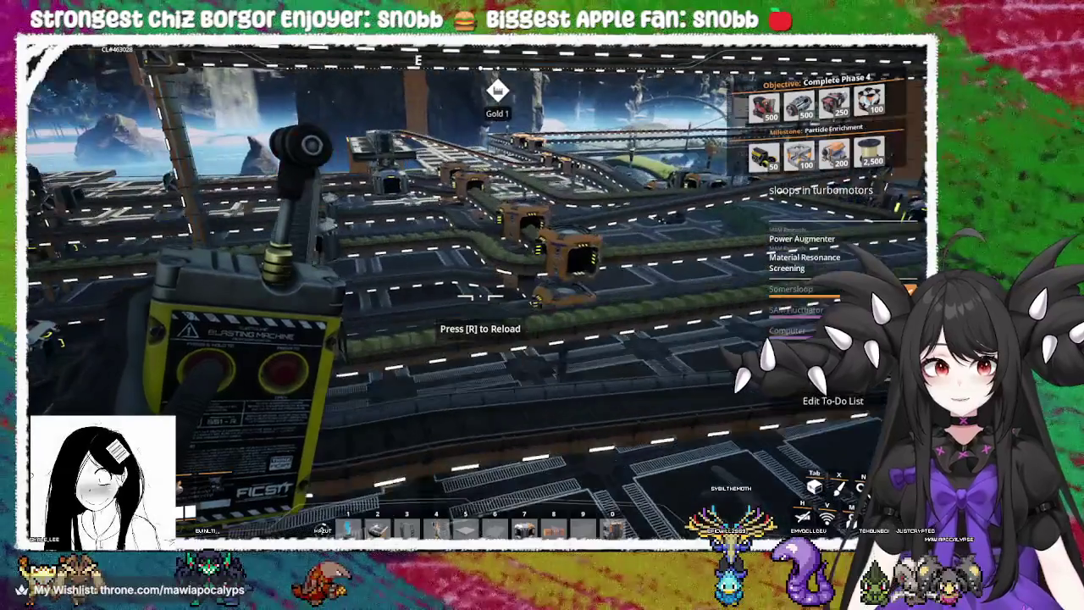
{"action": "key", "text": "w"}
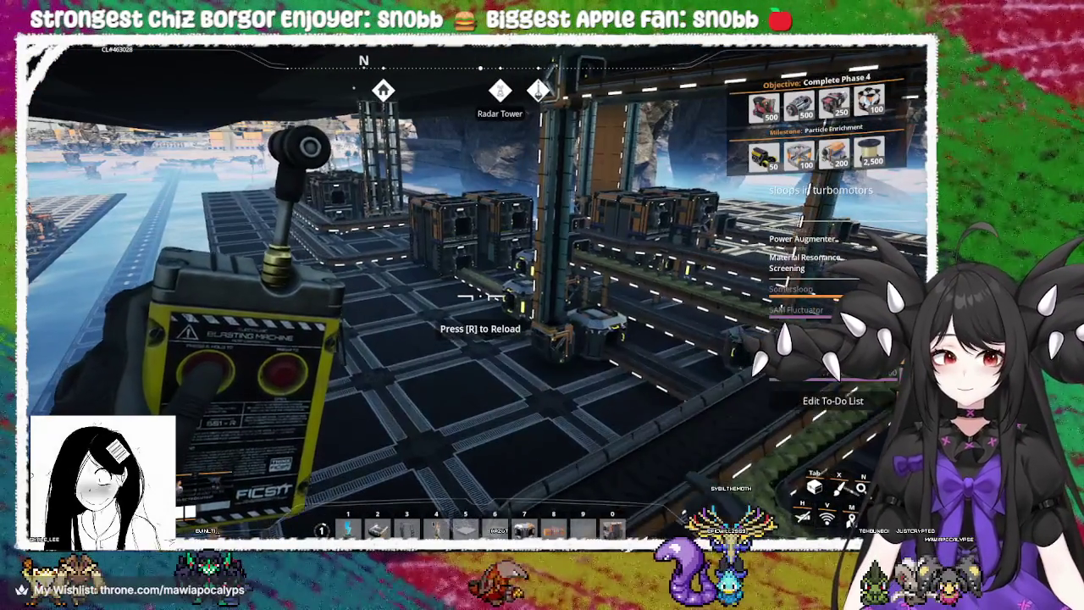
{"action": "key", "text": "w"}
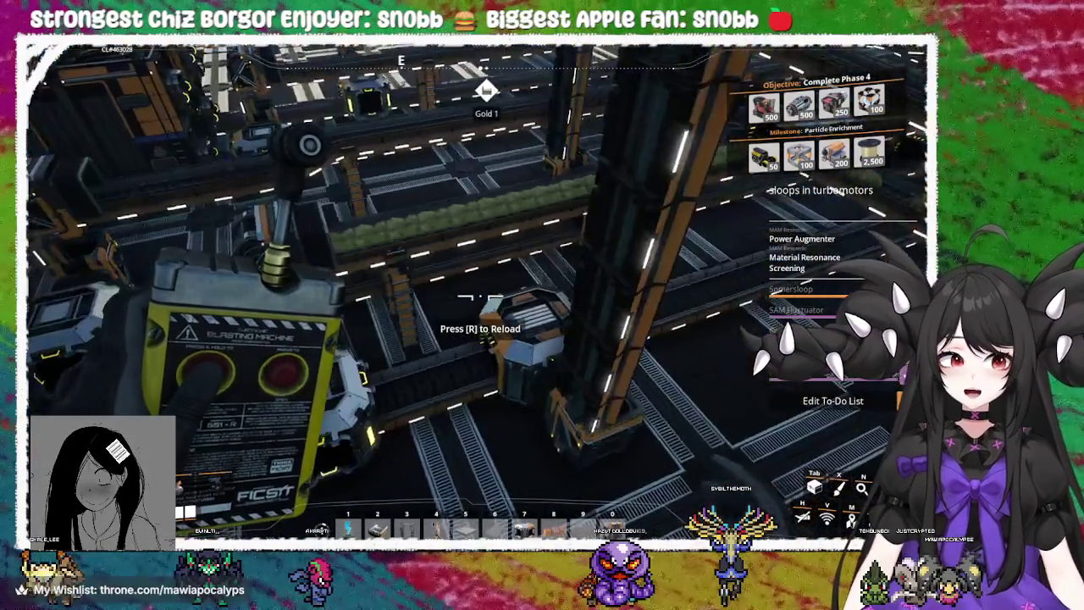
{"action": "key", "text": "w"}
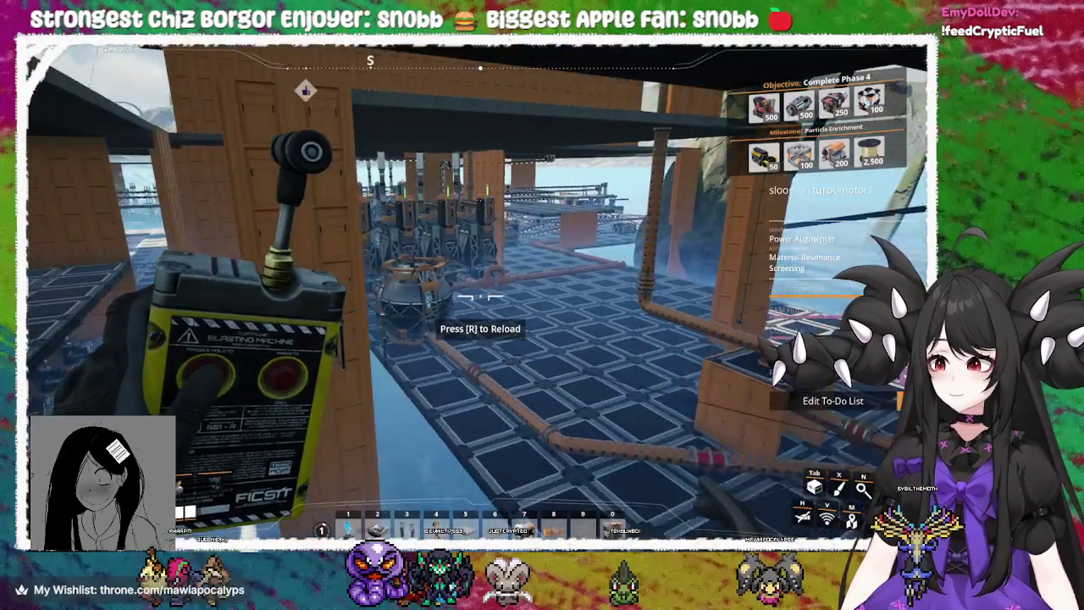
{"action": "key", "text": "w"}
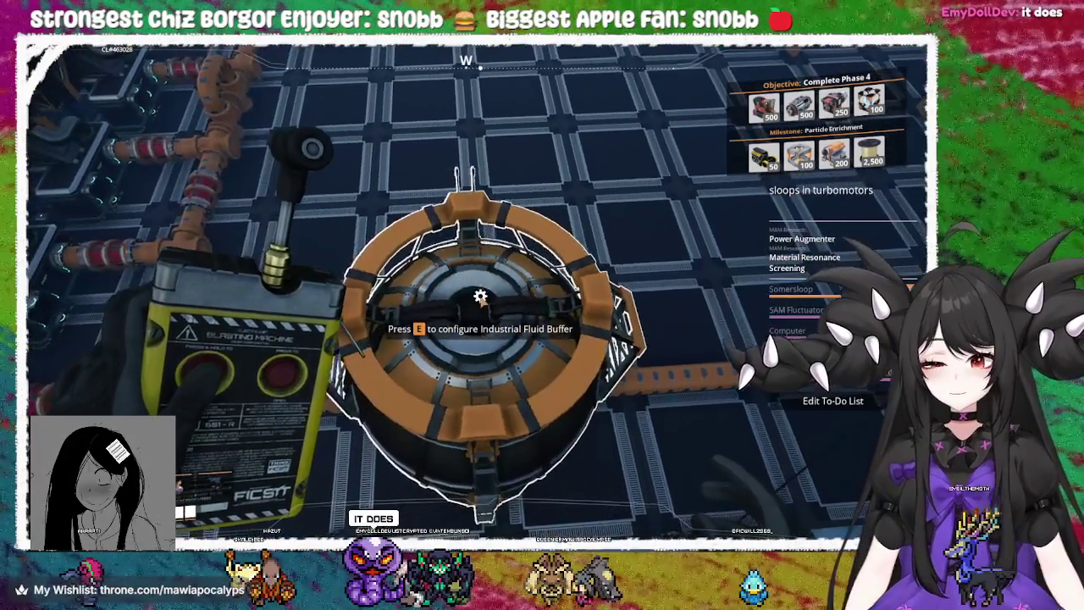
Inspect the Industrial Fluid Buffer (91.5 m³ Turbofuel), then walk through the wooden doorway
{"action": "key", "text": "e"}
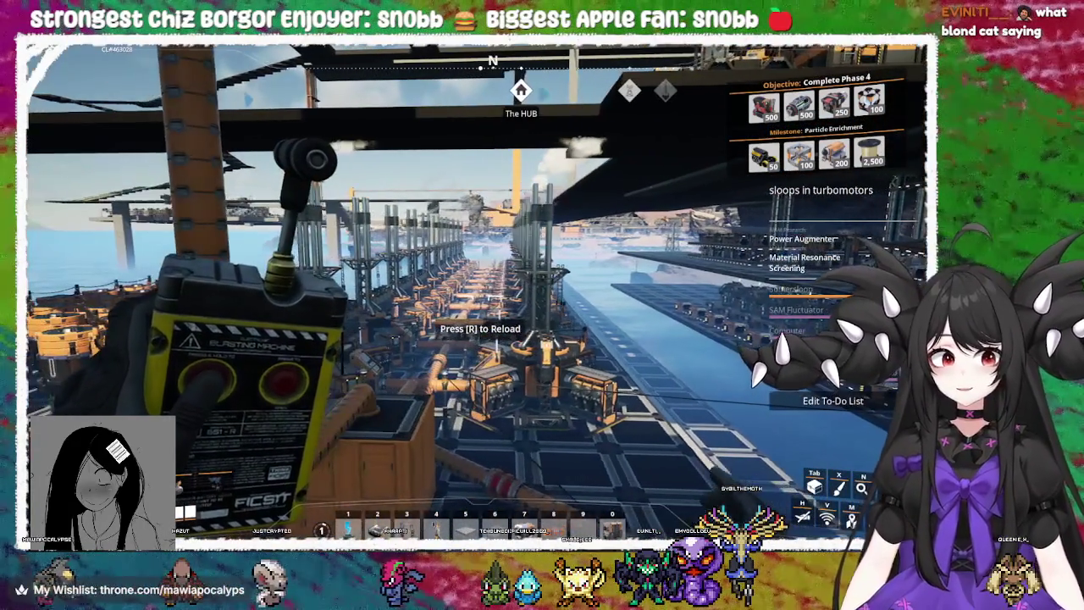
{"action": "key", "text": "w"}
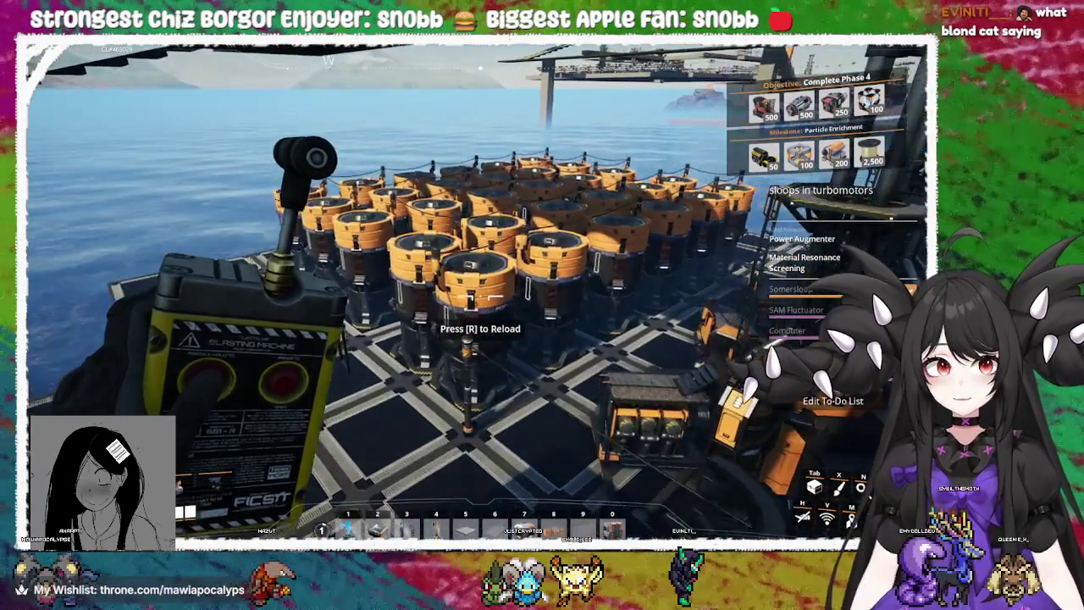
{"action": "key", "text": "w"}
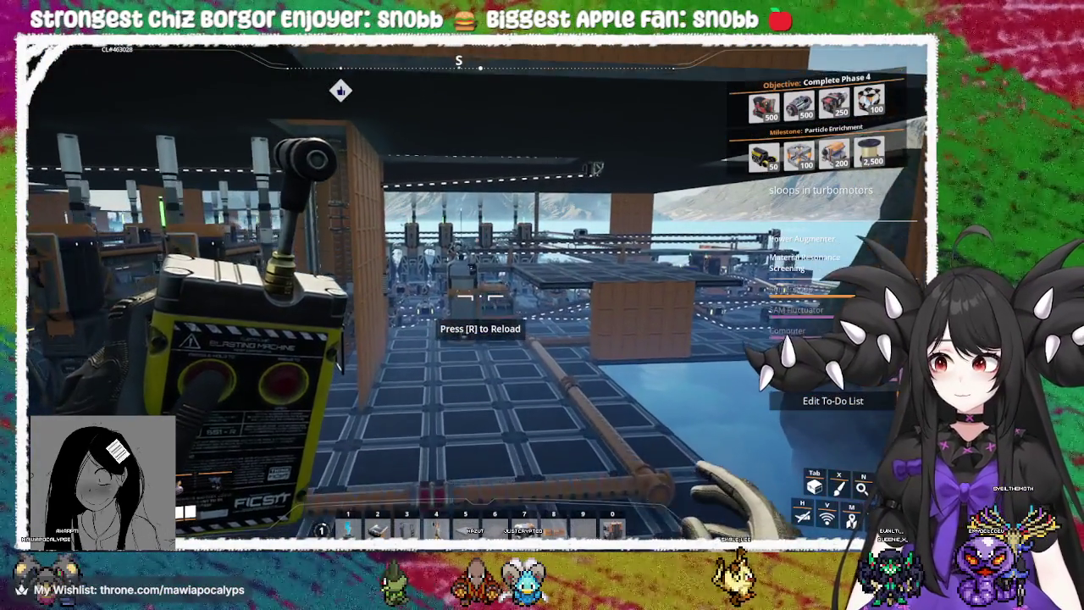
{"action": "key", "text": "w"}
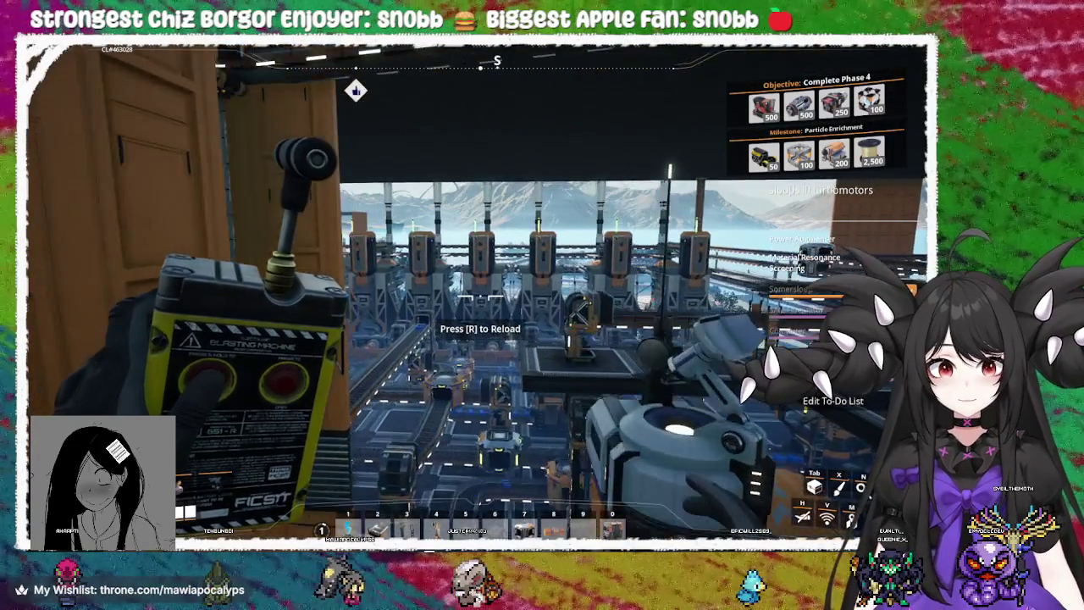
Walk past the generator rows to the railing and look over the machines and pond
{"action": "key", "text": "w"}
{"action": "key", "text": "w"}
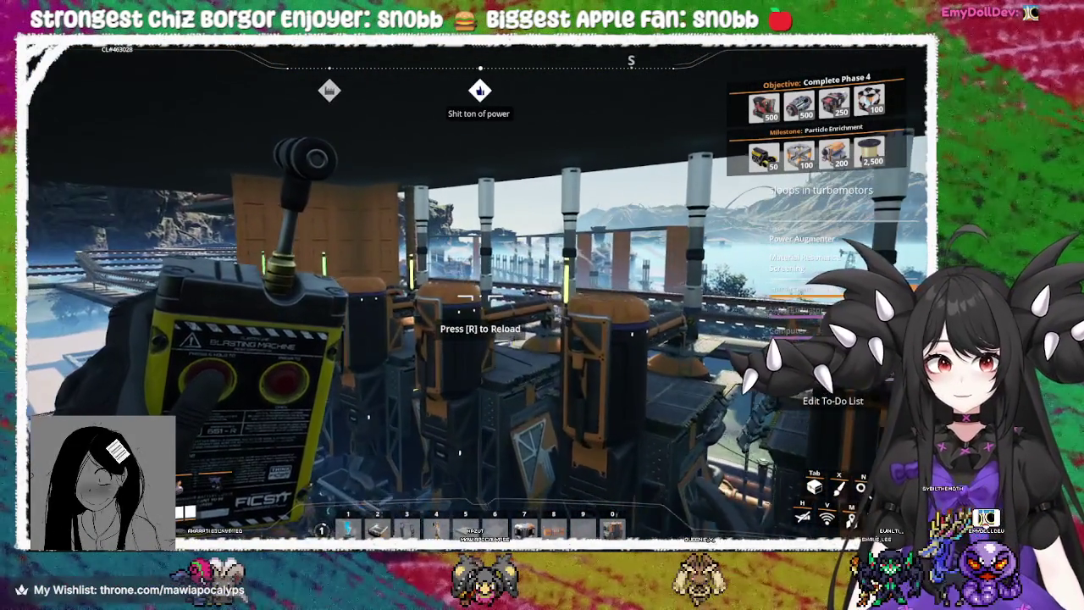
{"action": "key", "text": "w"}
{"action": "key", "text": "w"}
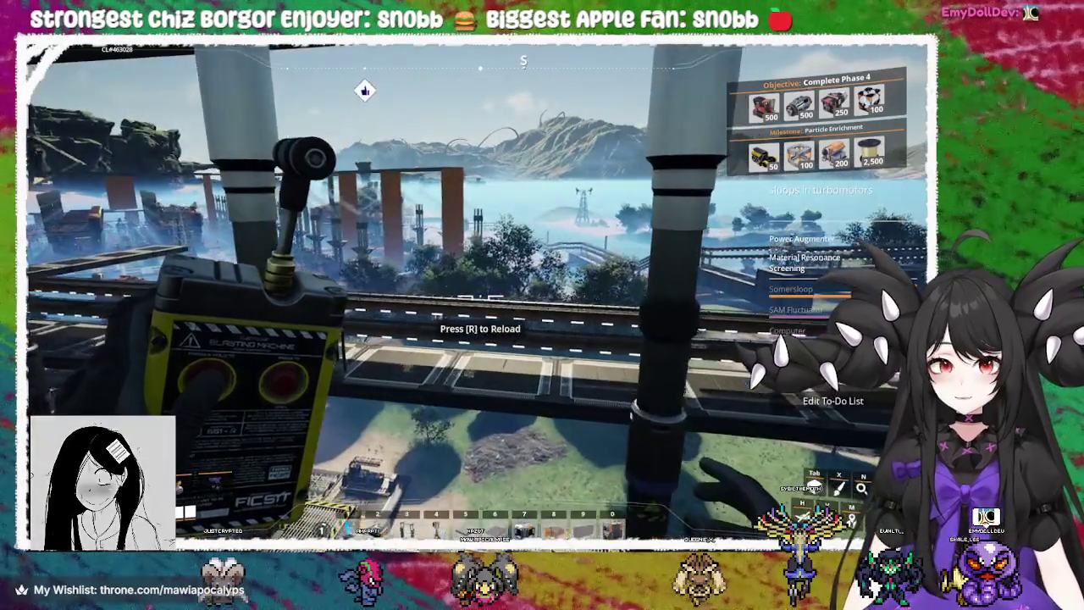
{"action": "key", "text": "w"}
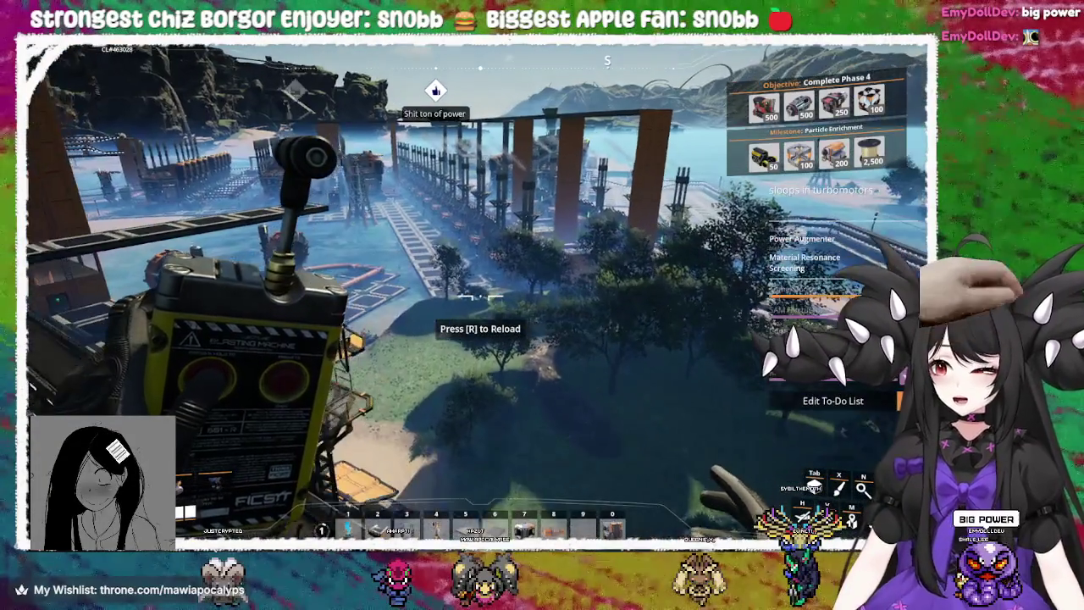
{"action": "key", "text": "w"}
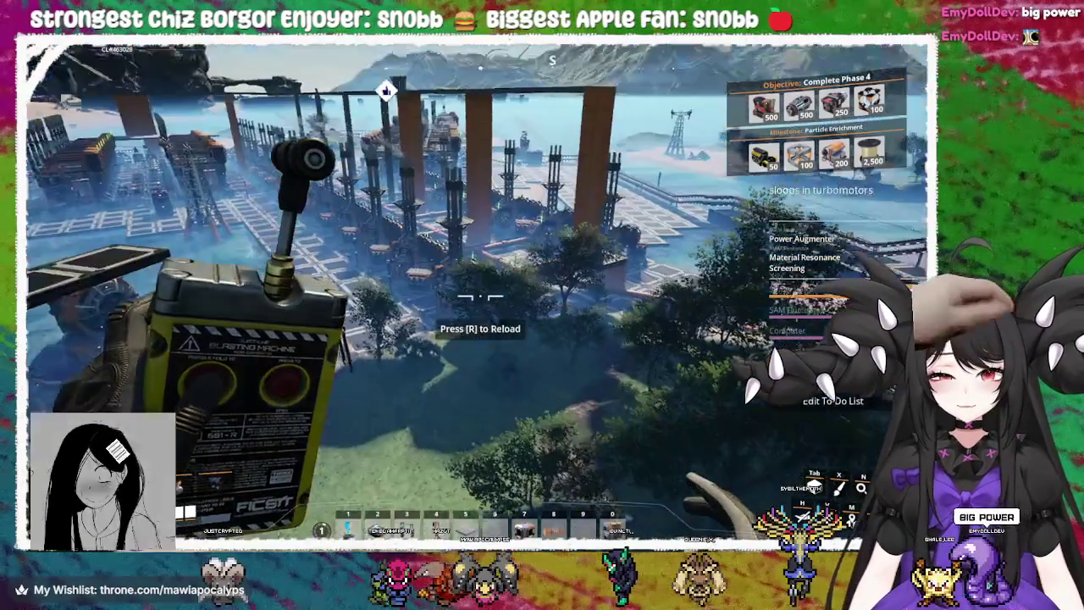
{"action": "key", "text": "w"}
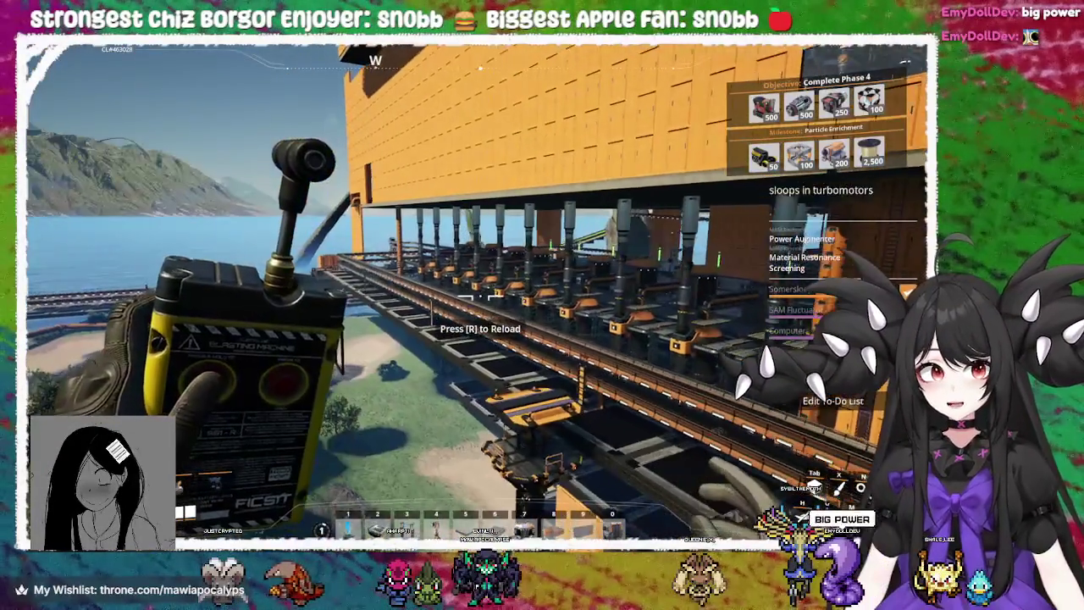
{"action": "key", "text": "w"}
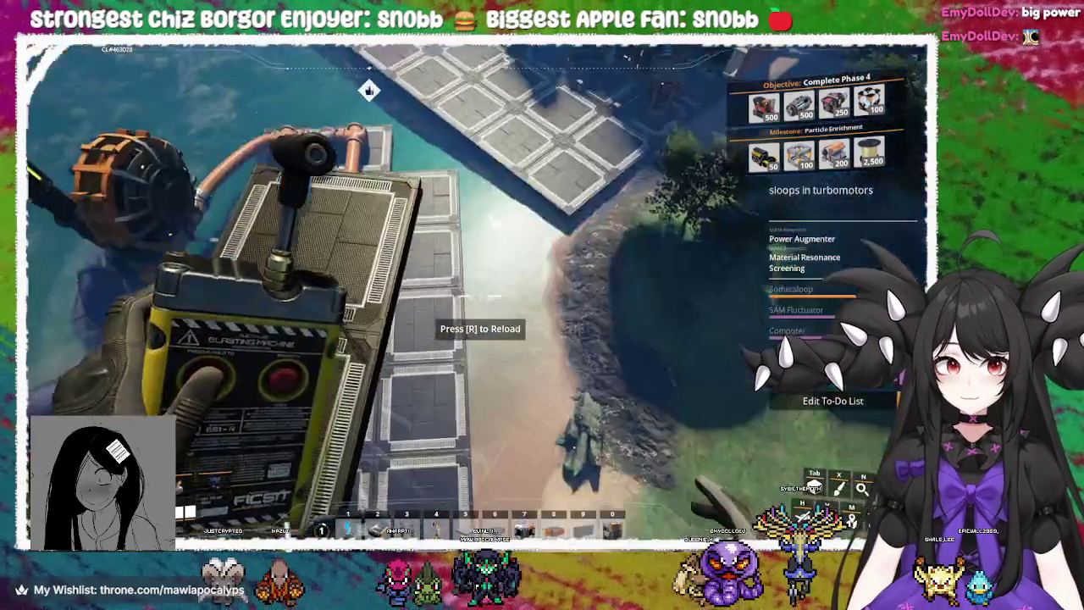
{"action": "key", "text": "w"}
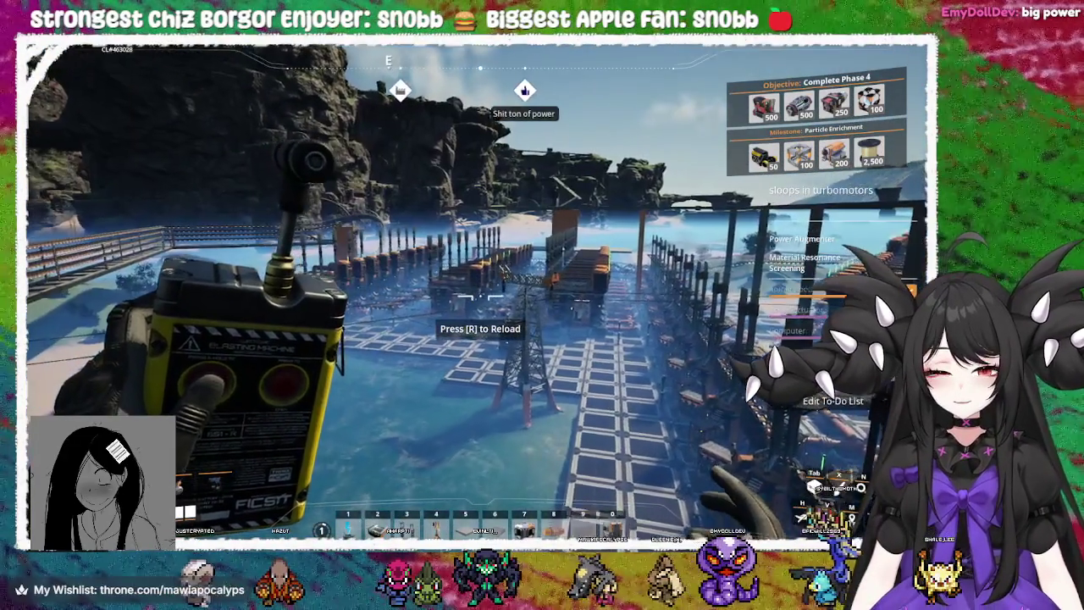
Move past the orange pillar along the factory row and inspect an idle Fuel-Powered Generator
{"action": "key", "text": "w"}
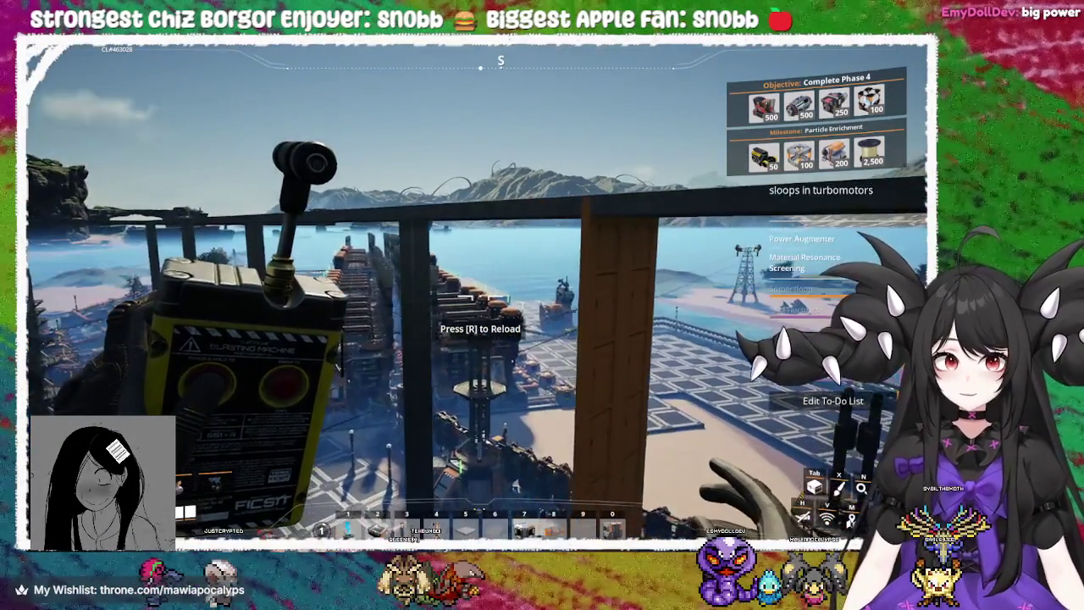
{"action": "key", "text": "w"}
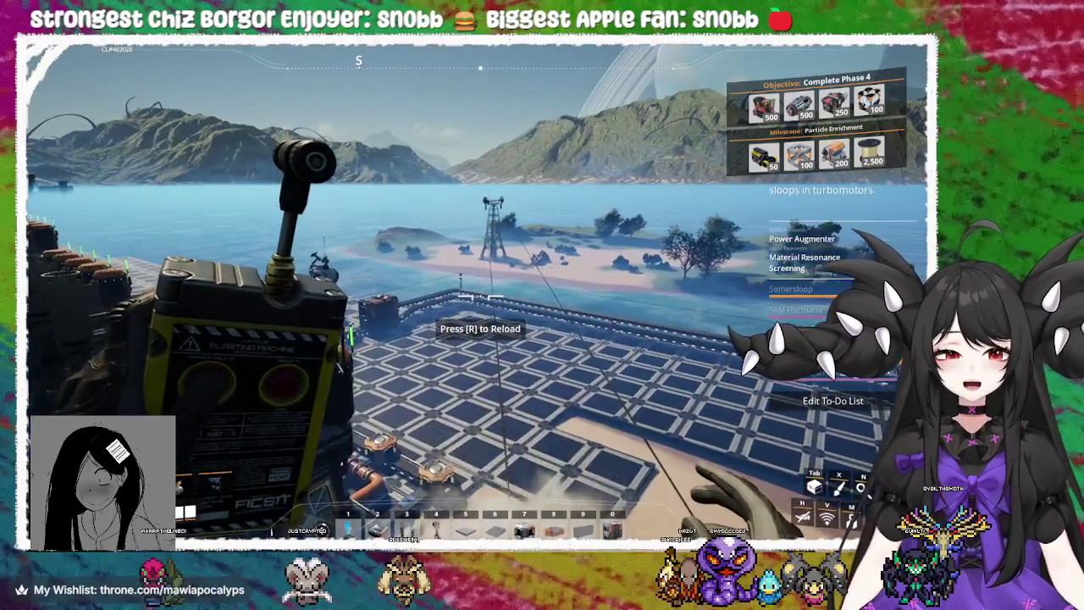
{"action": "key", "text": "w"}
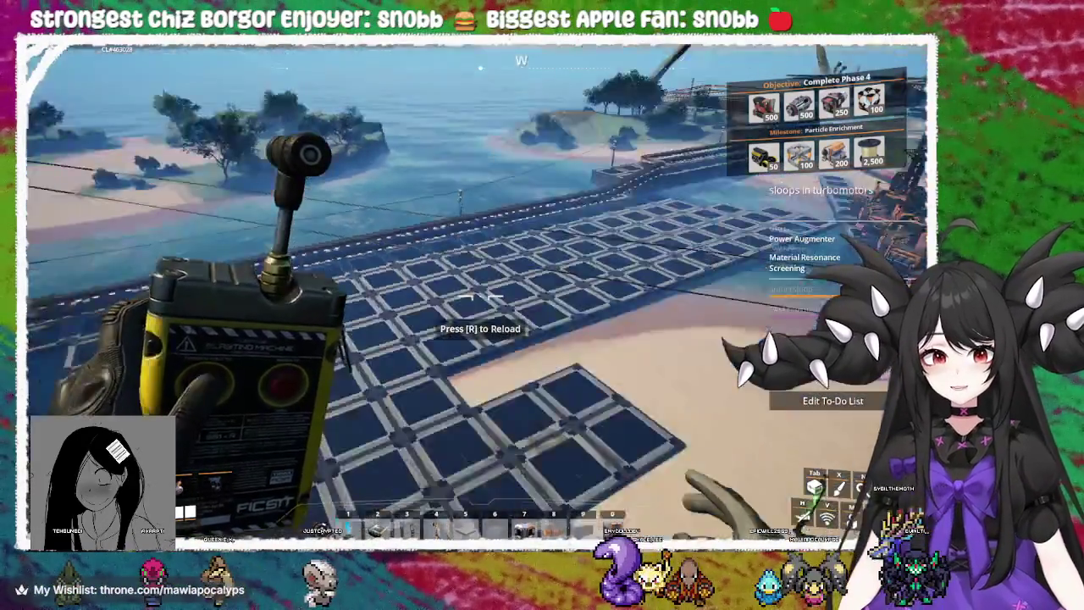
{"action": "key", "text": "w"}
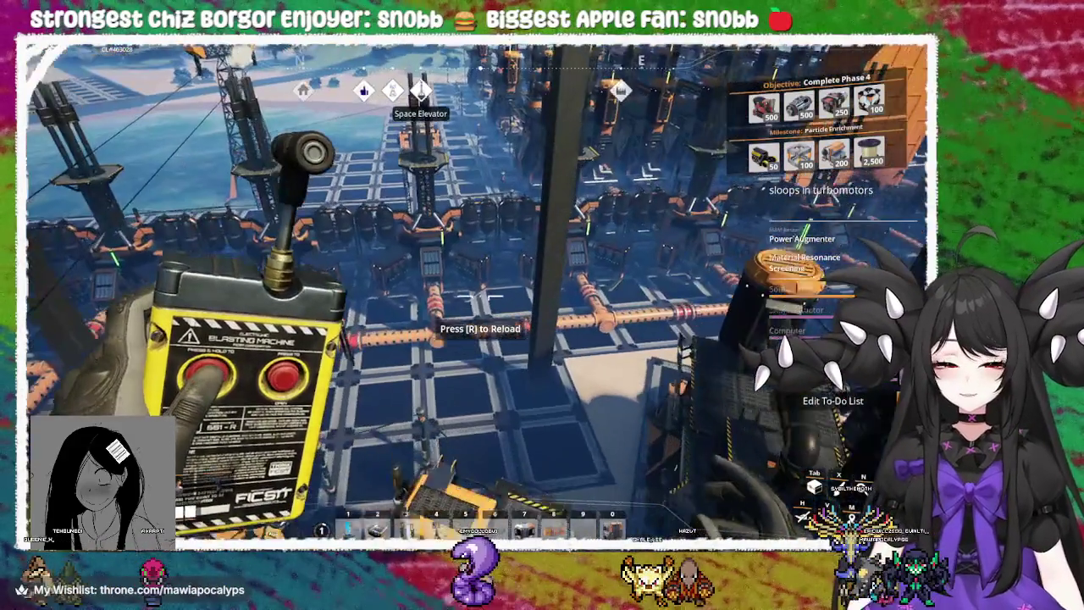
{"action": "key", "text": "w"}
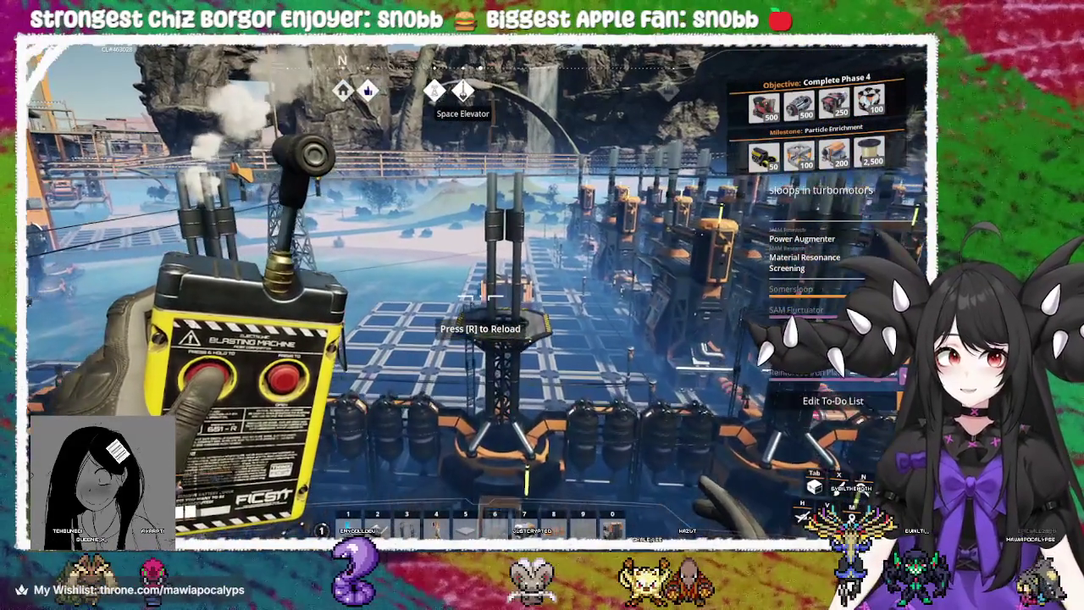
{"action": "key", "text": "e"}
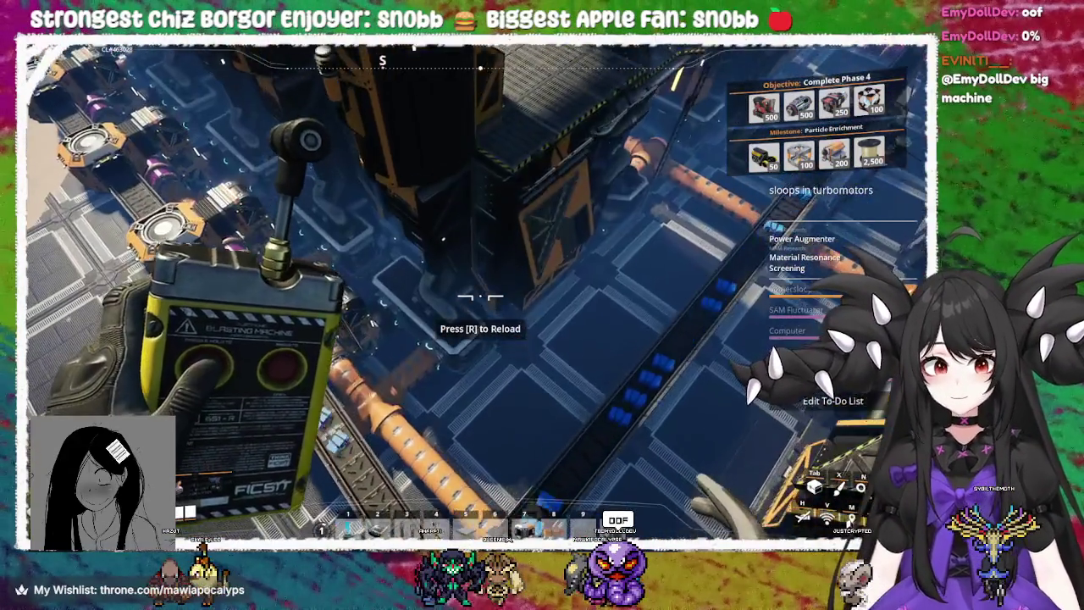
{"action": "key", "text": "e"}
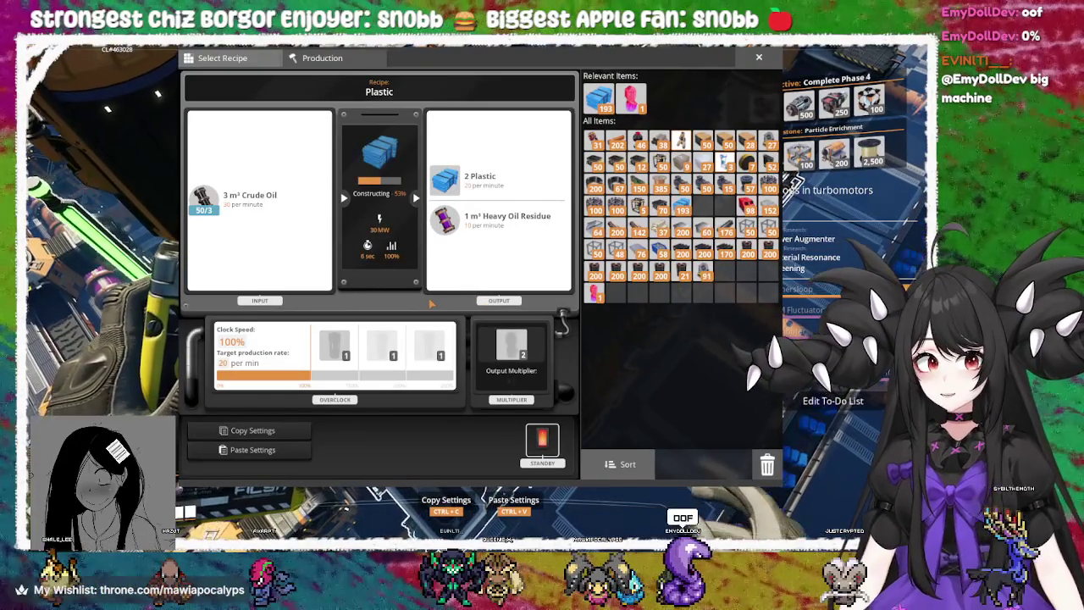
{"action": "key", "text": "Escape"}
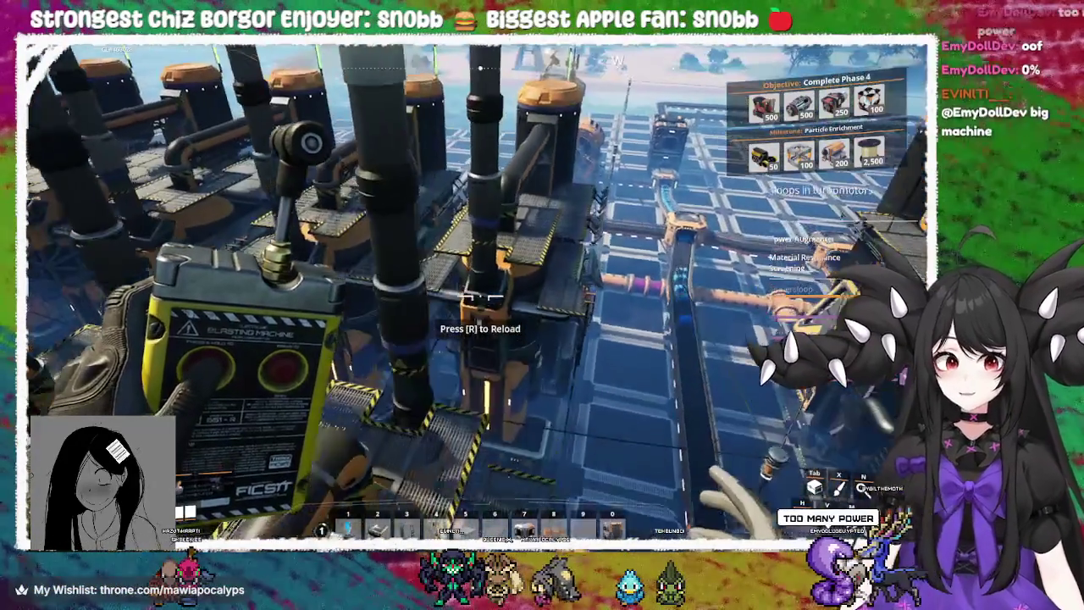
{"action": "key", "text": "e"}
{"action": "key", "text": "Escape"}
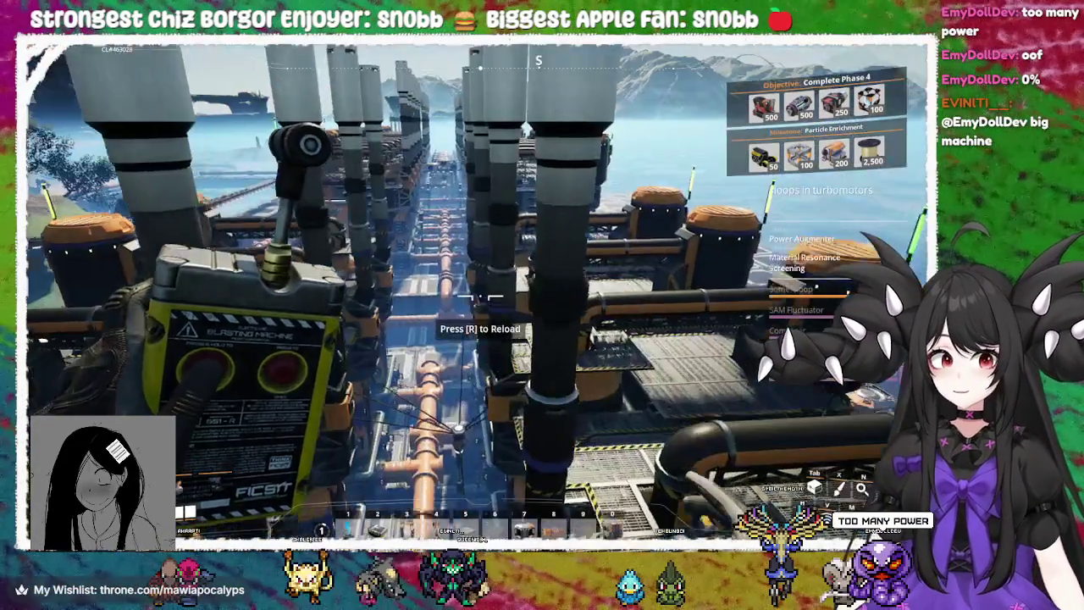
{"action": "key", "text": "w"}
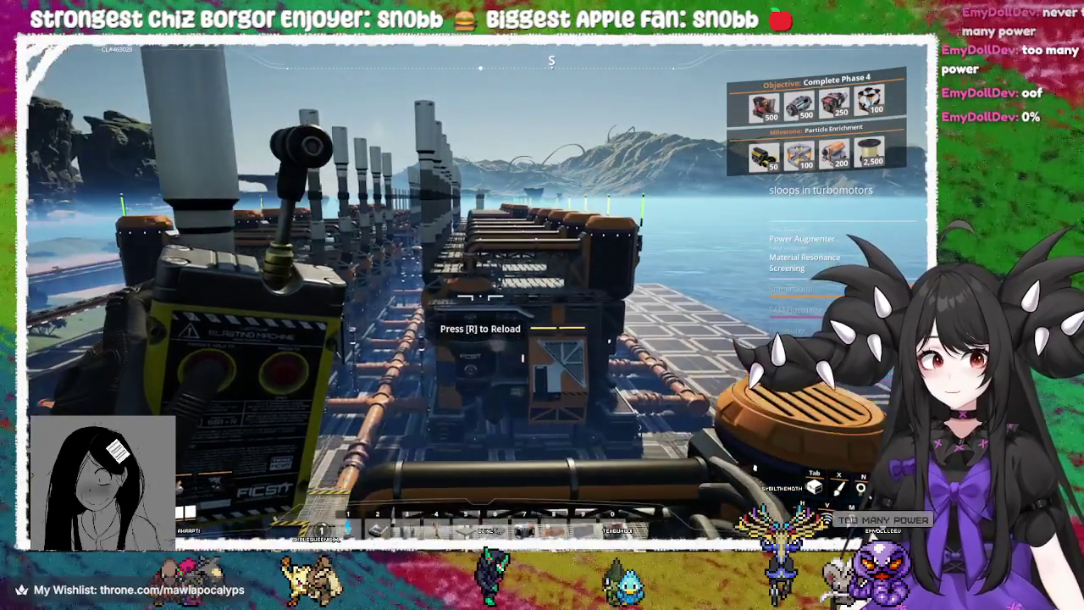
{"action": "key", "text": "e"}
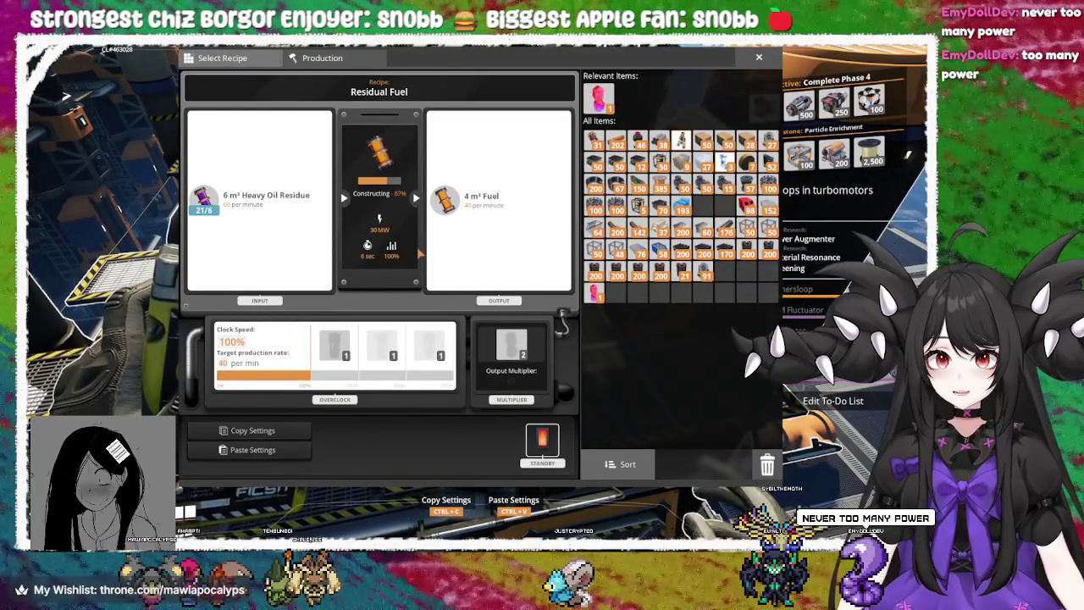
{"action": "key", "text": "Escape"}
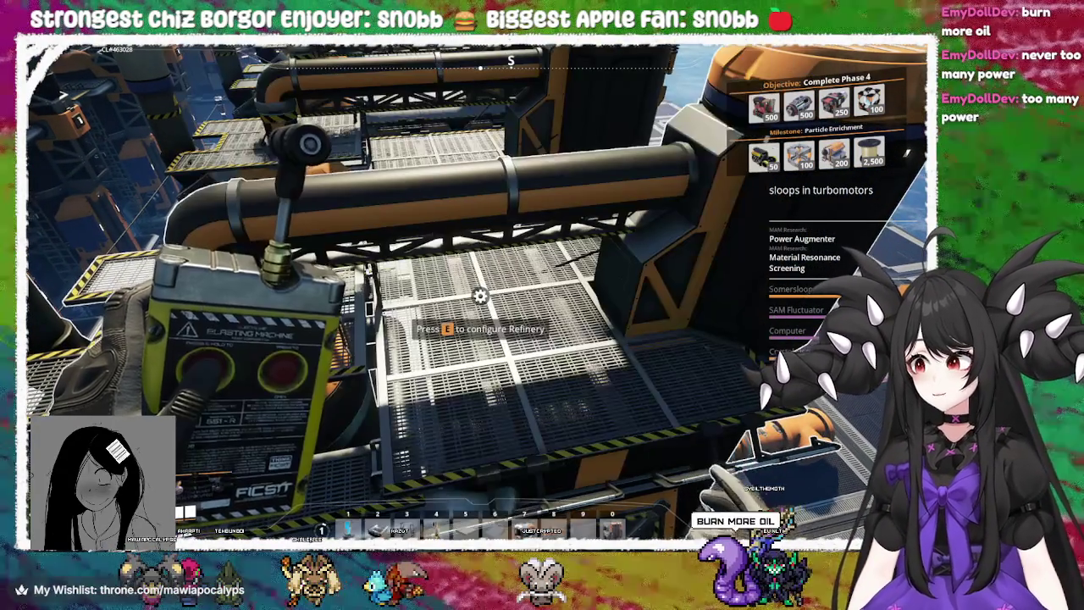
{"action": "key", "text": "e"}
{"action": "key", "text": "Escape"}
{"action": "key", "text": "e"}
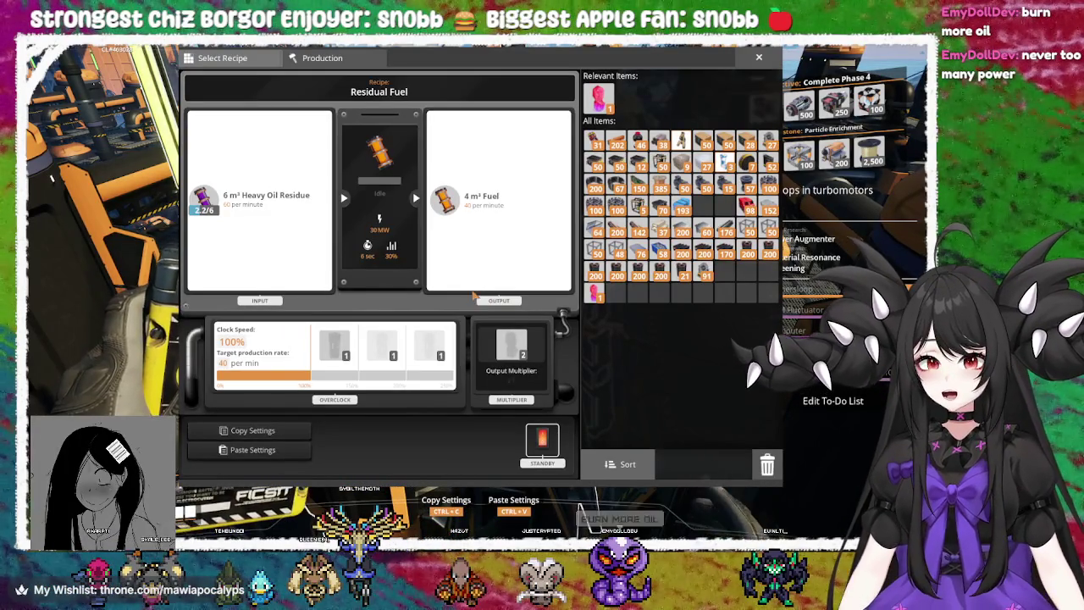
{"action": "key", "text": "Escape"}
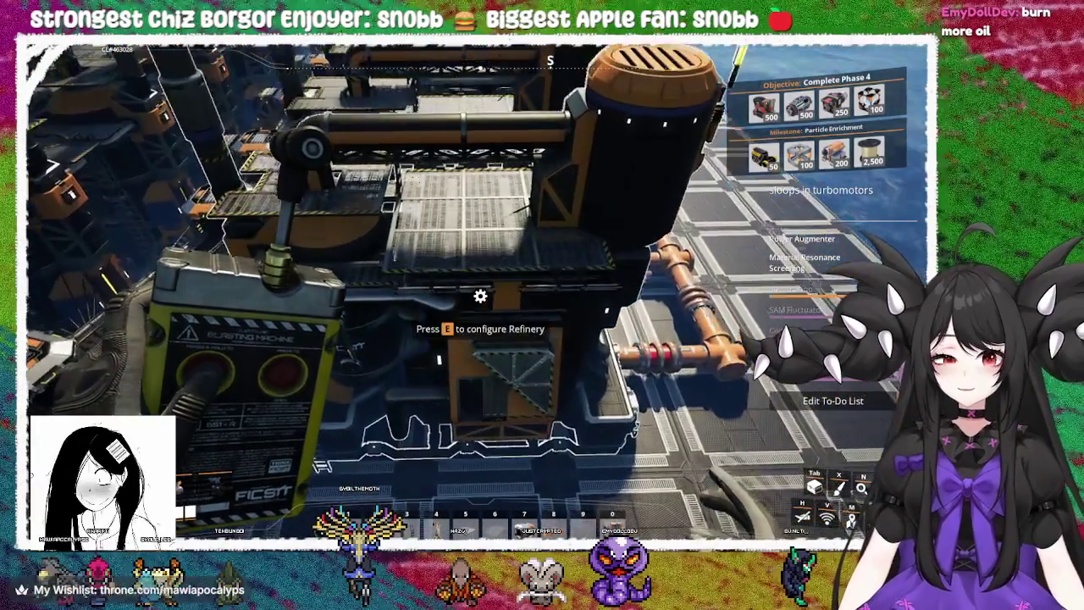
{"action": "key", "text": "e"}
{"action": "key", "text": "Escape"}
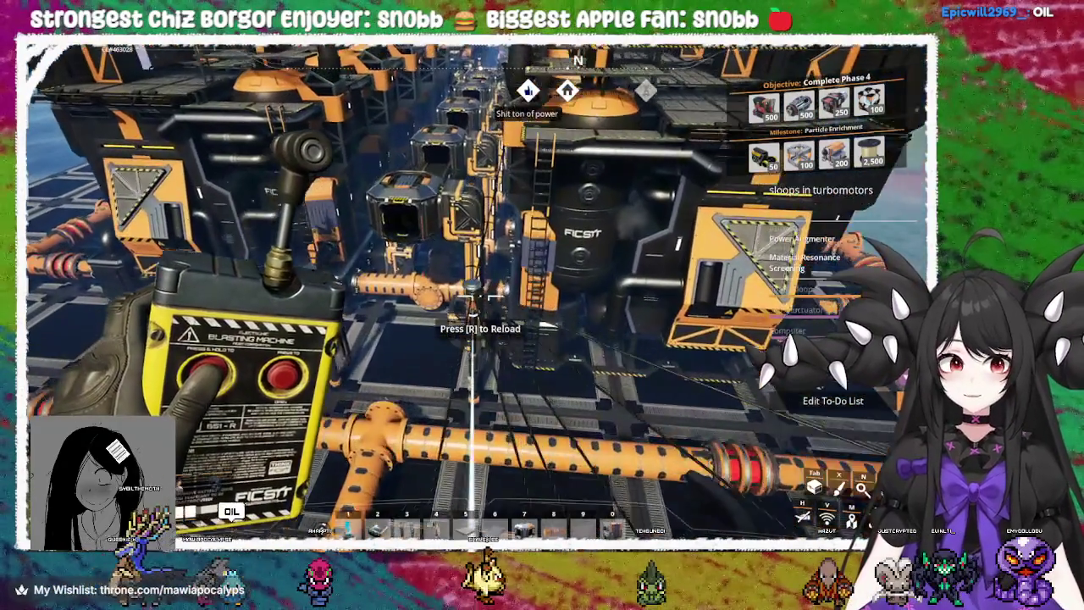
{"action": "key", "text": "e"}
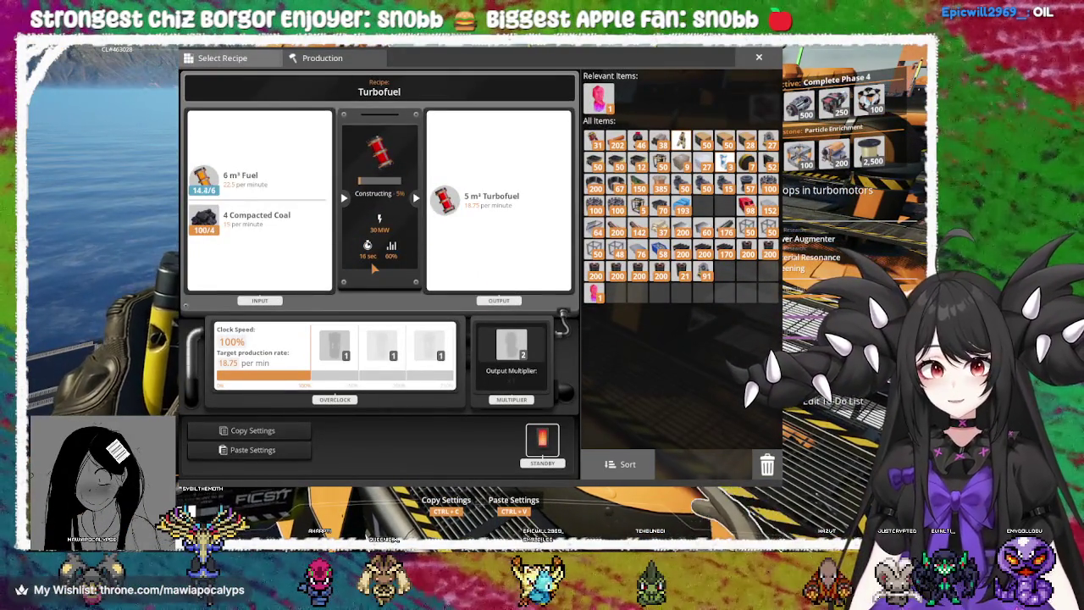
{"action": "key", "text": "Escape"}
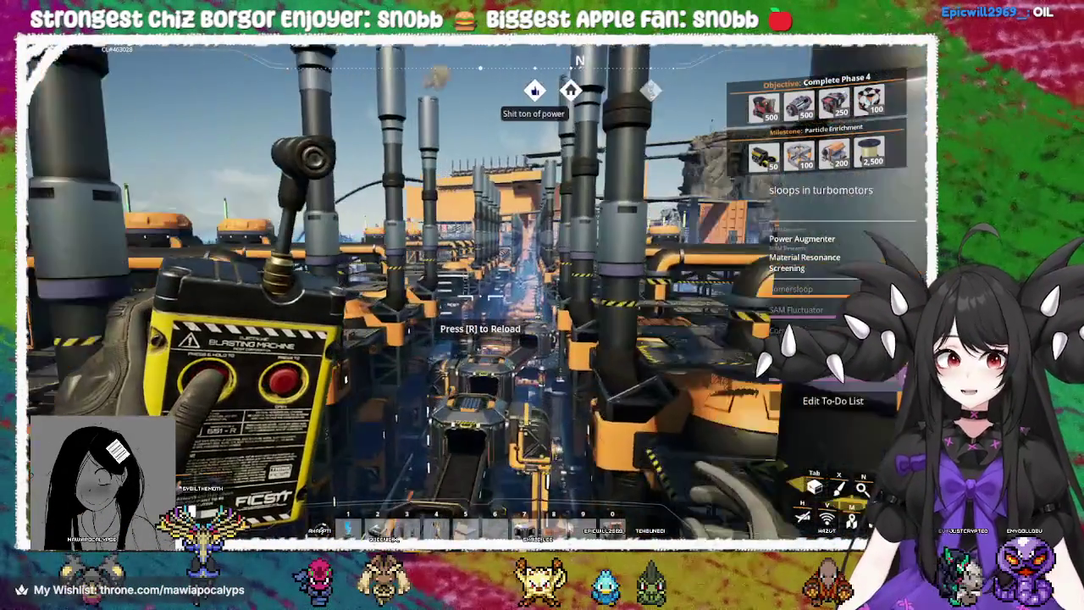
{"action": "key", "text": "w"}
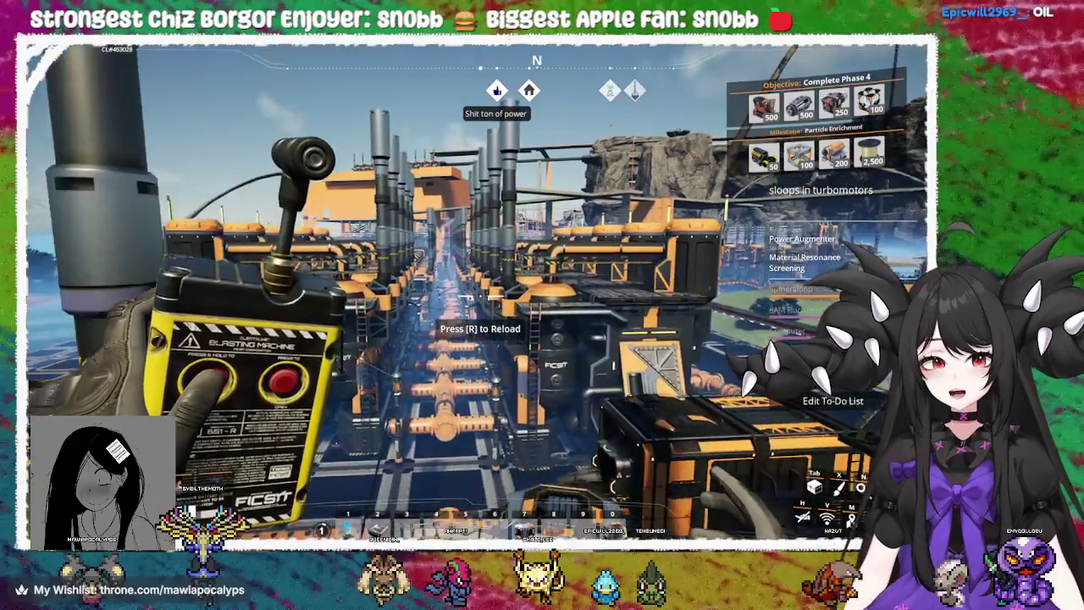
{"action": "key", "text": "space"}
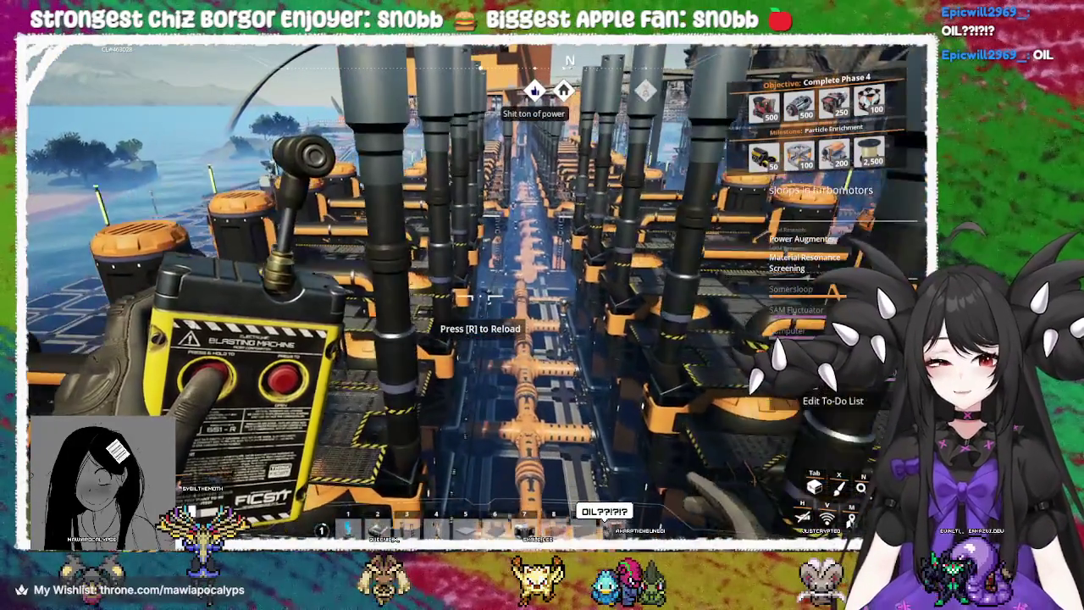
{"action": "key", "text": "w"}
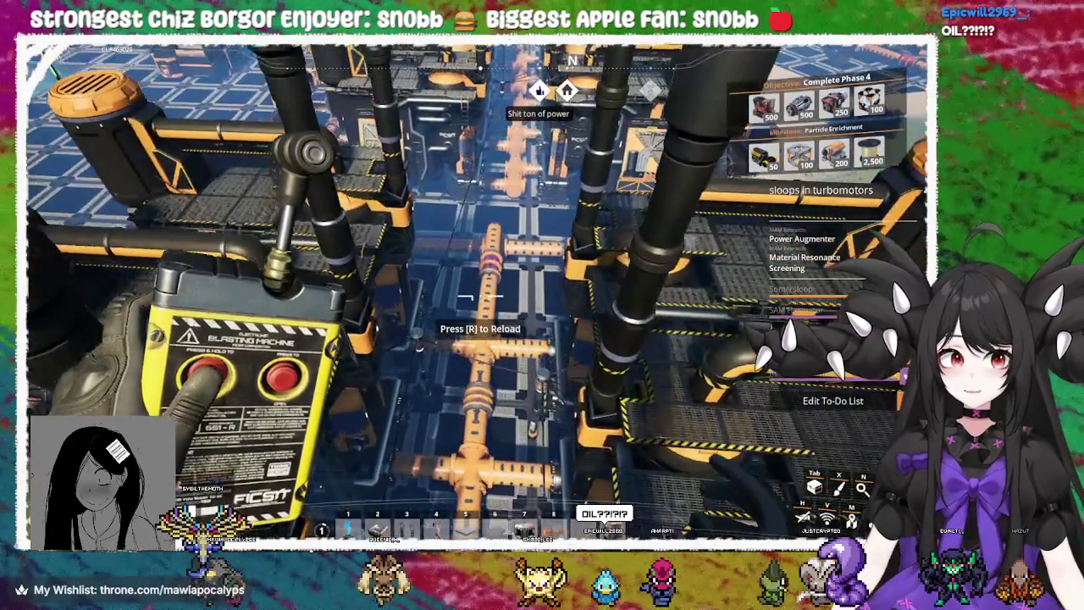
{"action": "key", "text": "w"}
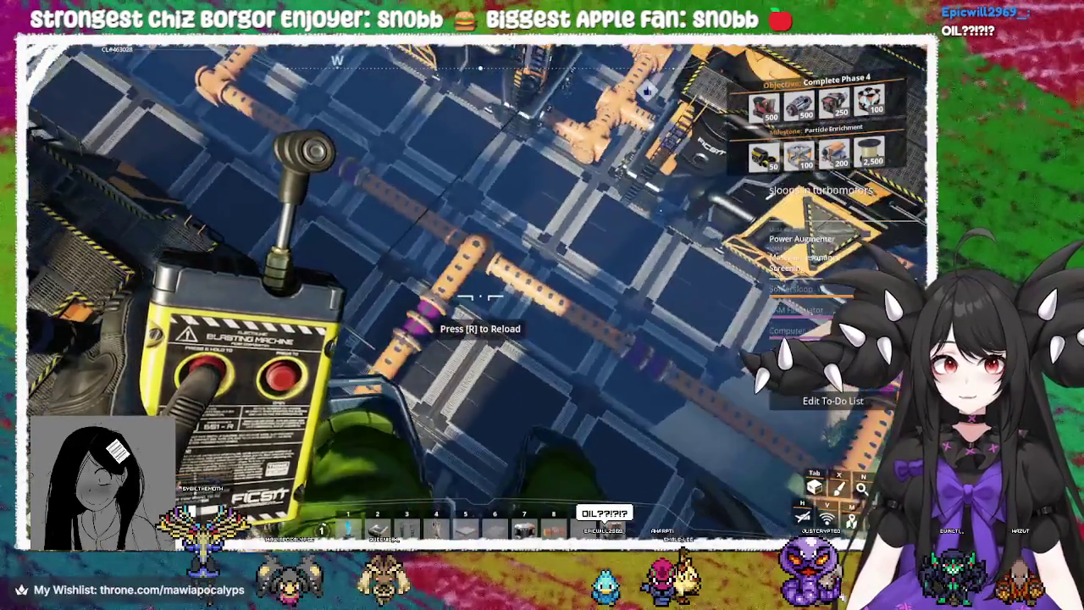
{"action": "key", "text": "w"}
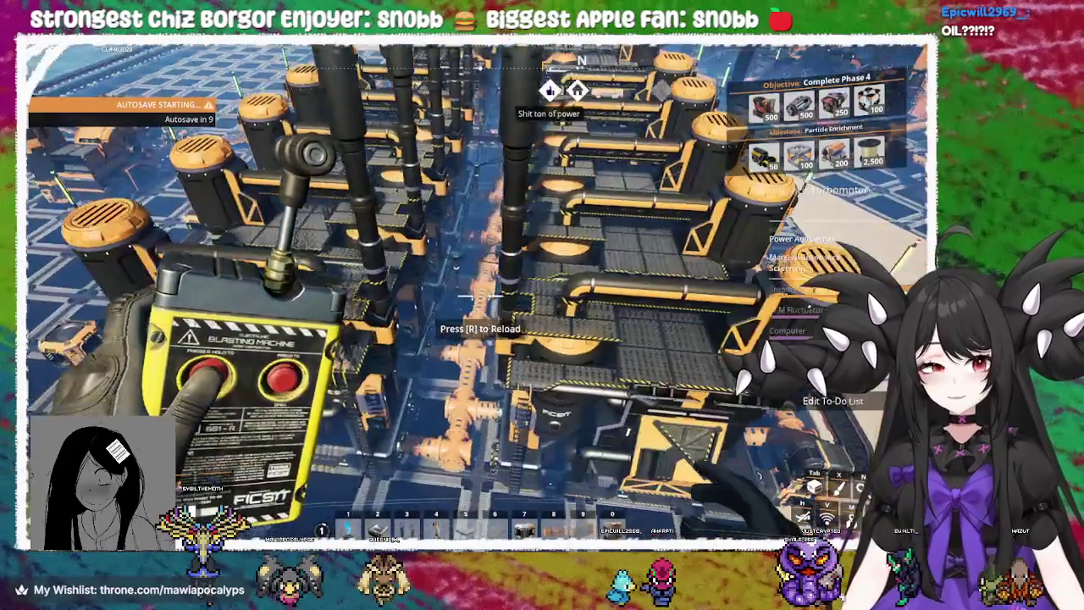
{"action": "key", "text": "w"}
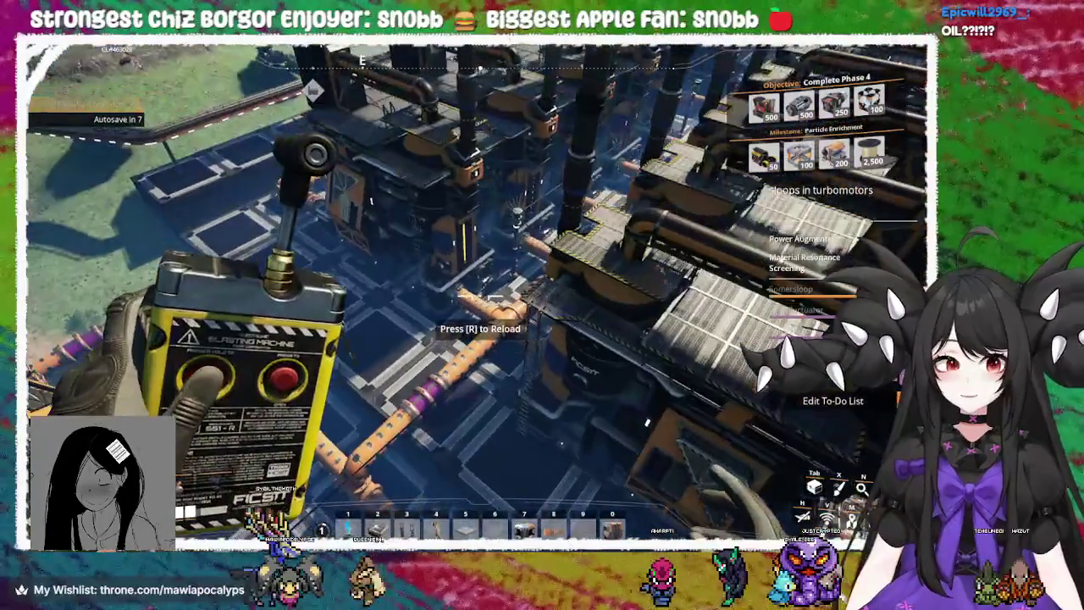
{"action": "key", "text": "w"}
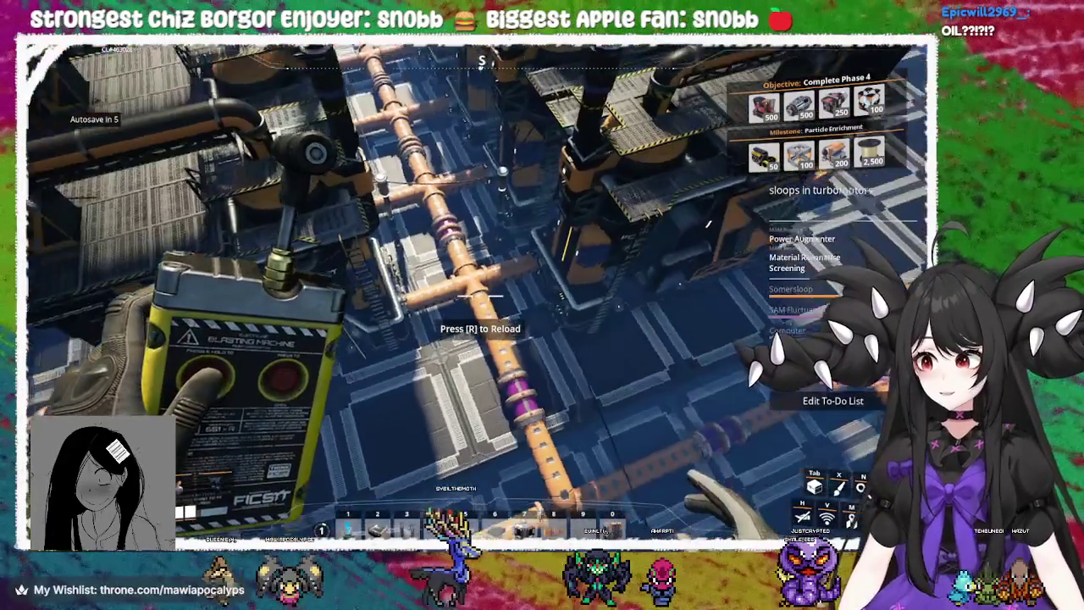
{"action": "key", "text": "w"}
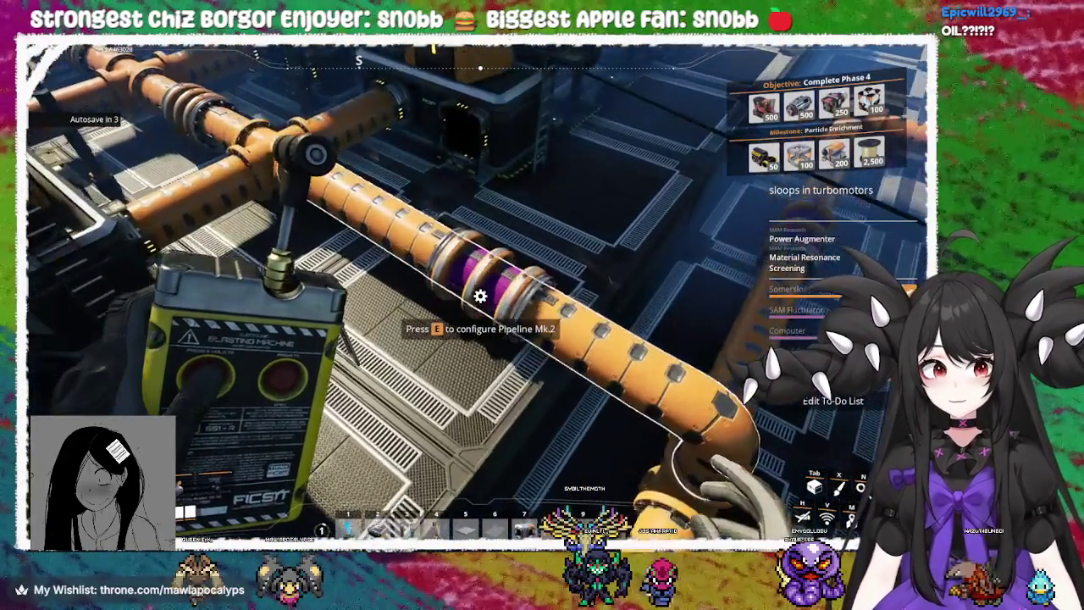
{"action": "key", "text": "e"}
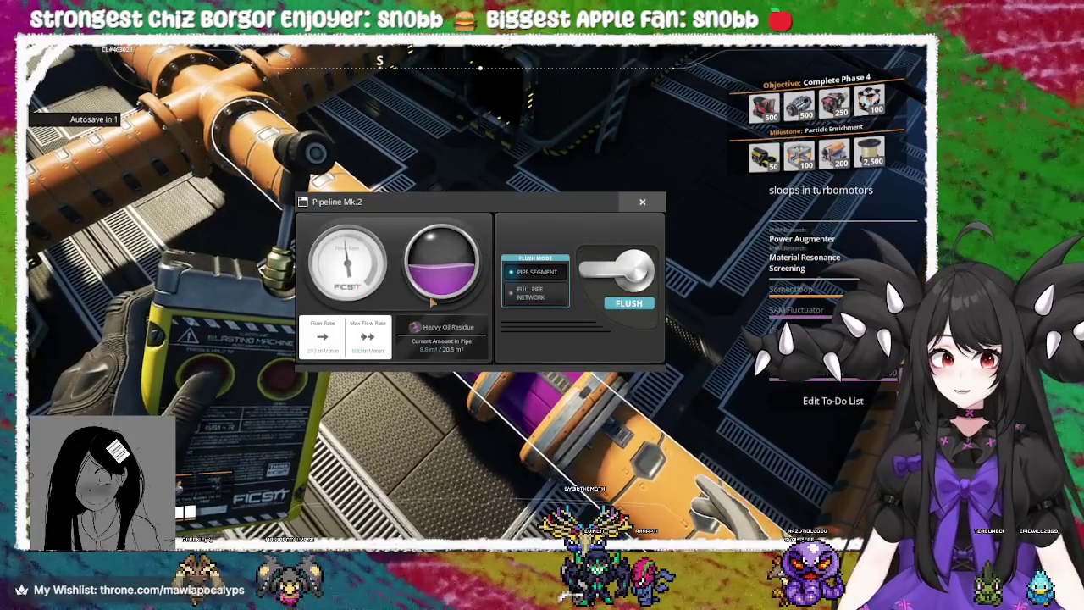
{"action": "key", "text": "Escape"}
{"action": "key", "text": "w"}
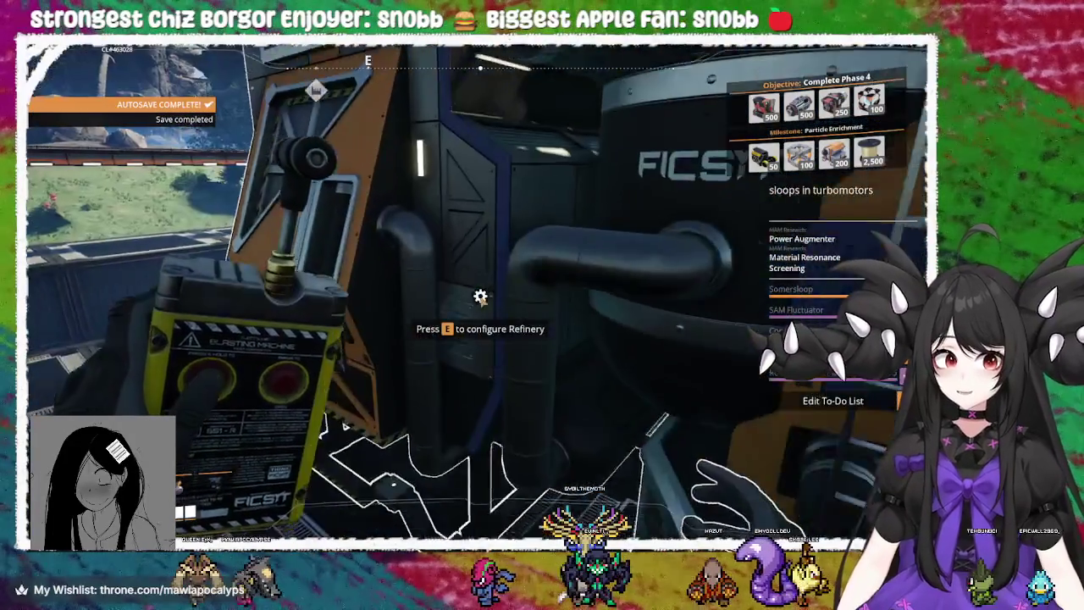
{"action": "key", "text": "e"}
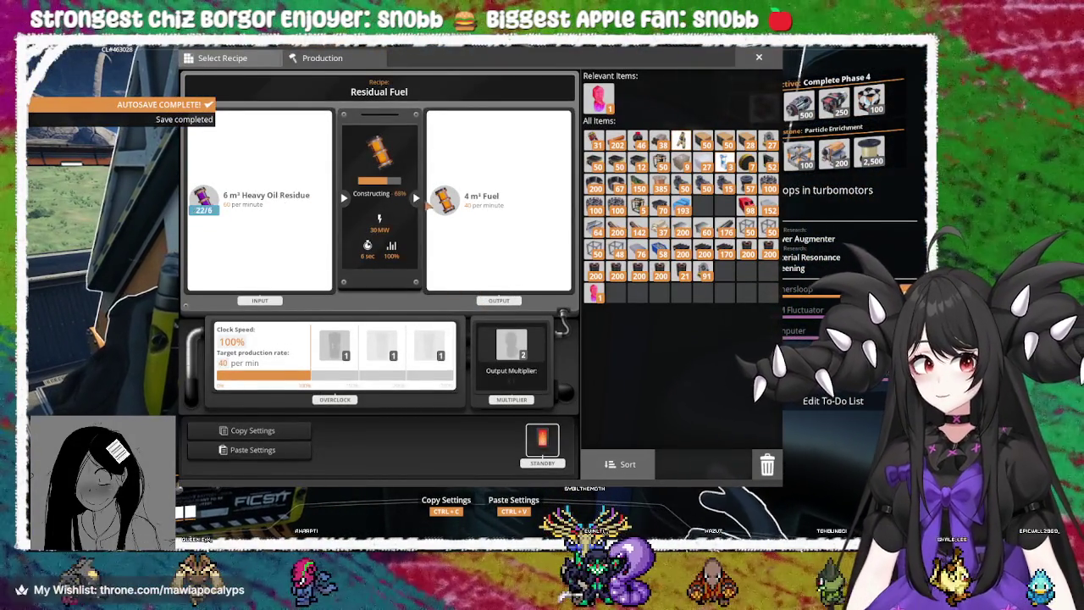
{"action": "key", "text": "Escape"}
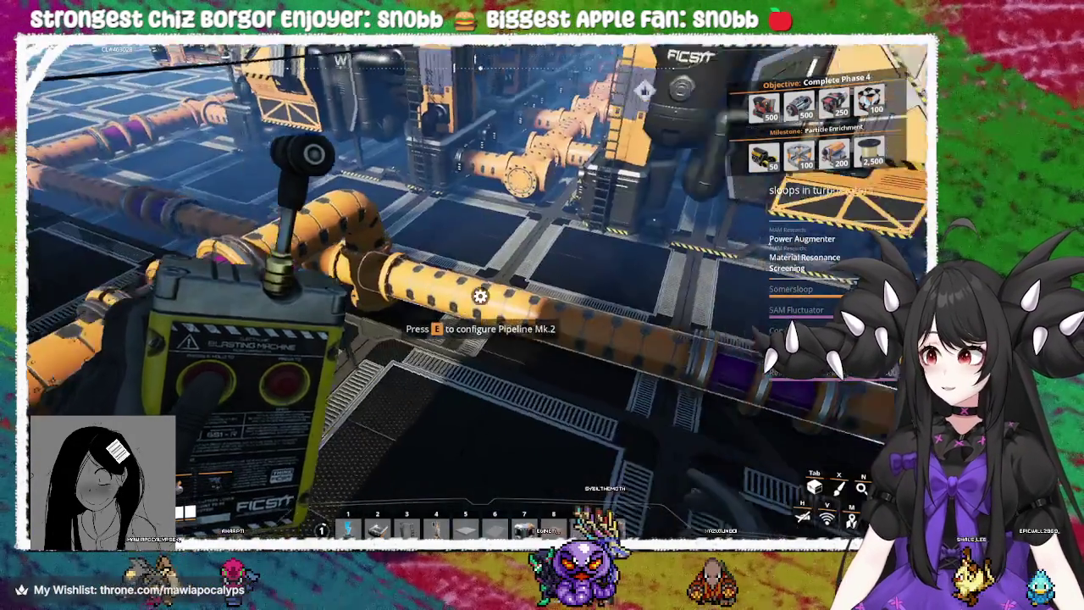
{"action": "key", "text": "w"}
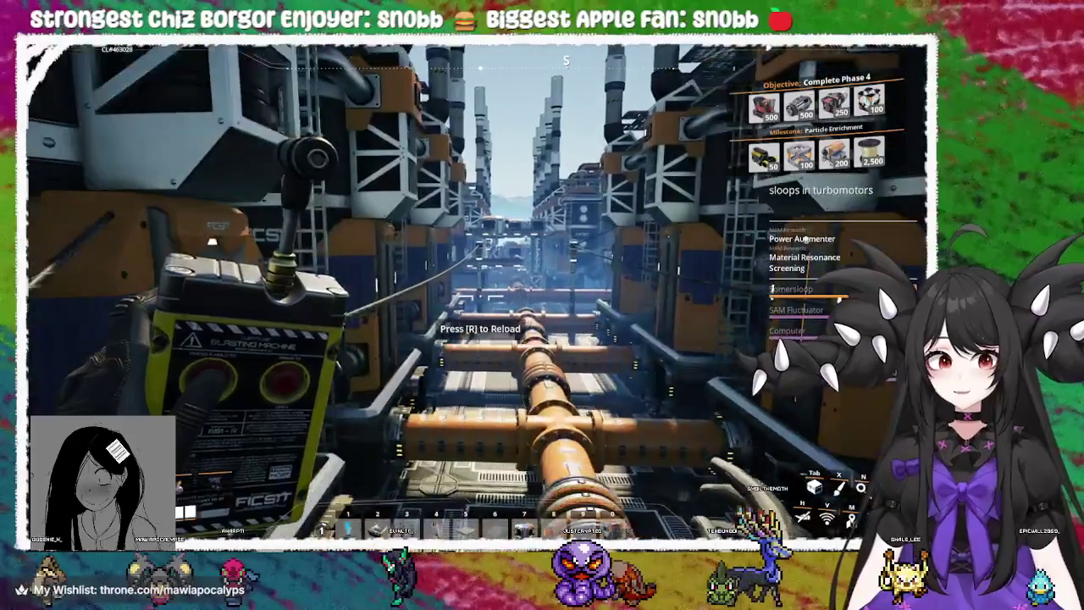
{"action": "key", "text": "w"}
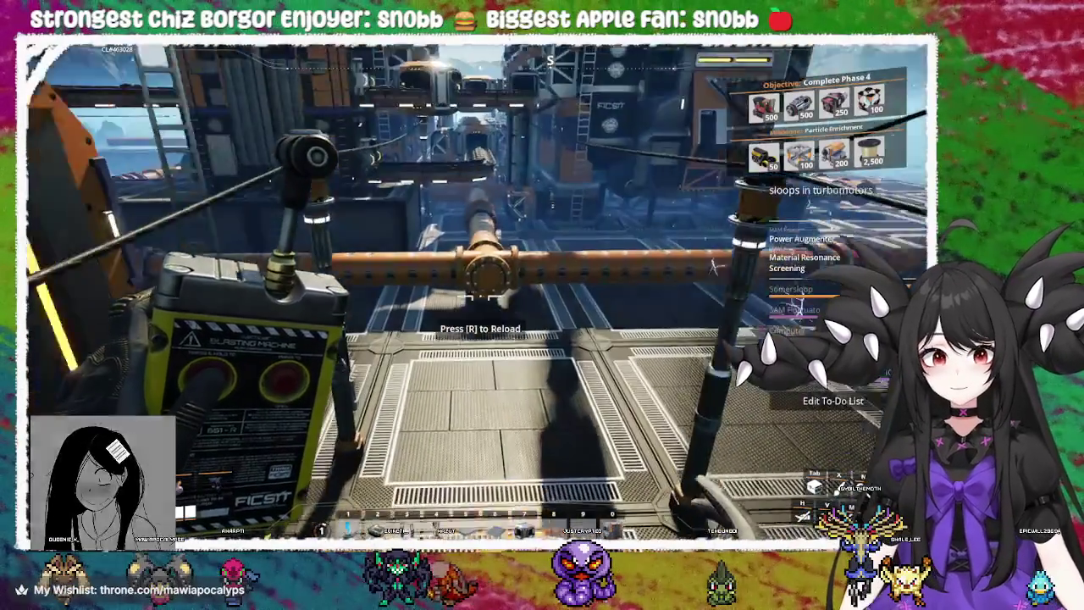
{"action": "key", "text": "e"}
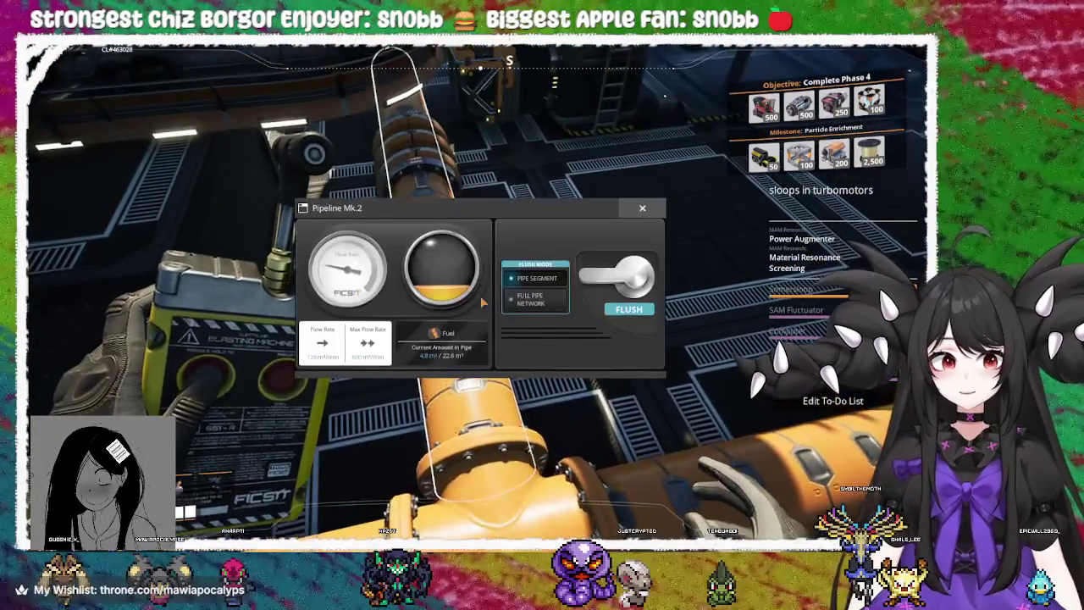
{"action": "key", "text": "Escape"}
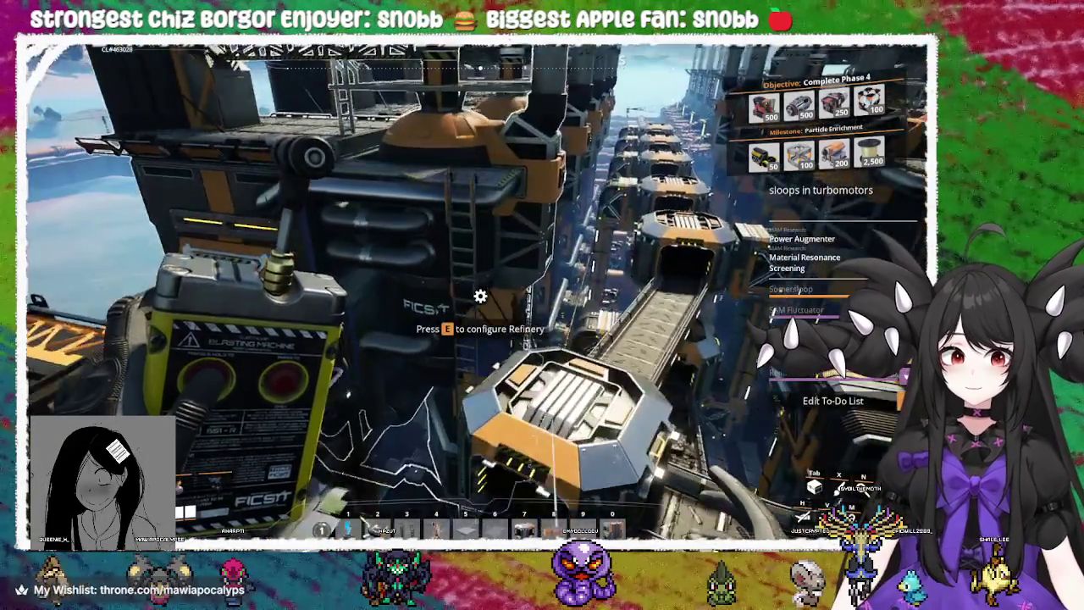
{"action": "key", "text": "e"}
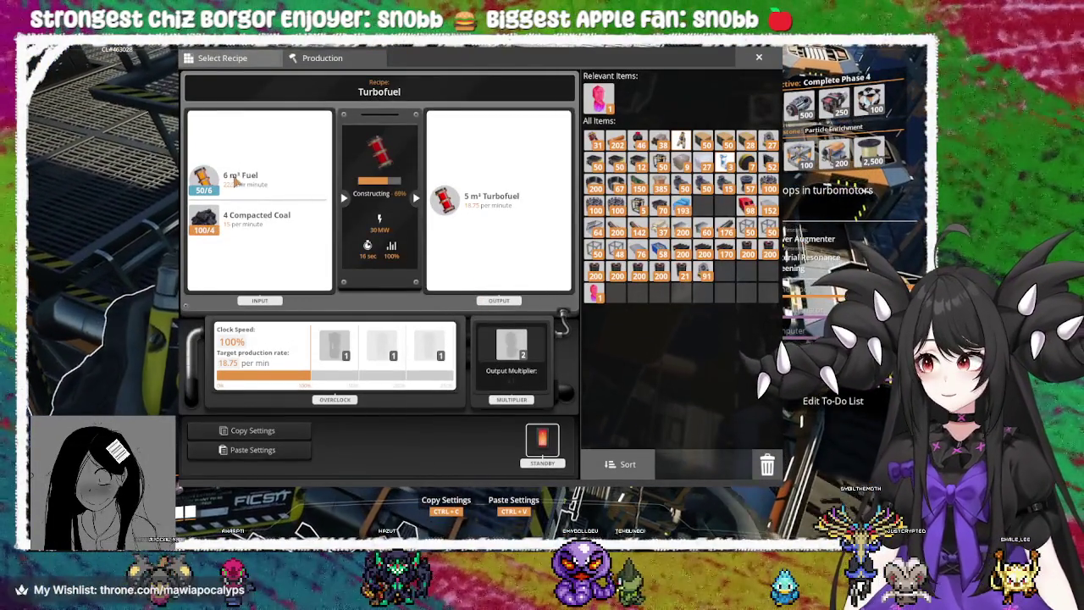
{"action": "key", "text": "Escape"}
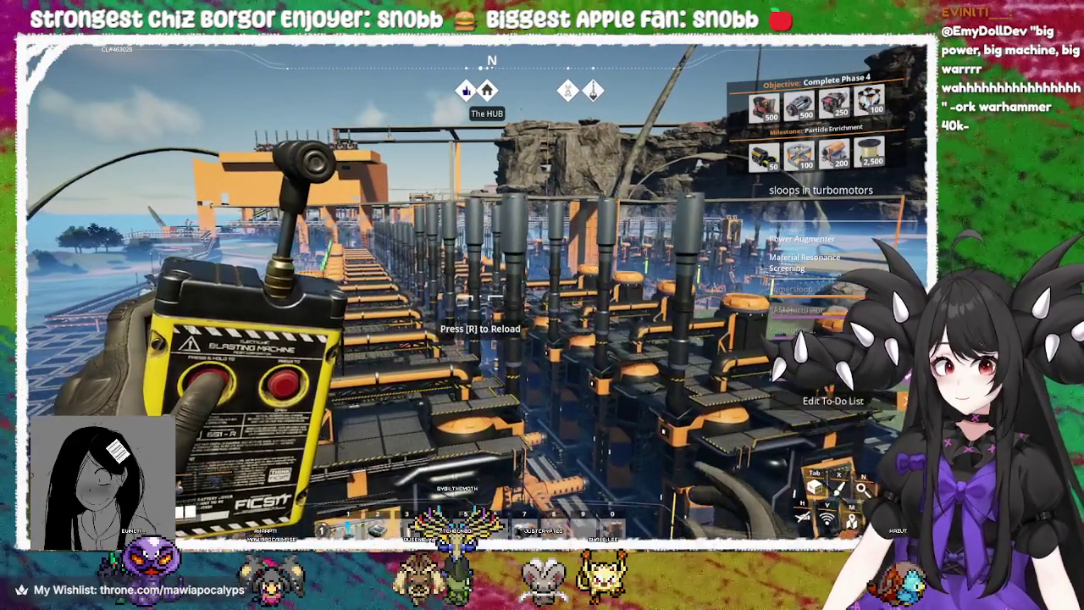
Walk along the refinery rows onto the concrete rooftop beside the tall orange walls
{"action": "key", "text": "w"}
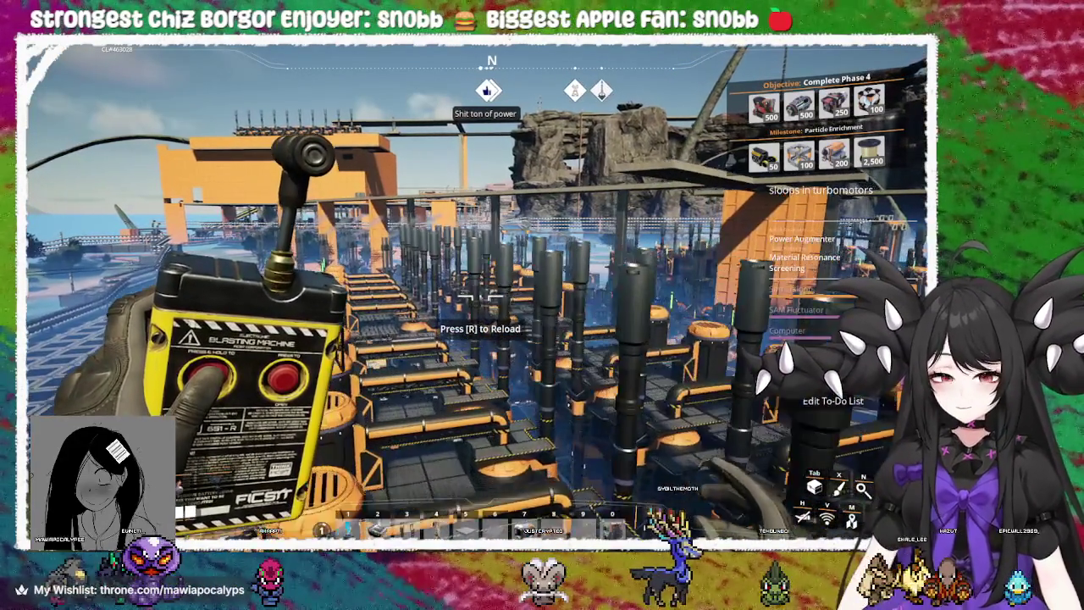
{"action": "key", "text": "w"}
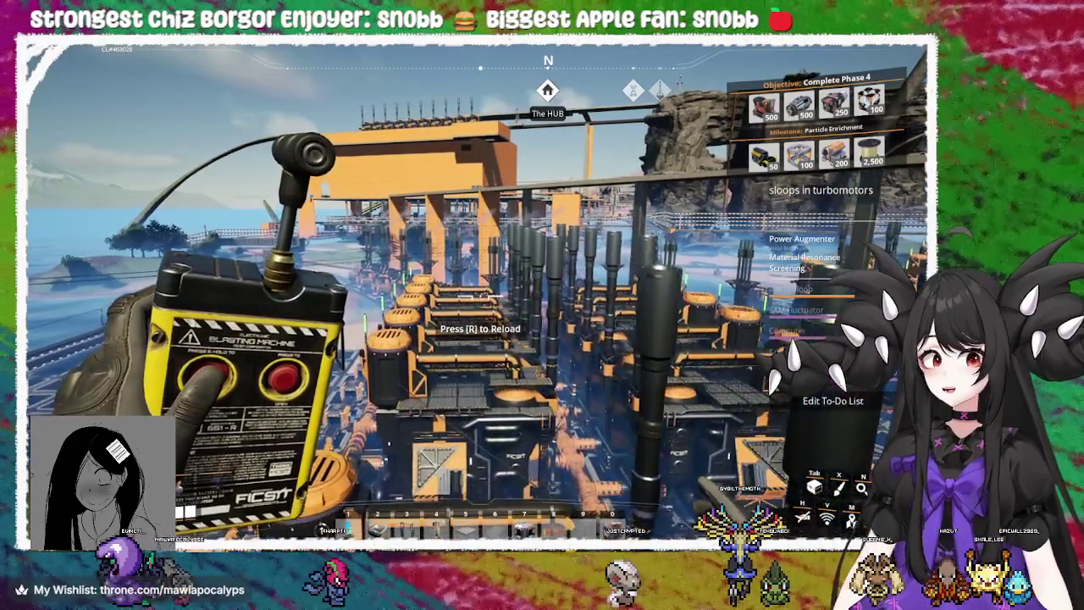
{"action": "key", "text": "w"}
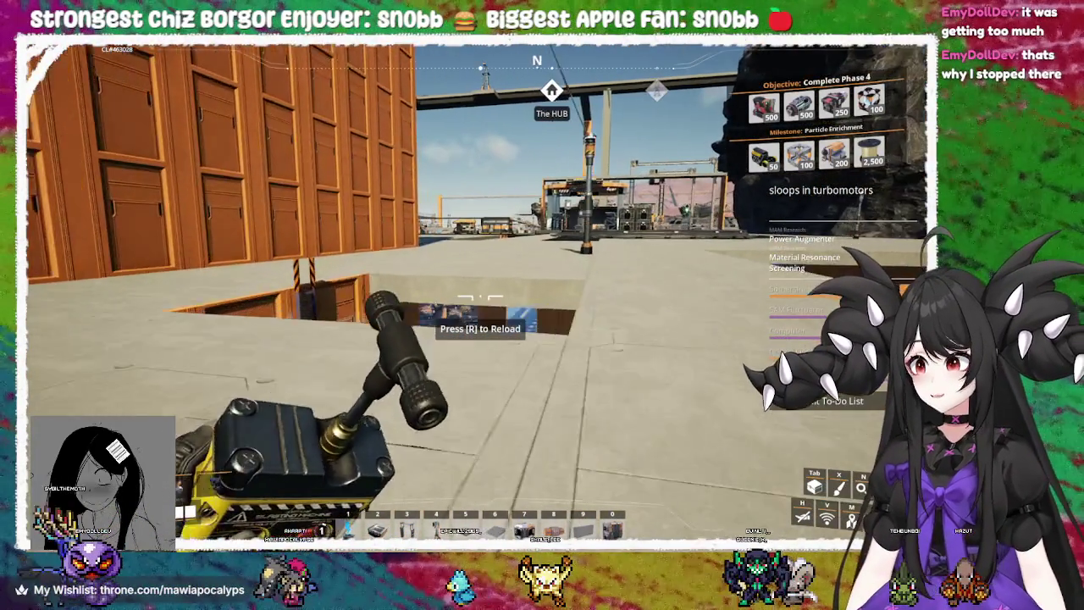
Follow the curving conveyor into Wuppertal station, jump the platform and descend to the parked Explorer
{"action": "key", "text": "w"}
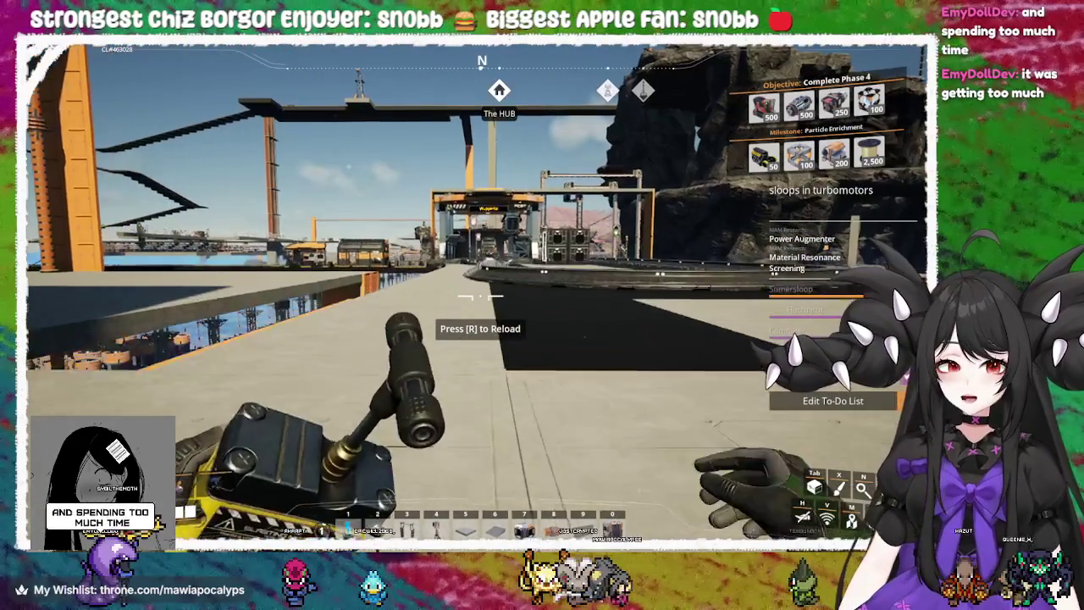
{"action": "key", "text": "w"}
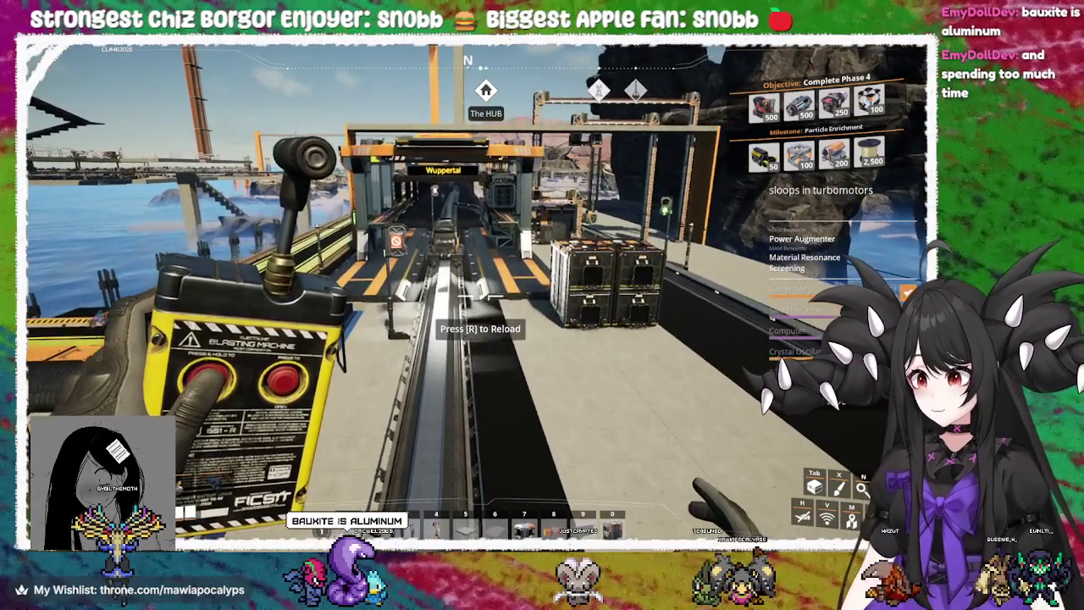
{"action": "key", "text": "w"}
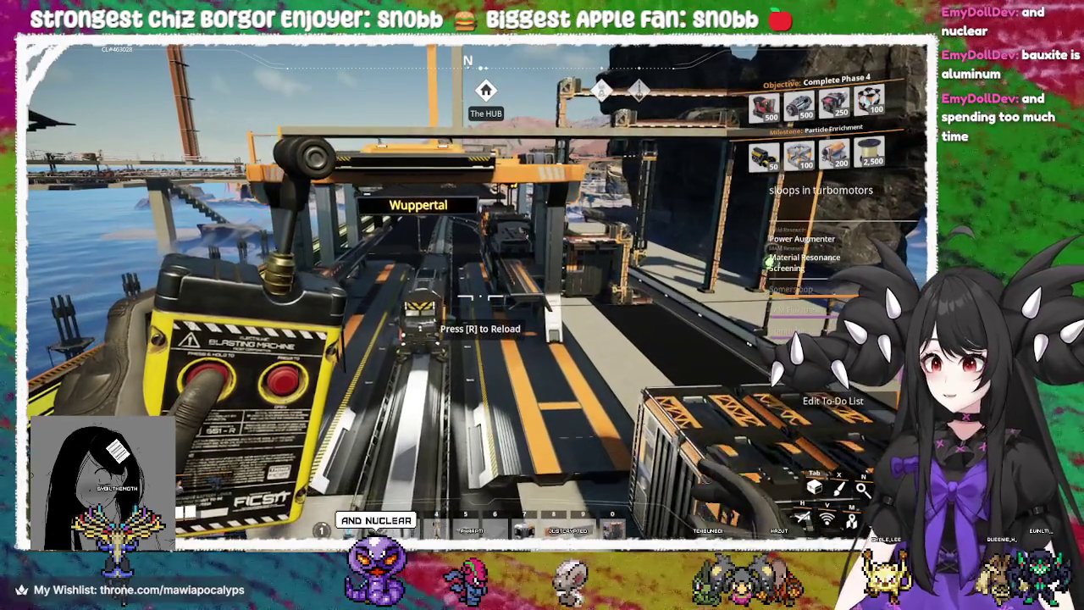
{"action": "key", "text": "w"}
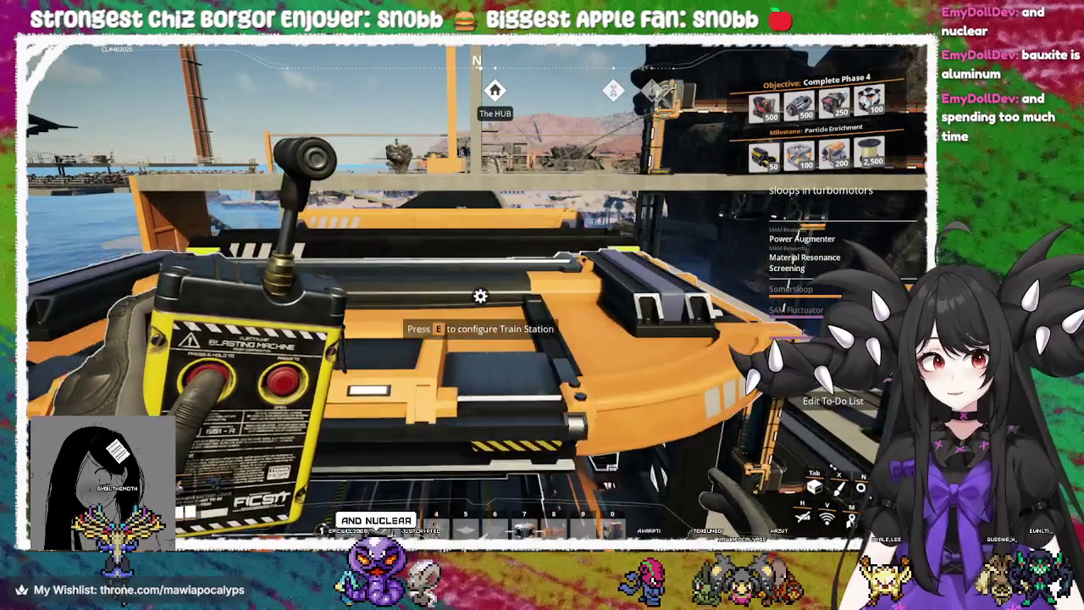
{"action": "key", "text": "space"}
{"action": "key", "text": "w"}
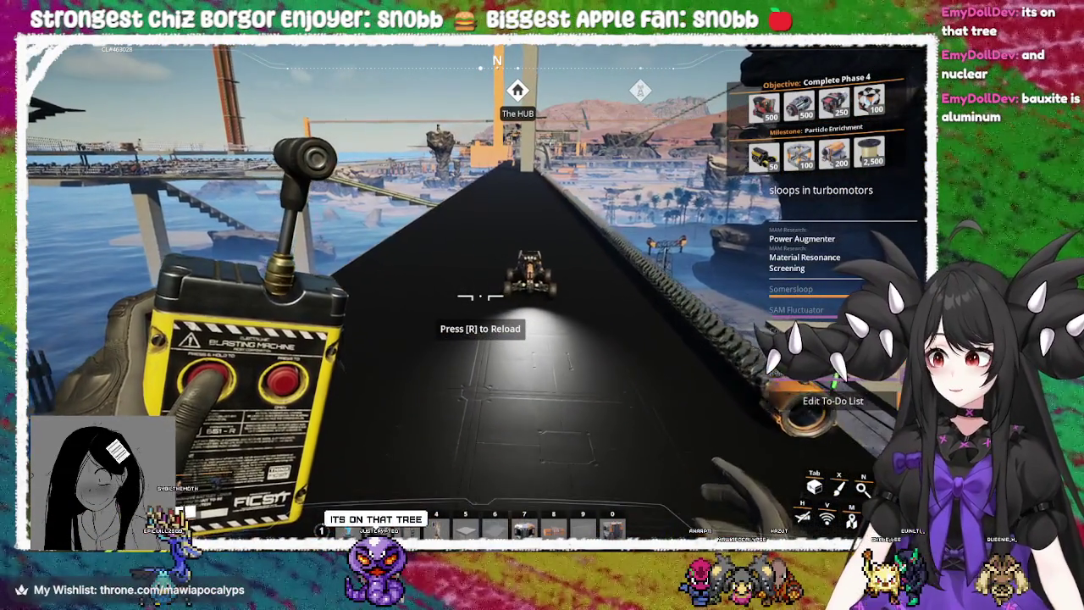
Board the parked Explorer and drive it down the ramp past the pillar toward The HUB
{"action": "key", "text": "w"}
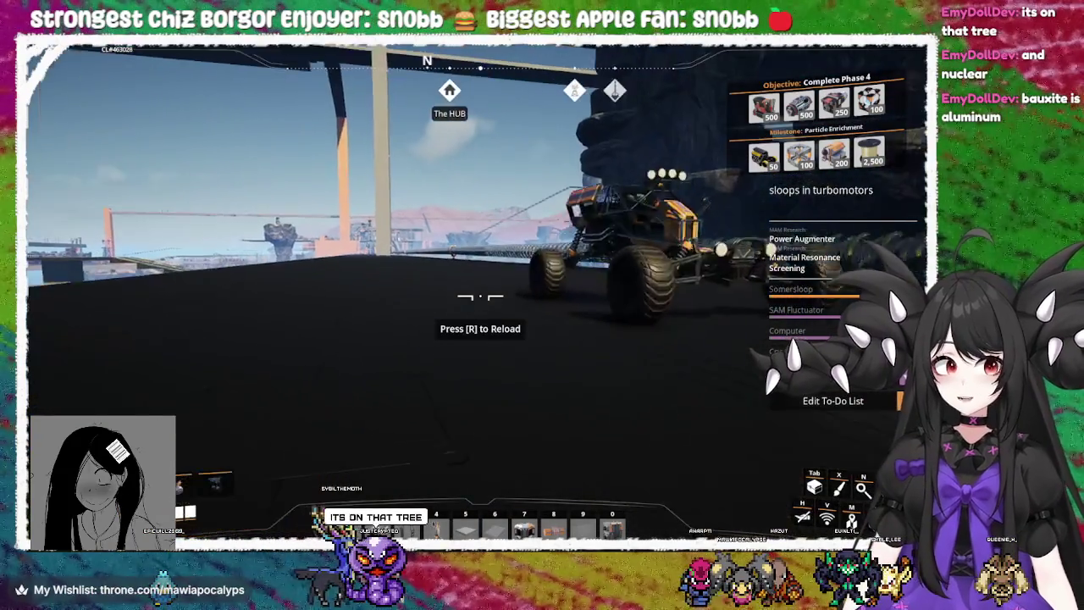
{"action": "key", "text": "e"}
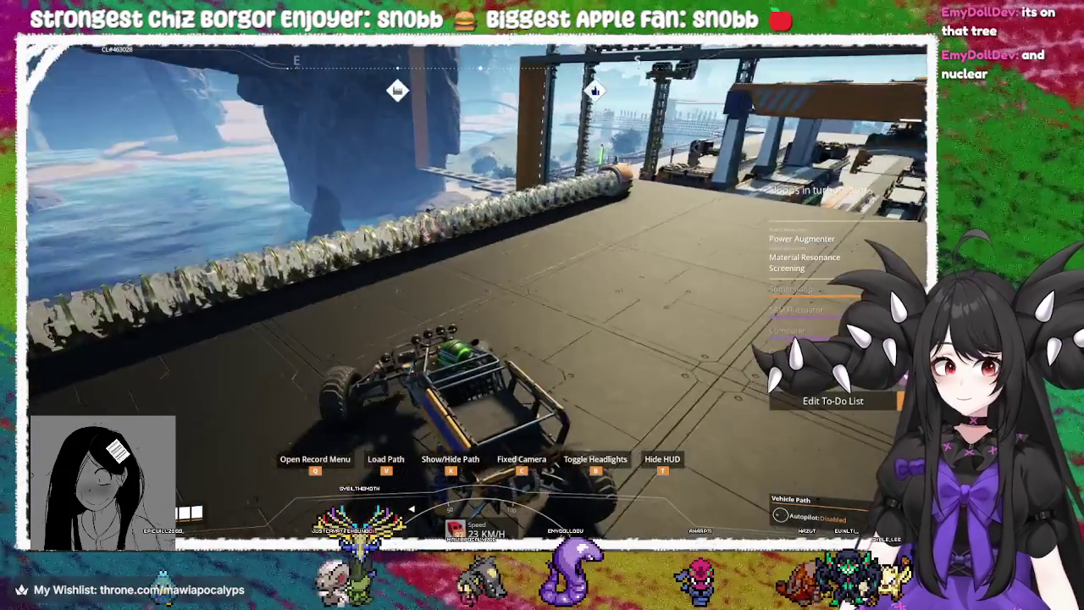
{"action": "key", "text": "w"}
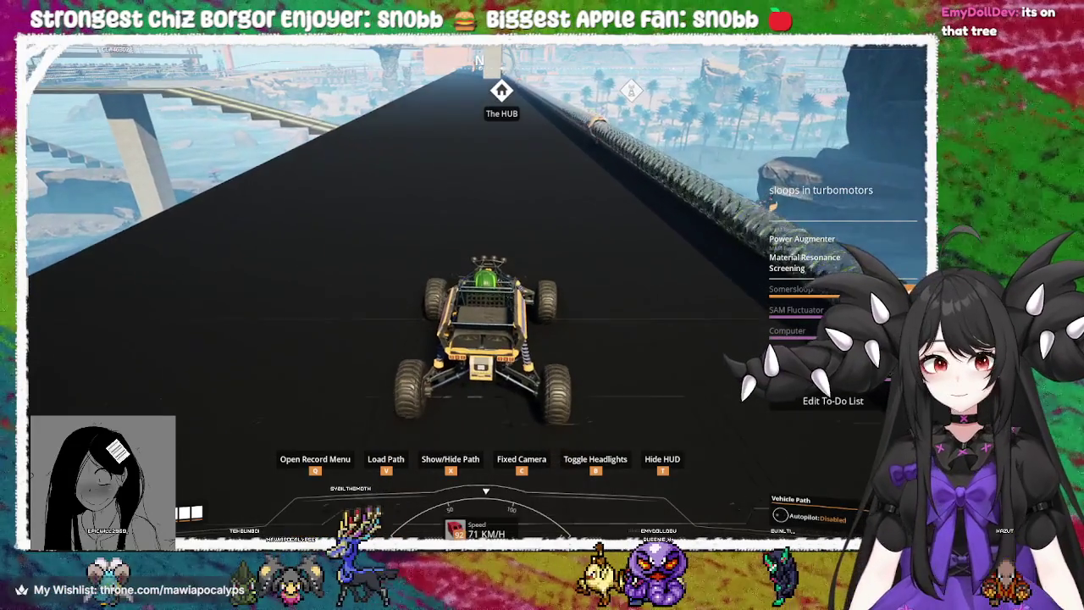
{"action": "key", "text": "w"}
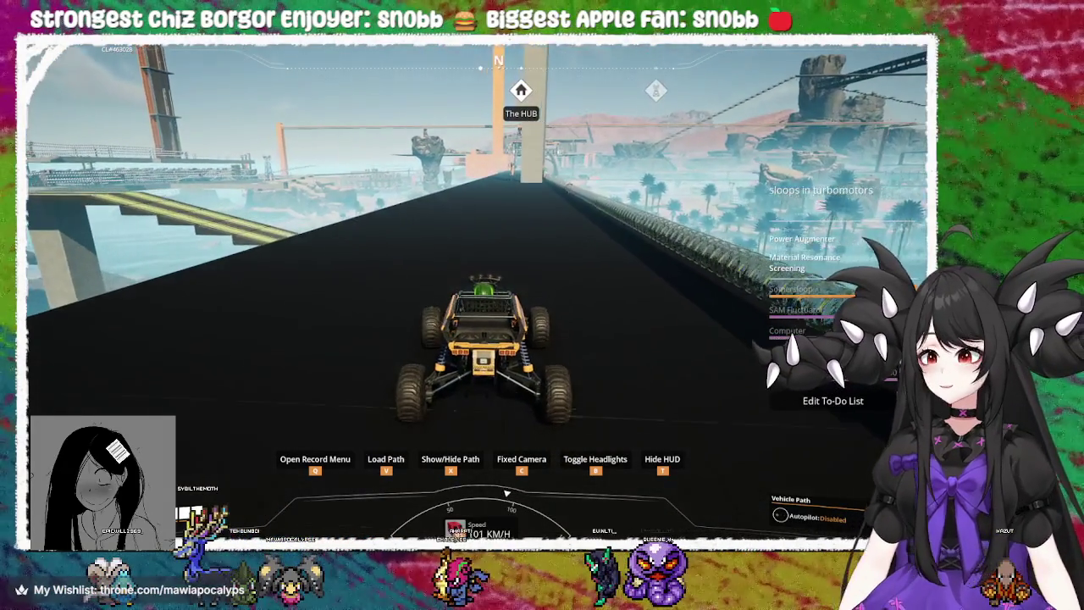
{"action": "key", "text": "w"}
{"action": "key", "text": "w"}
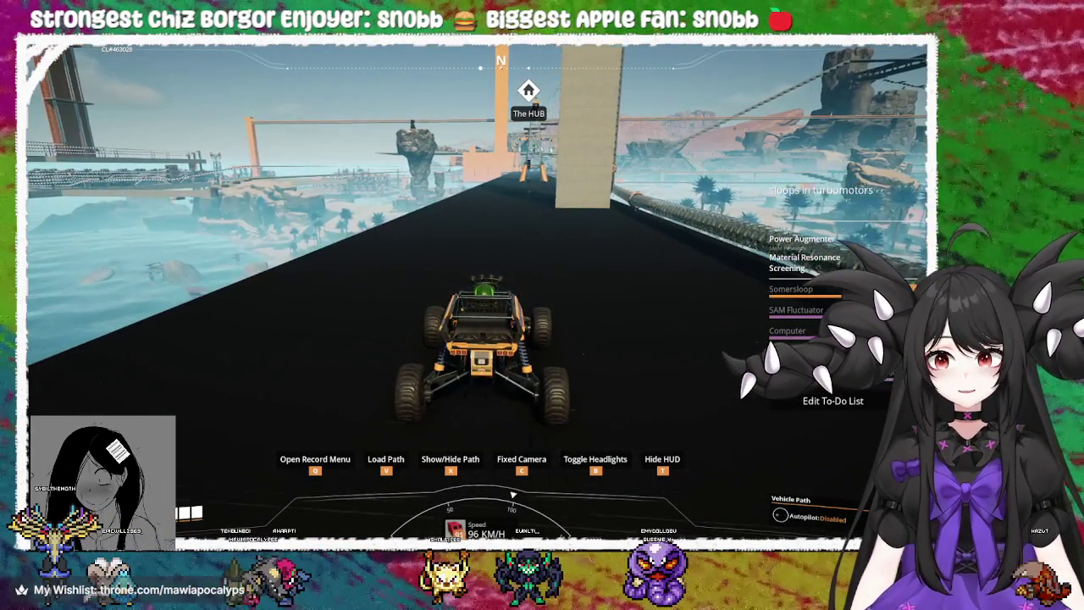
{"action": "key", "text": "w"}
{"action": "key", "text": "w"}
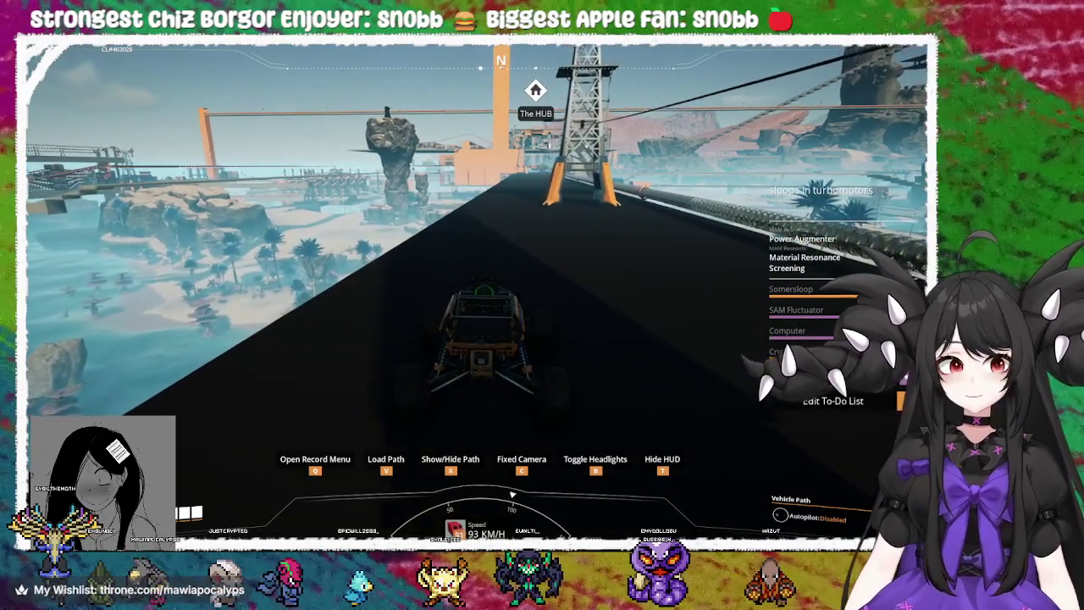
Drive on along the dark road and leave the buggy parked beside the orange building
{"action": "key", "text": "w"}
{"action": "key", "text": "w"}
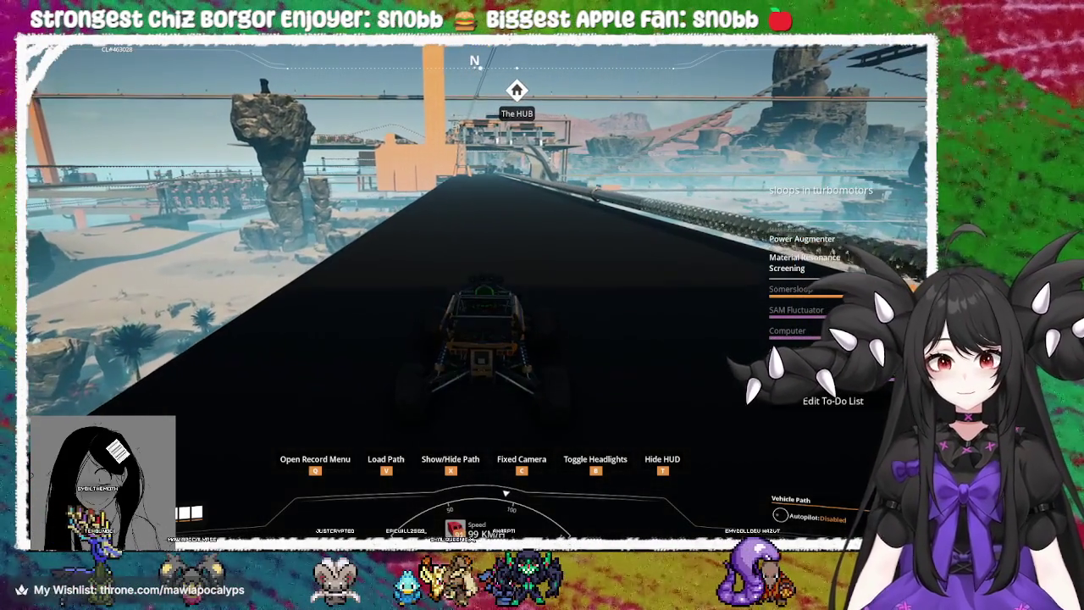
{"action": "key", "text": "w"}
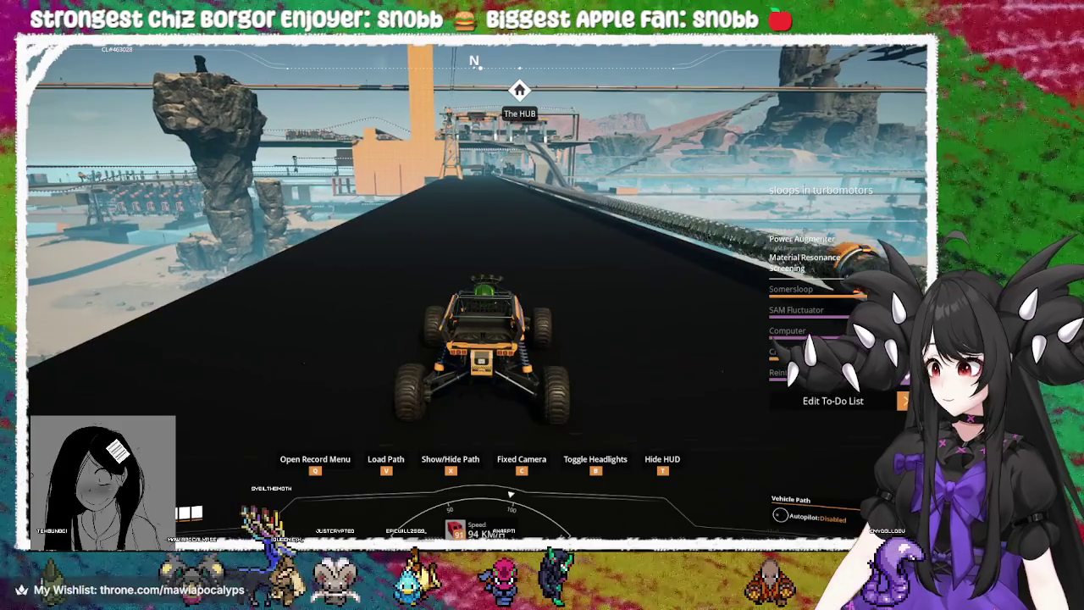
{"action": "key", "text": "w"}
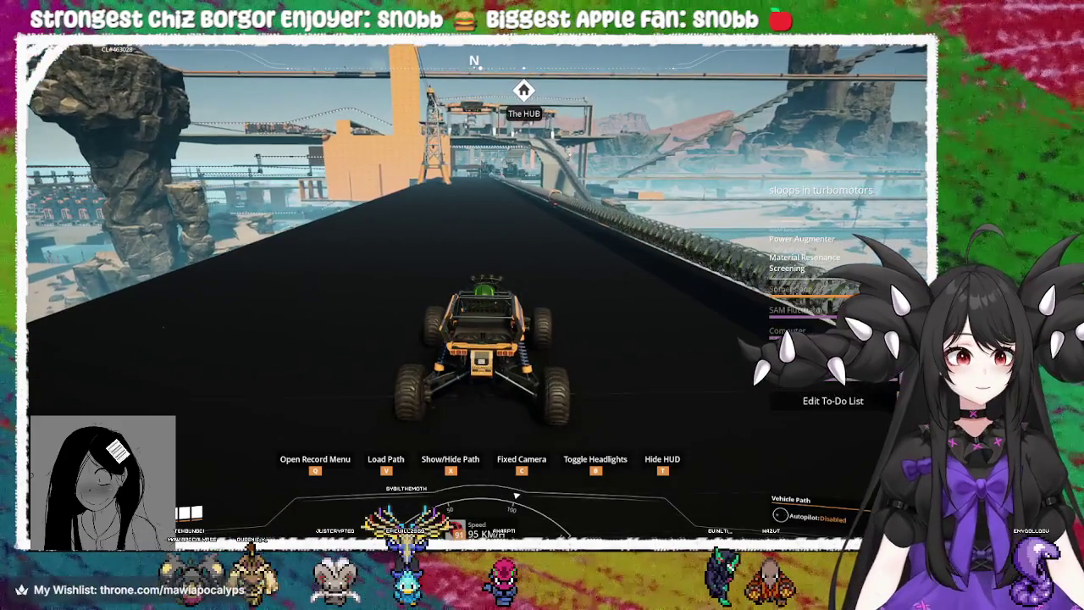
{"action": "key", "text": "w"}
{"action": "key", "text": "w"}
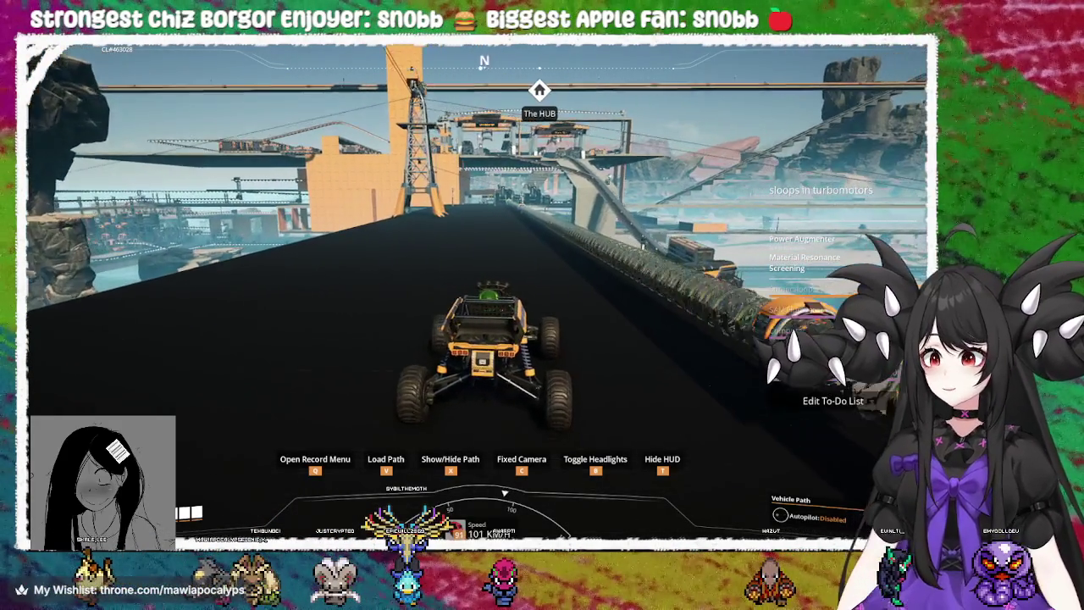
{"action": "key", "text": "w"}
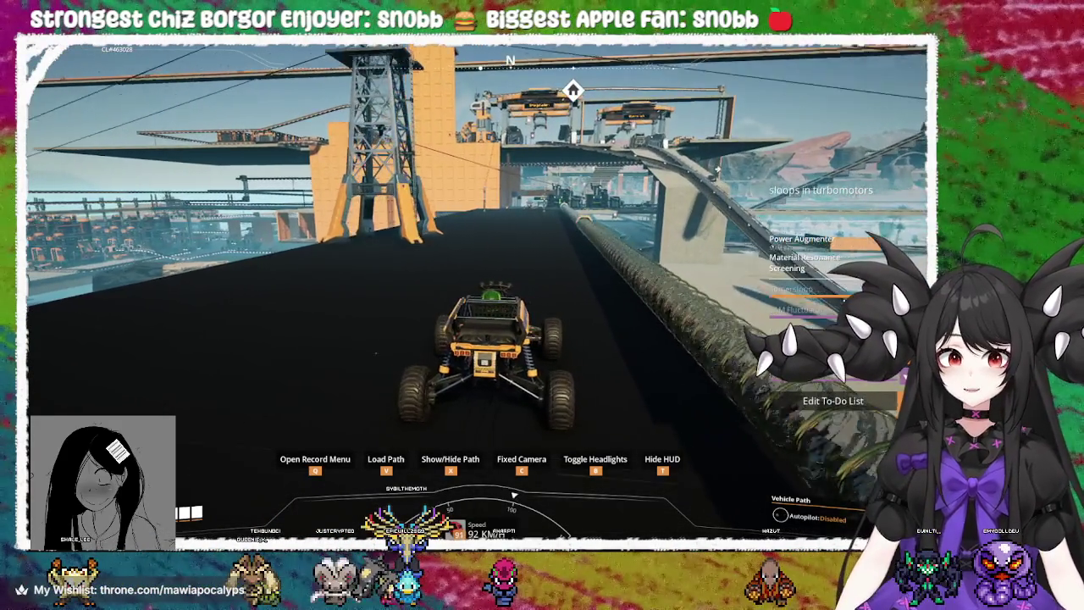
{"action": "key", "text": "w"}
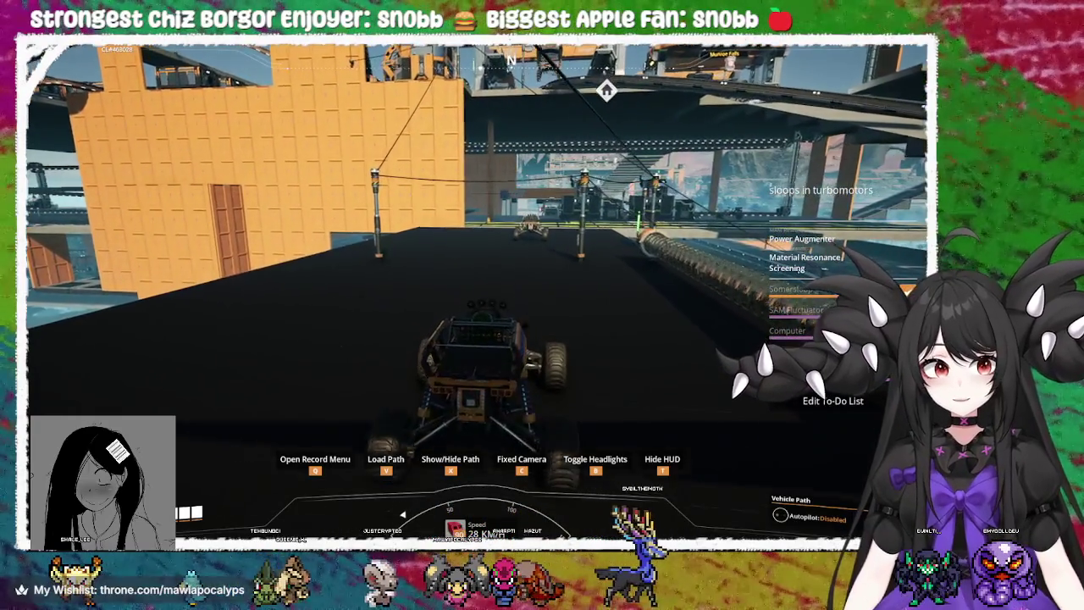
{"action": "key", "text": "f"}
{"action": "key", "text": "w"}
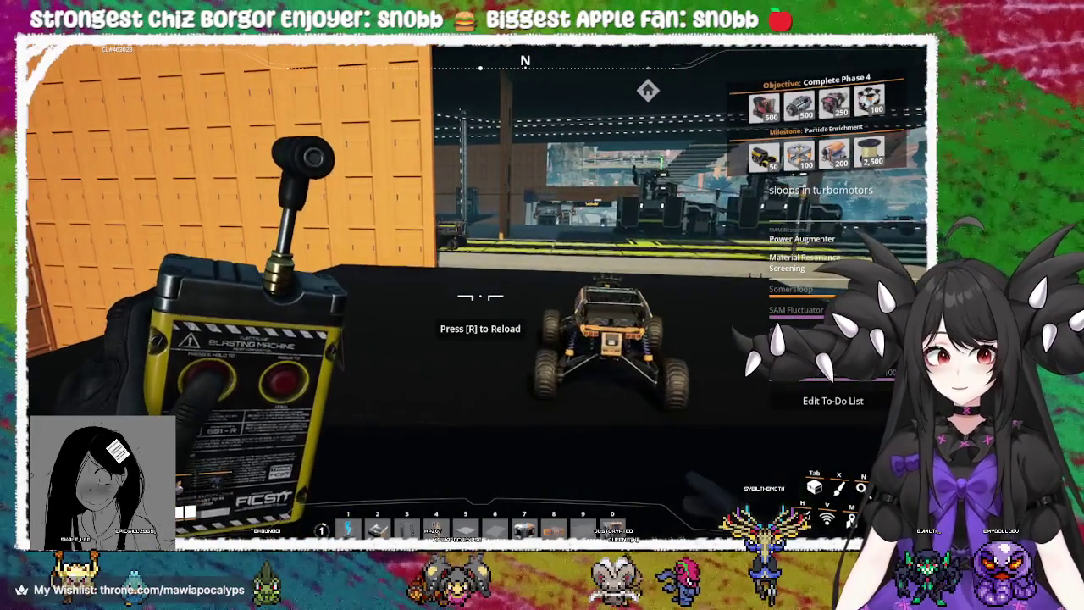
Walk along the orange wall and view the Smart Splitter outputs: None, Overflow, Polymer Resin
{"action": "key", "text": "w"}
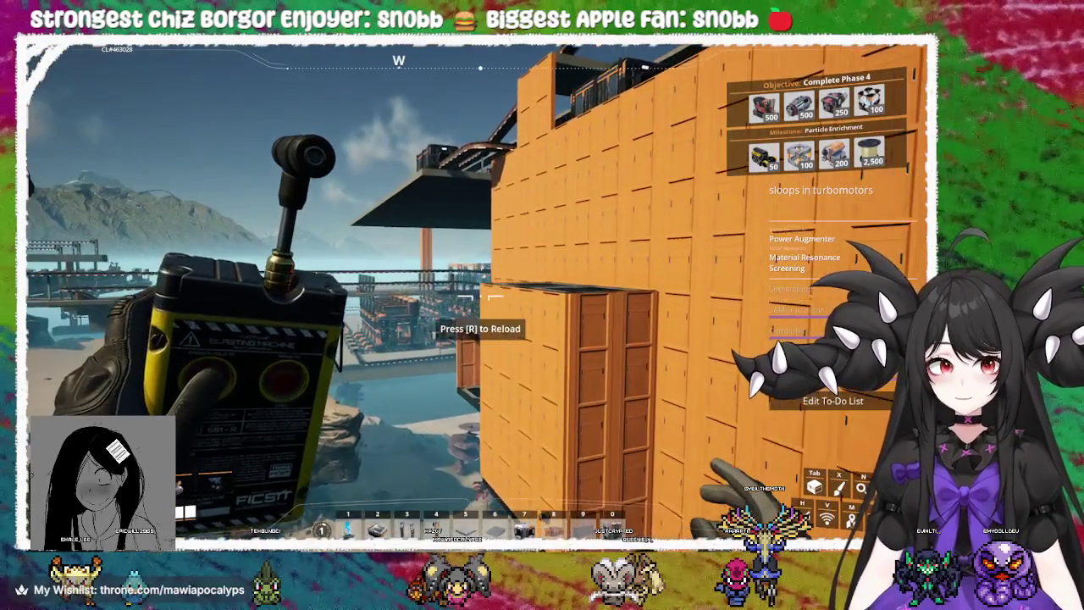
{"action": "key", "text": "w"}
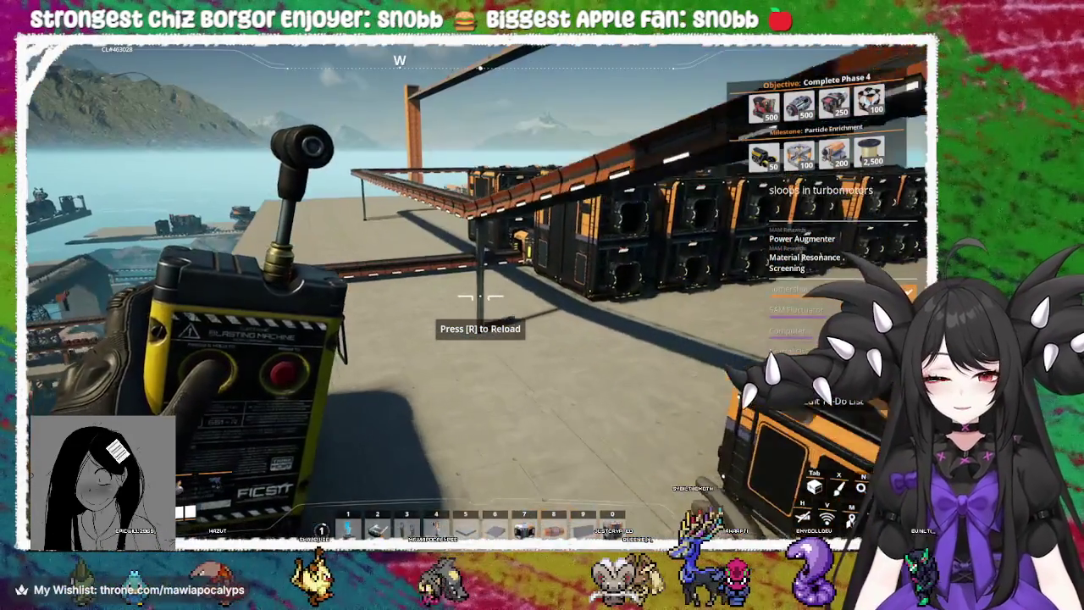
{"action": "mouse_move", "coordinate": [542, 305]}
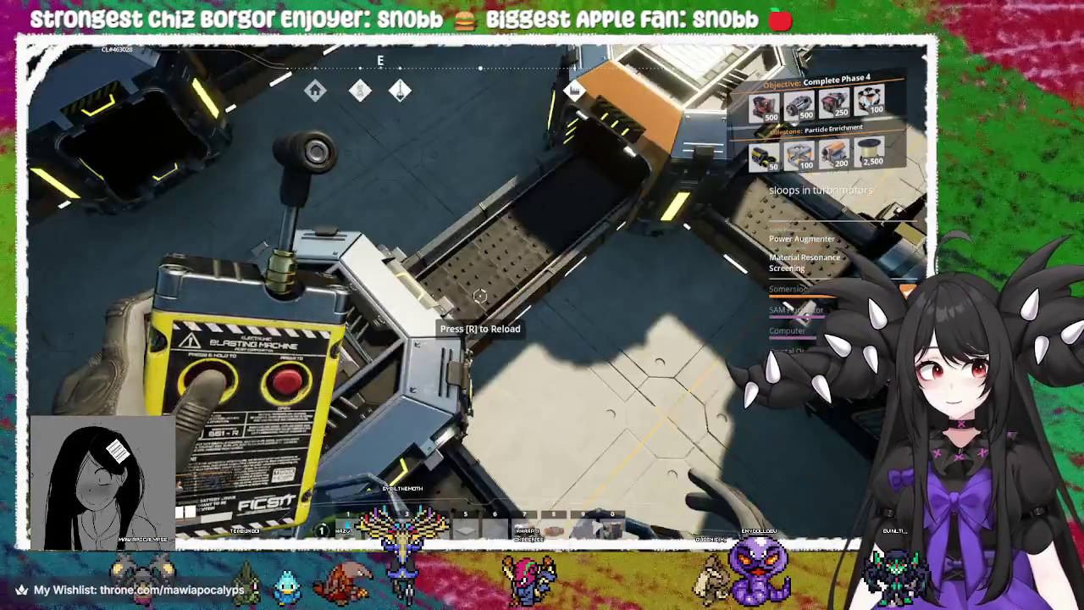
{"action": "mouse_move", "coordinate": [479, 296]}
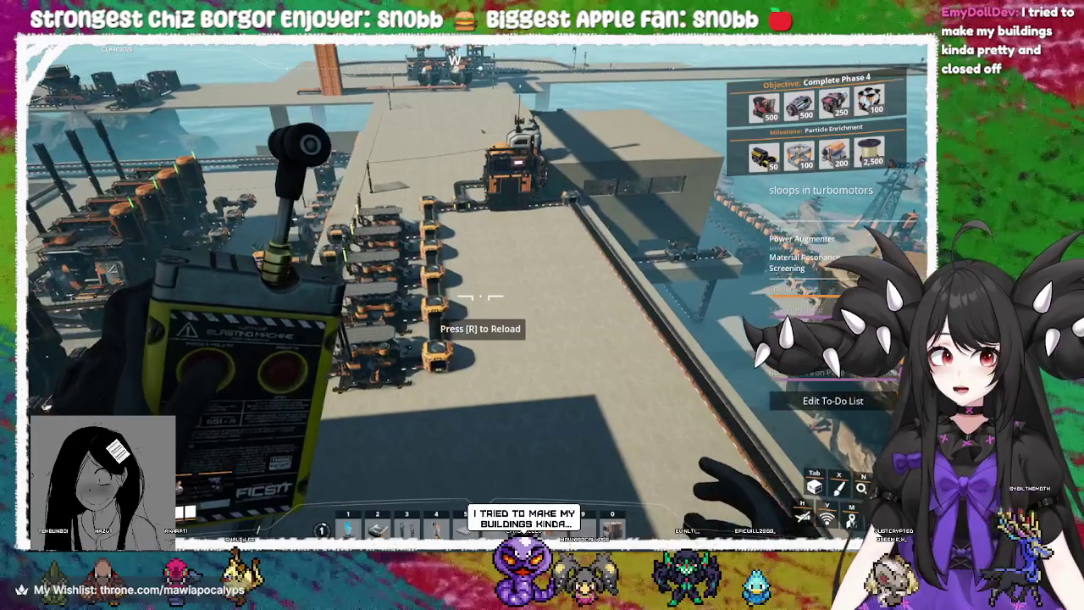
Walk to the dark windowed factory building, drop down beside the conveyor, and stand against its wall
{"action": "key", "text": "w"}
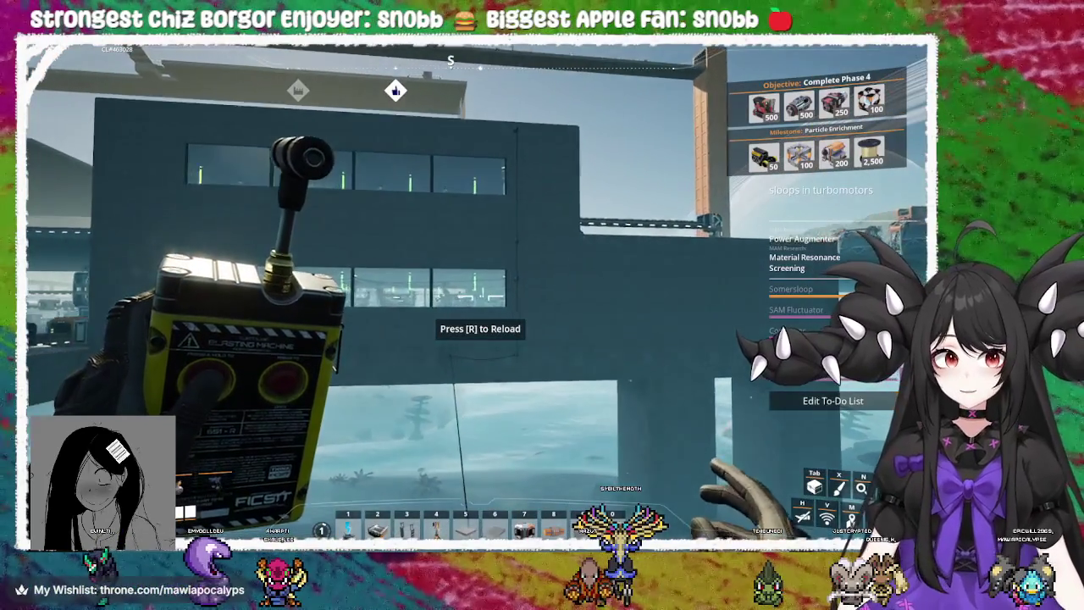
{"action": "key", "text": "w"}
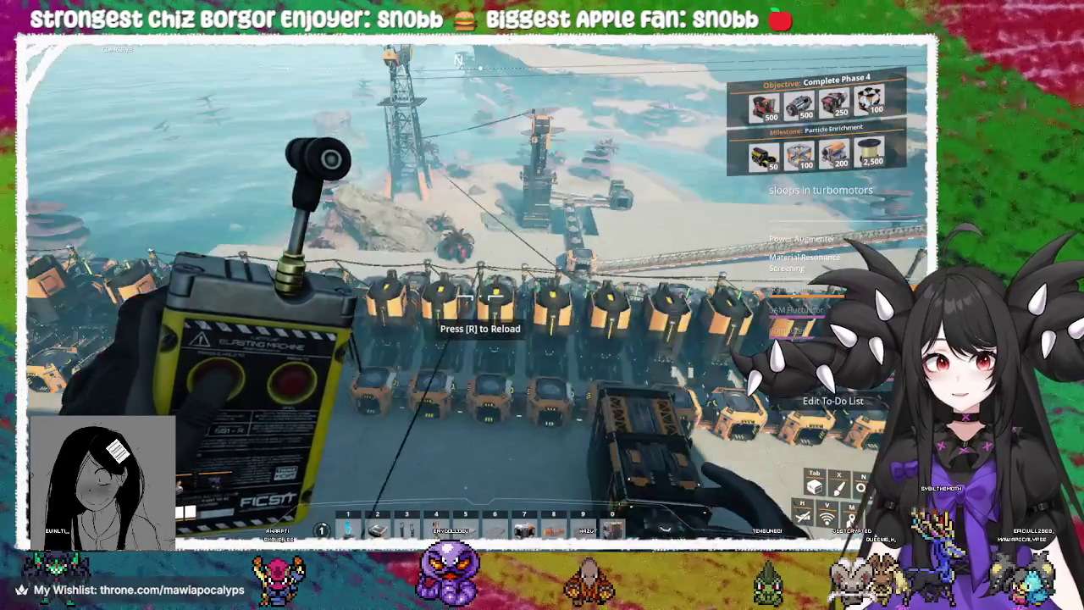
{"action": "key", "text": "w"}
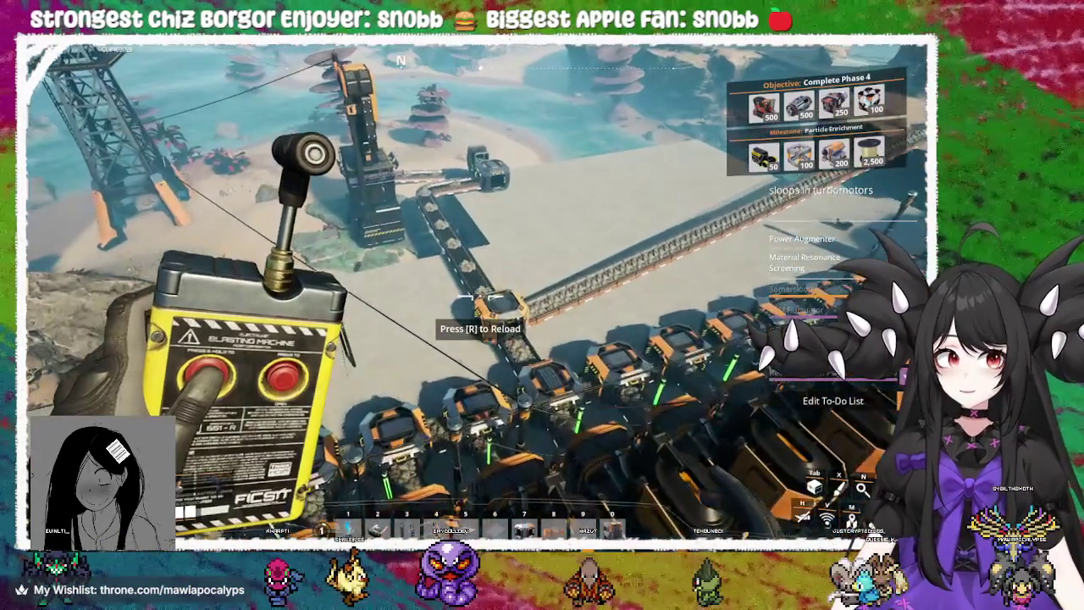
{"action": "key", "text": "w"}
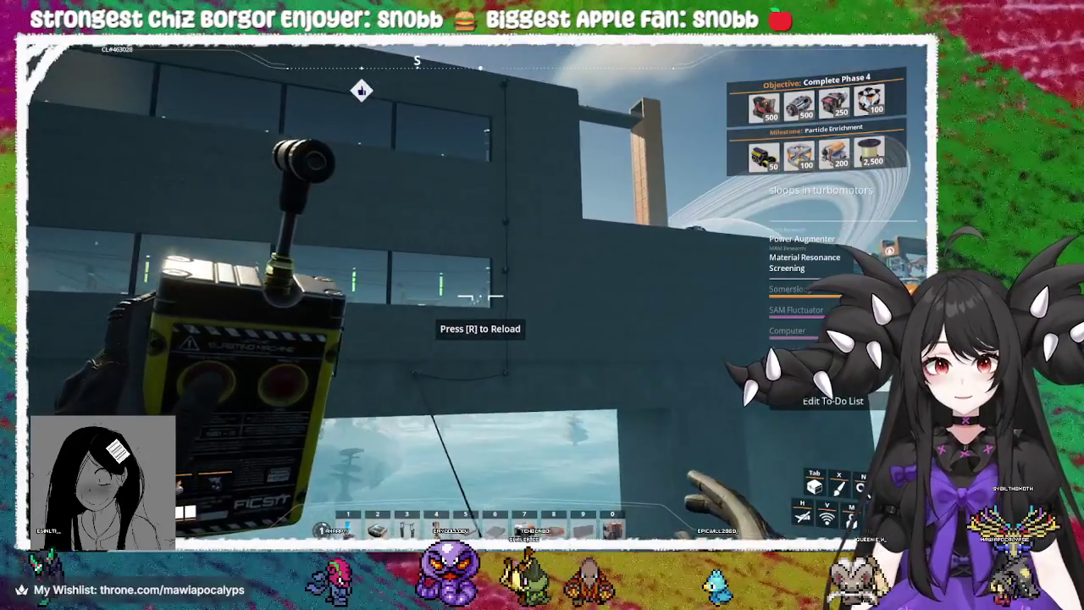